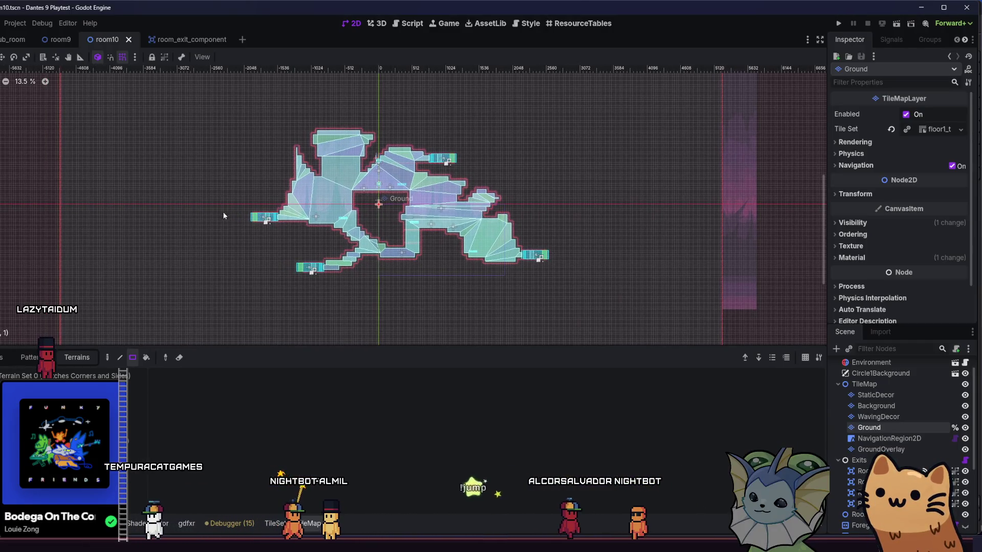
- Move from the room10 layout to the room9 scene
scroll(313, 200, "up", 2)
scroll(297, 195, "up", 2)
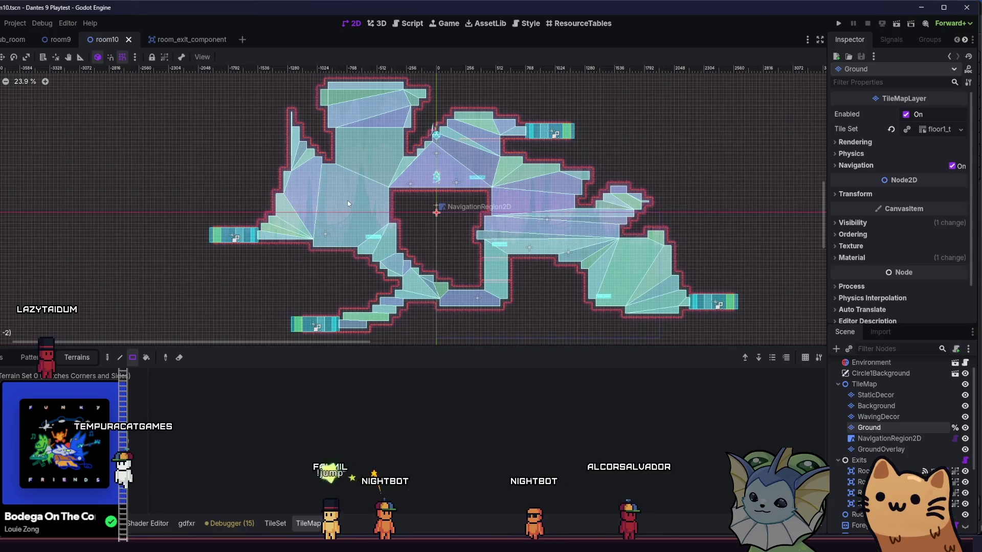
scroll(136, 164, "down", 5)
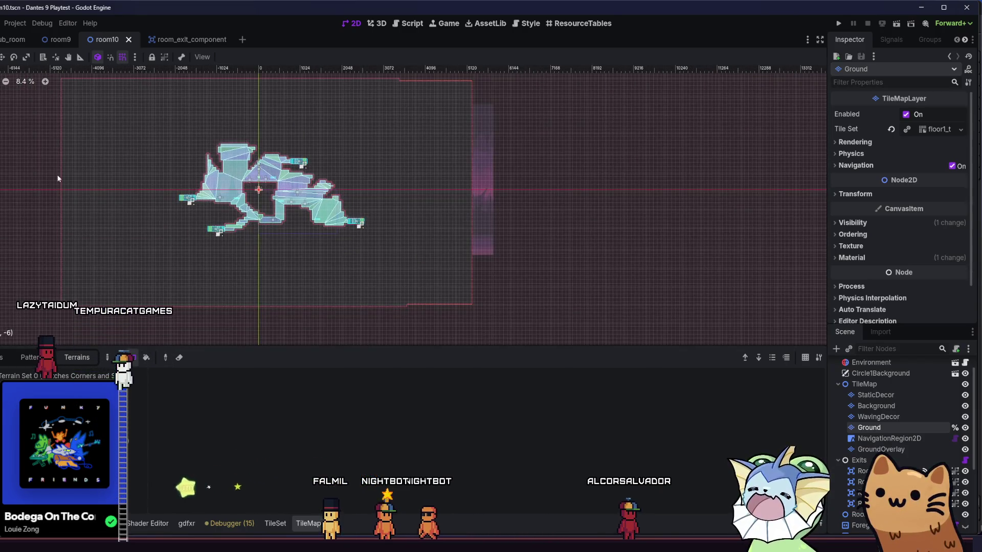
scroll(156, 161, "up", 2)
scroll(237, 178, "up", 2)
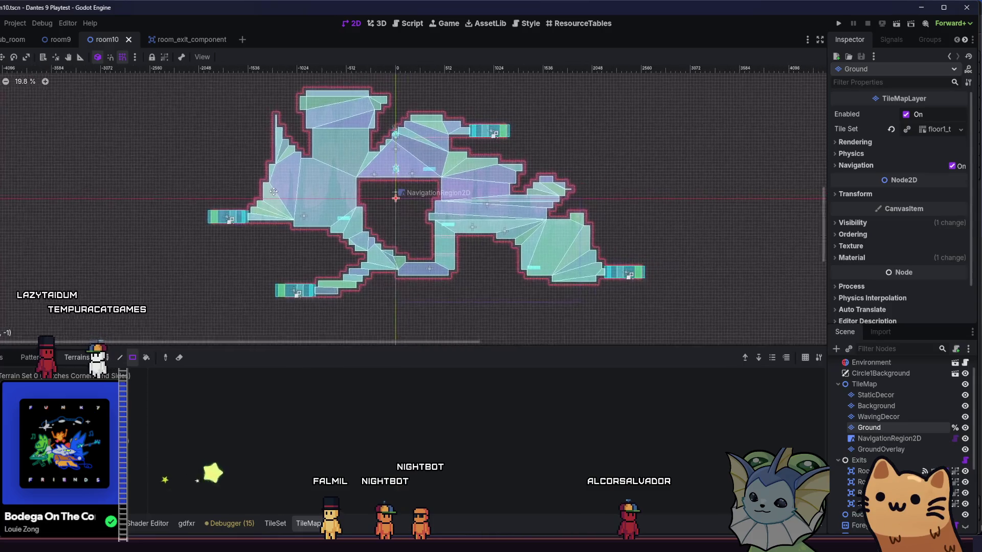
left_click_drag(158, 153, 145, 151)
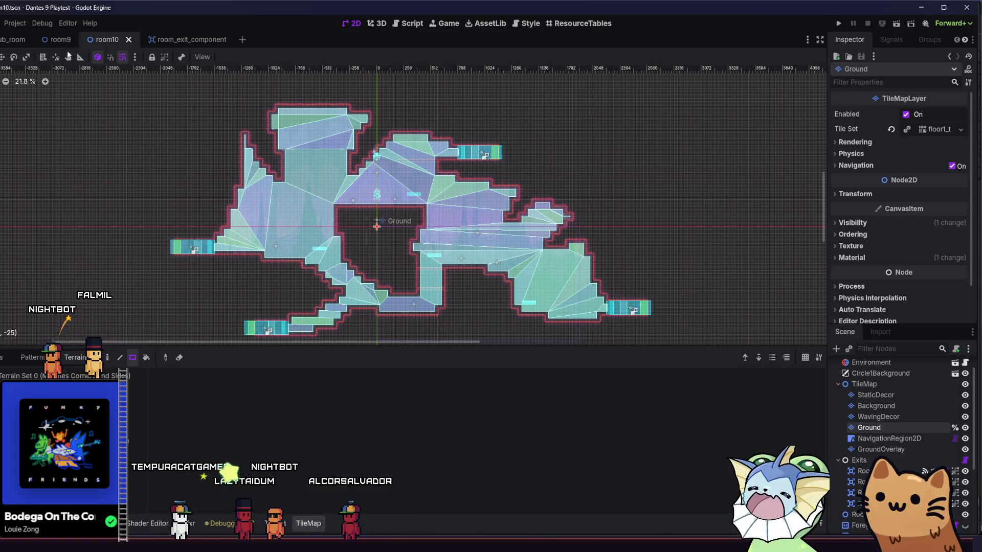
left_click(59, 40)
scroll(335, 258, "down", 5)
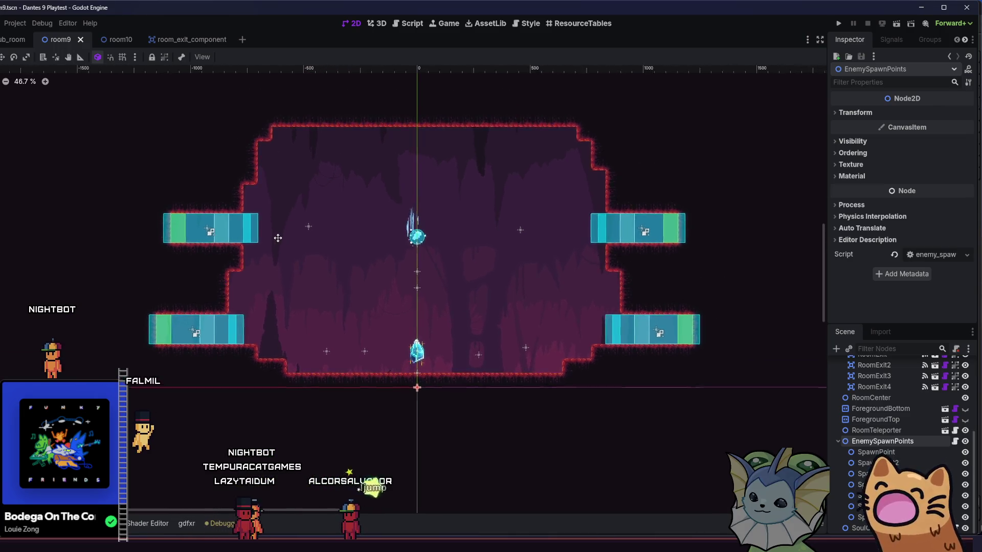
scroll(334, 257, "left", 2)
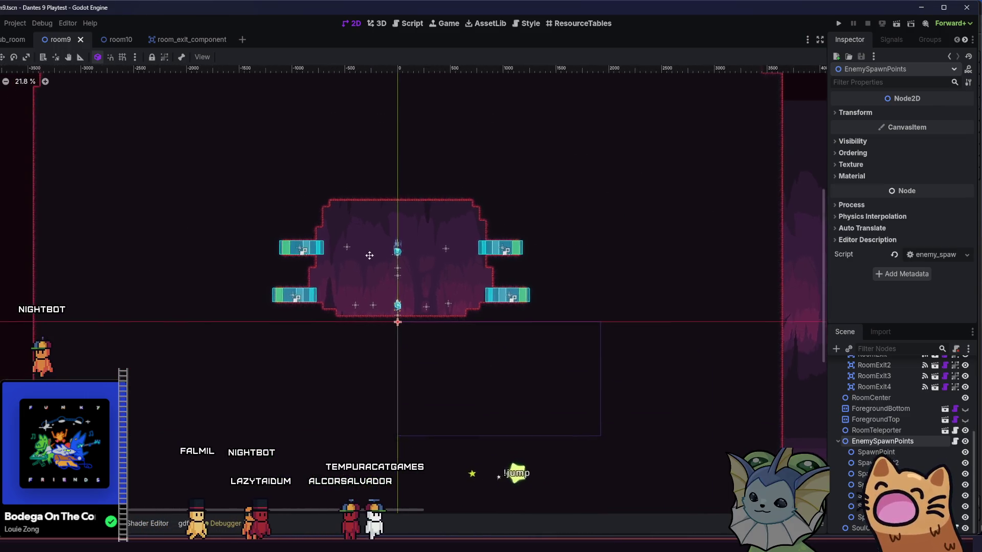
scroll(871, 439, "up", 5)
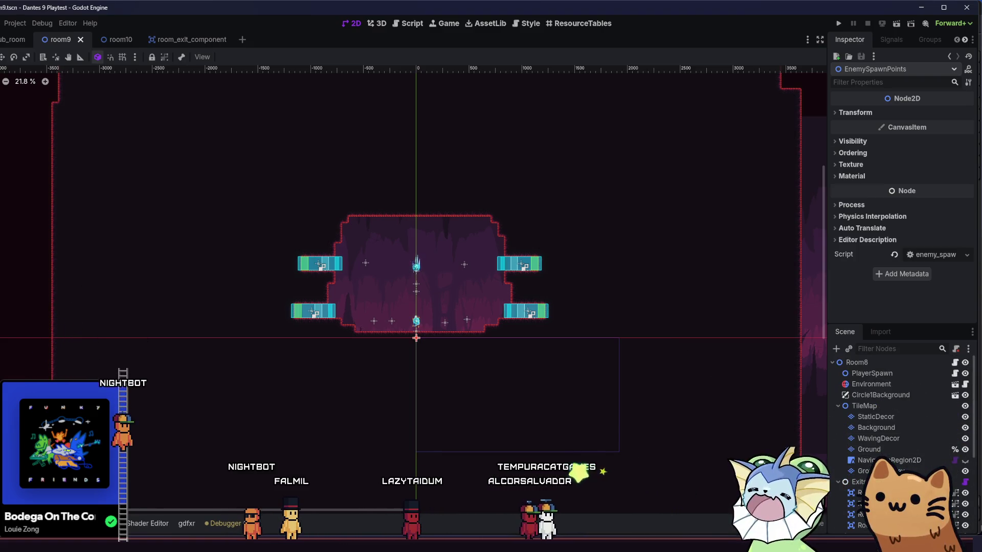
- Duplicate room9.tscn in the FileSystem dock as room11.tscn
key("alt+f")
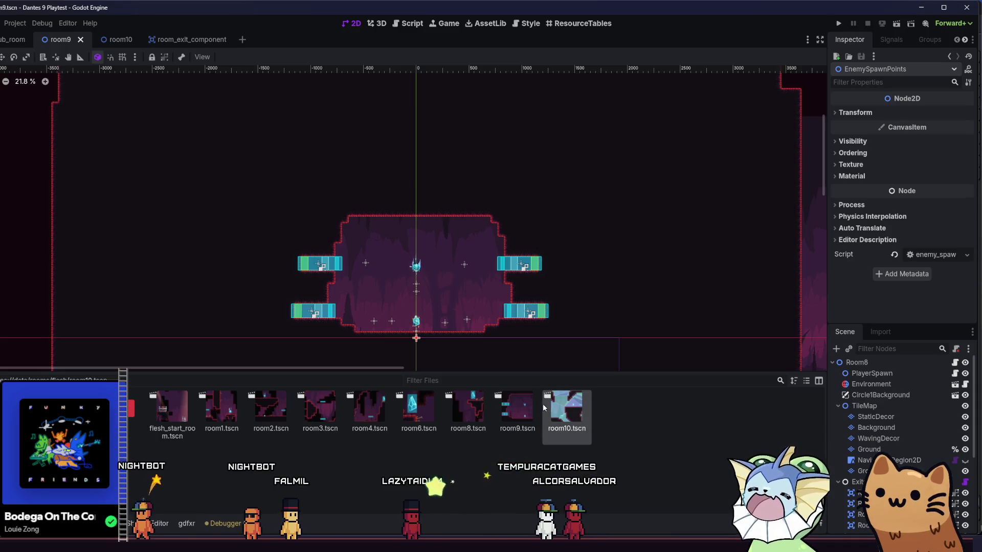
right_click(530, 414)
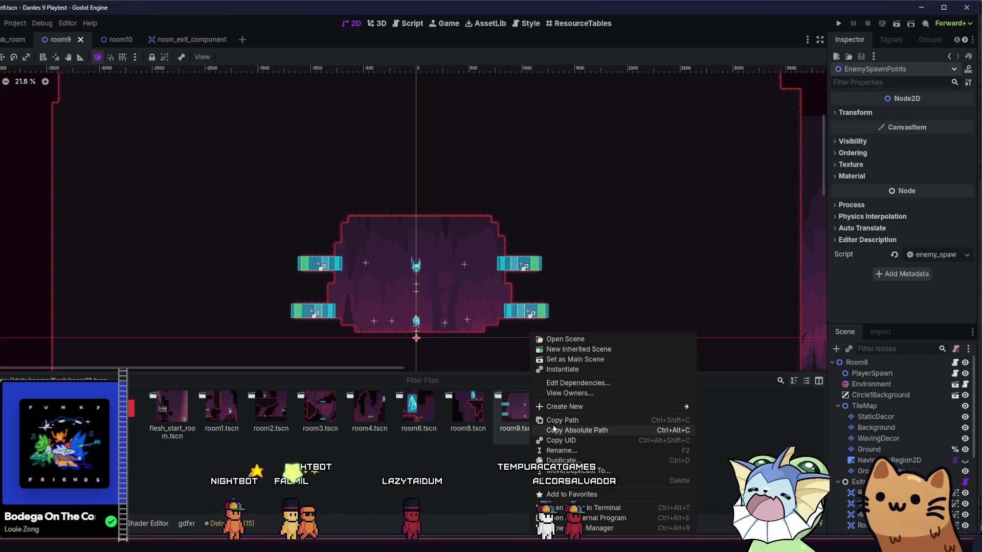
left_click(562, 460)
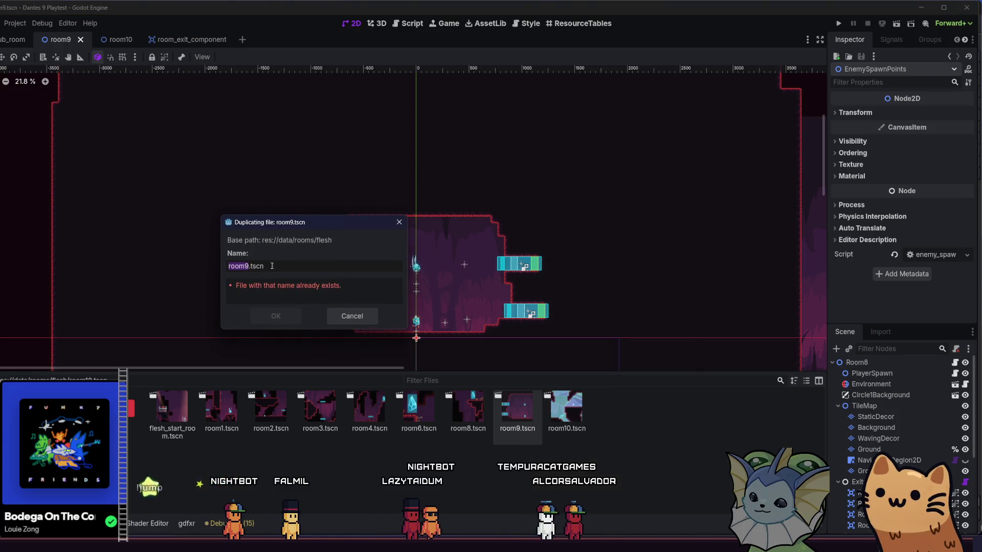
key("Right")
key("BackSpace")
type("11")
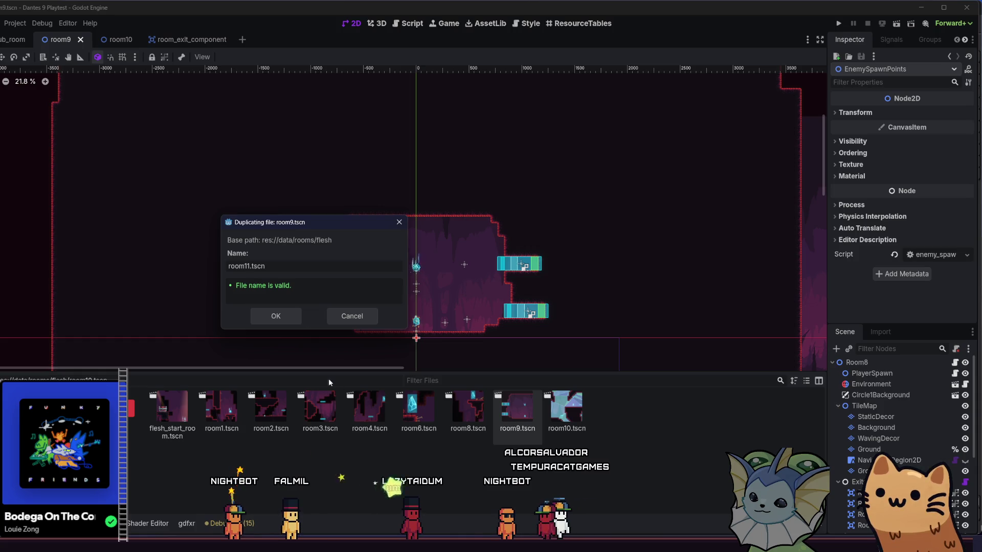
left_click(284, 322)
- Open room11.tscn in its own scene tab
double_click(603, 429)
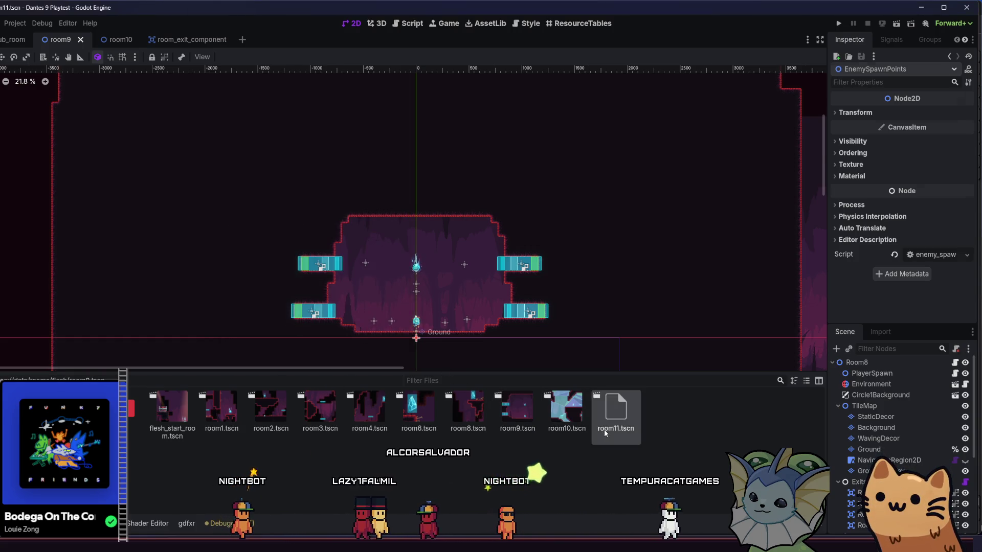
scroll(329, 229, "down", 5)
scroll(329, 234, "down", 3)
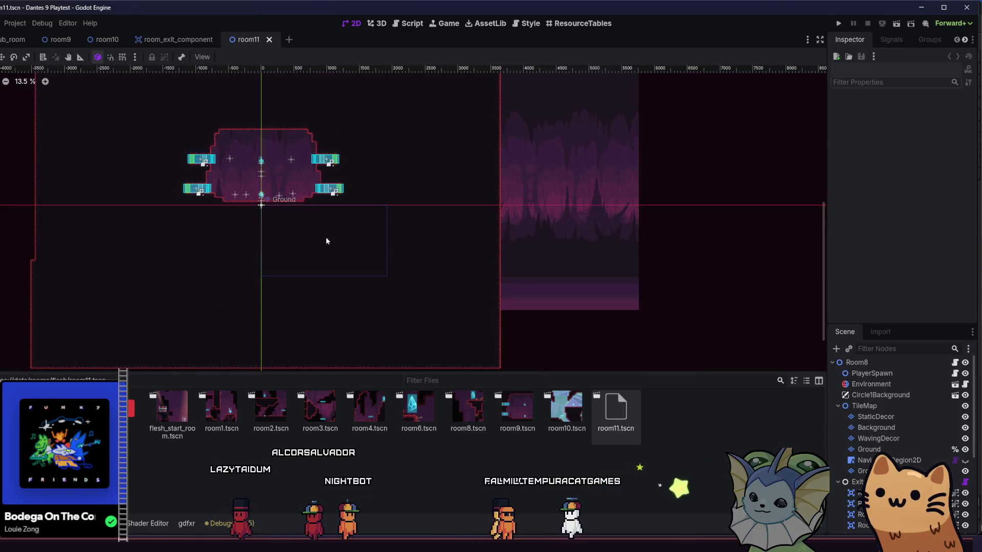
- Select the Ground layer and drag one large cave terrain rectangle across the room
left_click_drag(392, 269, 576, 339)
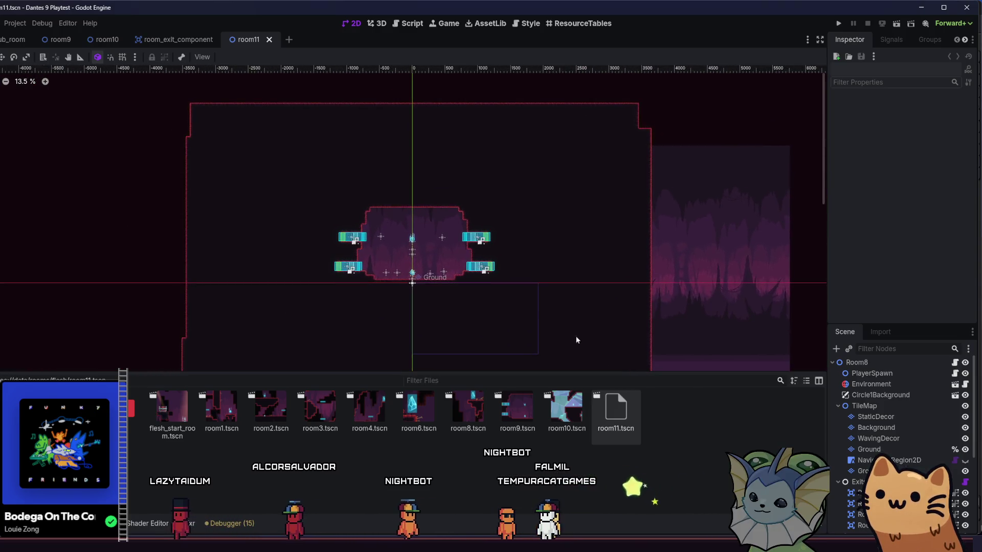
left_click(869, 449)
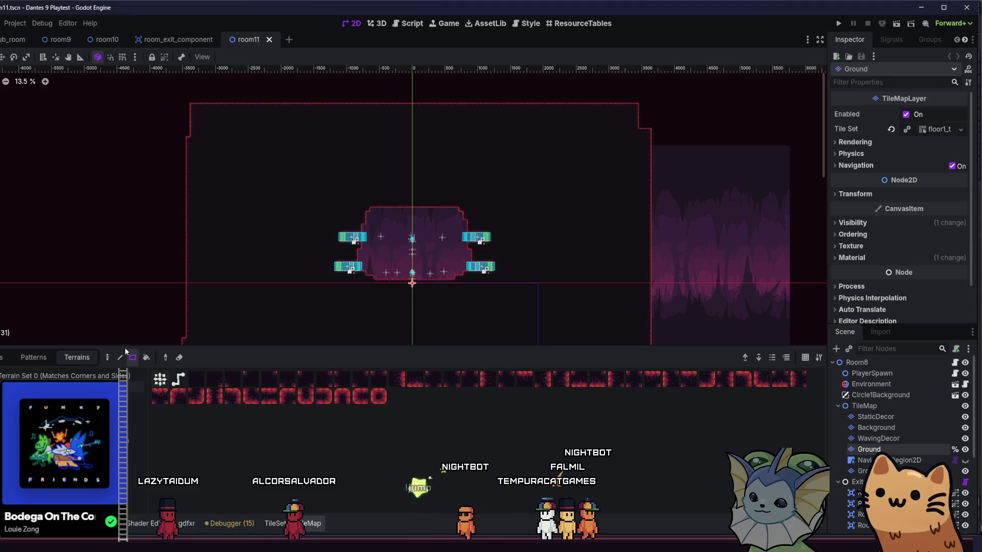
left_click_drag(254, 163, 574, 302)
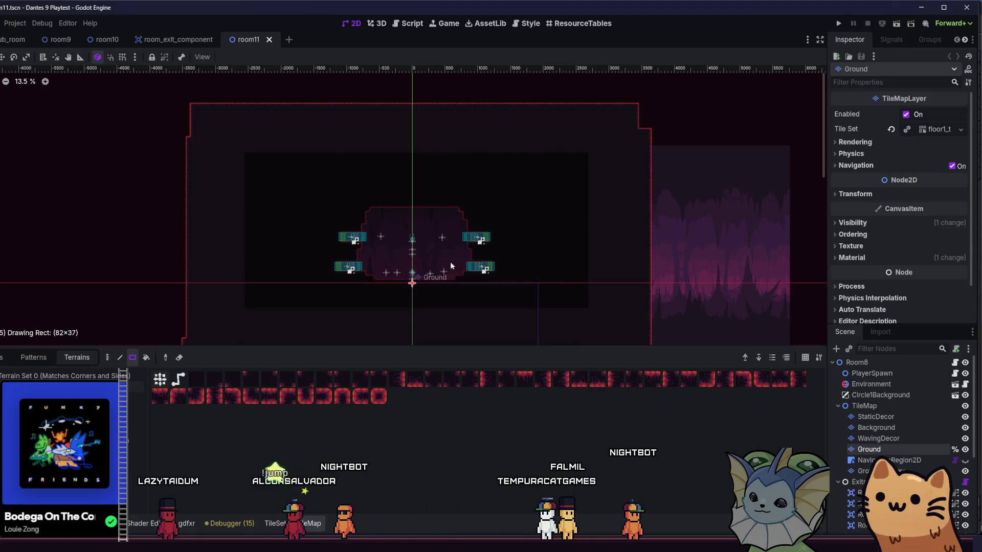
left_click_drag(400, 243, 399, 241)
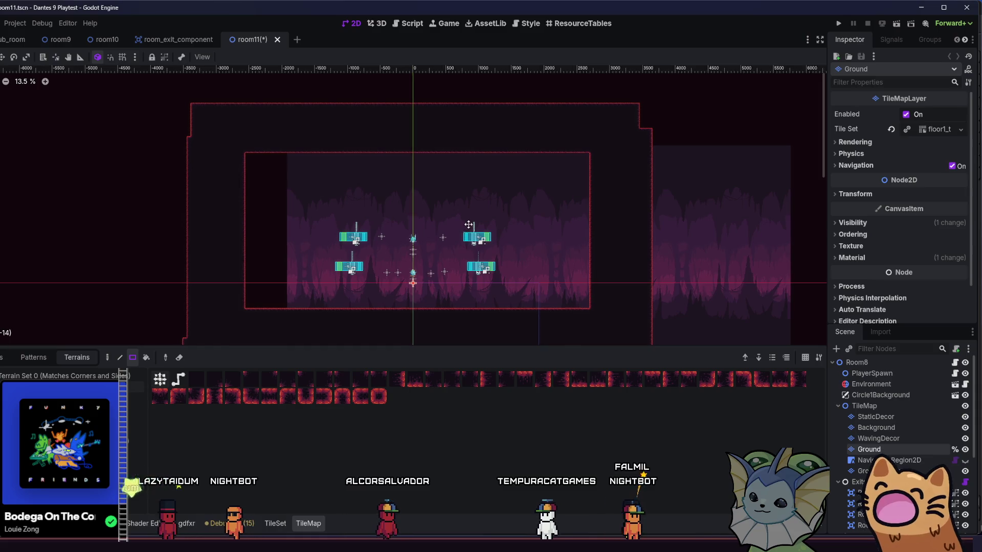
- Pan and zoom around the room to inspect the filled terrain and platforms
left_click_drag(467, 225, 503, 212)
scroll(338, 189, "up", 4)
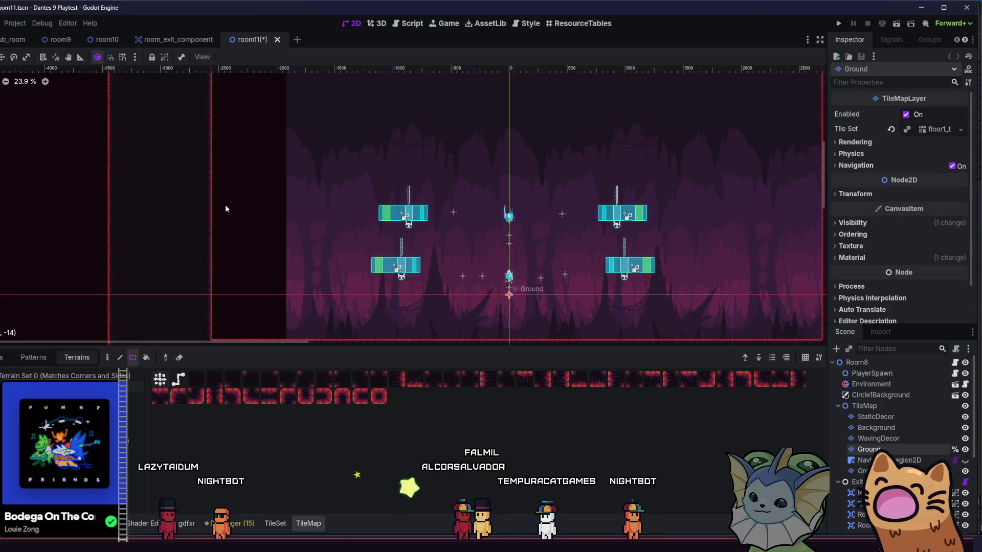
scroll(158, 217, "down", 1)
scroll(260, 244, "up", 1)
mouse_move(260, 243)
left_mouse_down()
mouse_move(187, 211)
mouse_move(218, 205)
left_mouse_up()
scroll(246, 204, "down", 1)
scroll(246, 204, "up", 2)
scroll(245, 203, "down", 1)
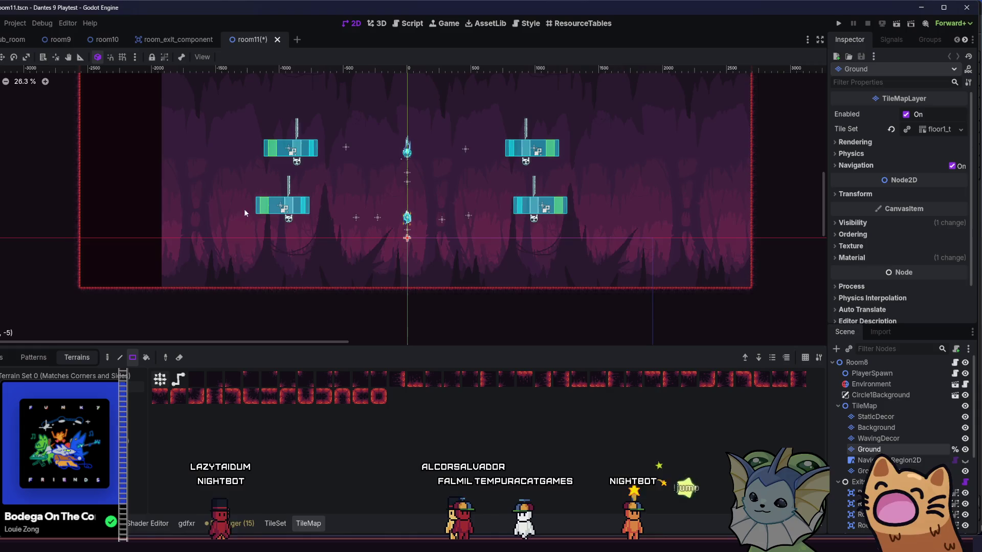
scroll(233, 220, "up", 1)
mouse_move(213, 235)
left_mouse_down()
mouse_move(219, 259)
mouse_move(210, 243)
left_mouse_up()
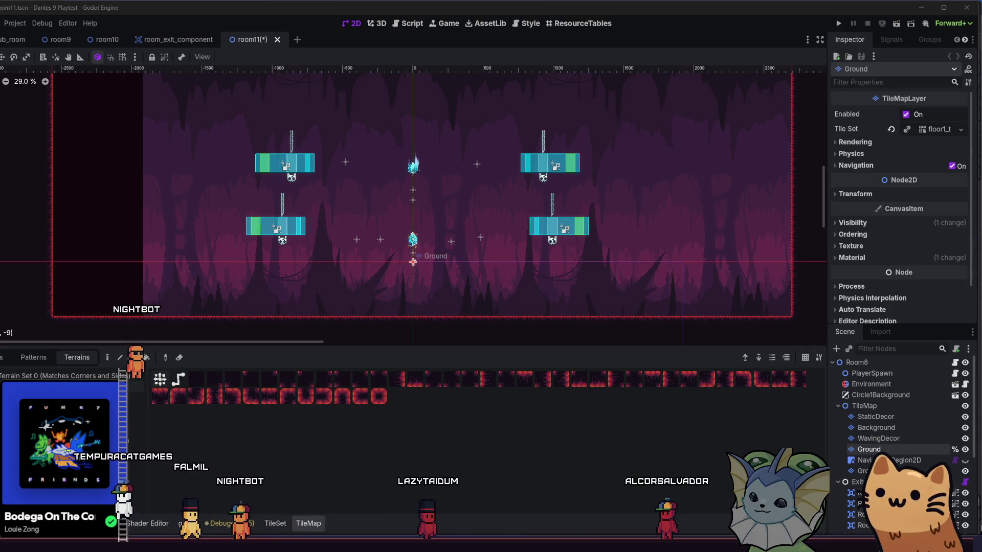
scroll(86, 255, "down", 2)
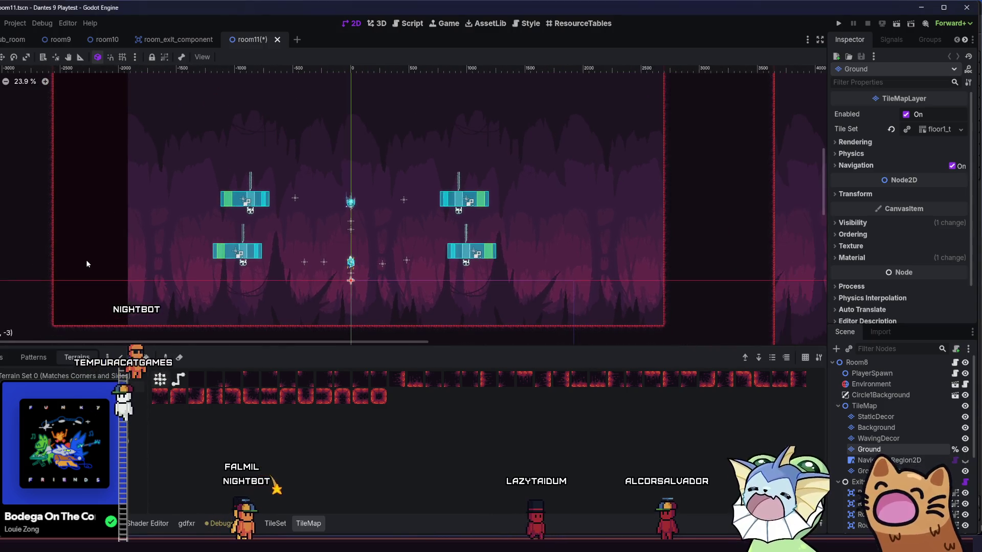
scroll(209, 266, "left", 3)
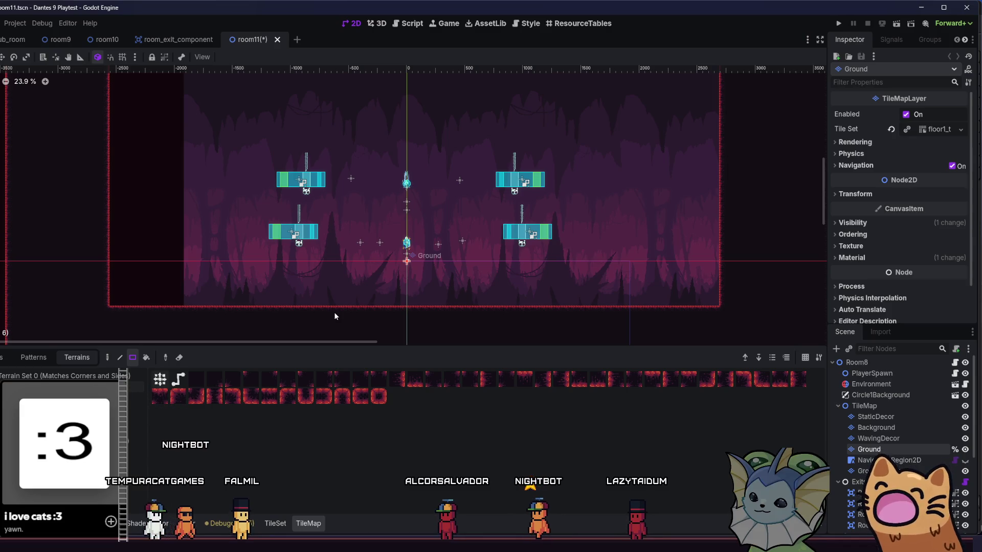
scroll(333, 312, "down", 1)
scroll(321, 300, "up", 2)
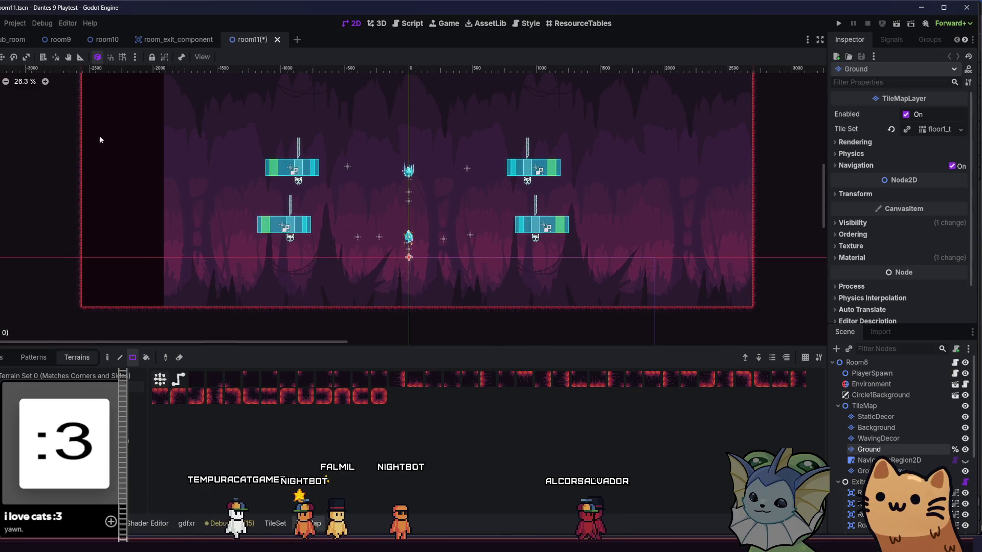
left_click_drag(78, 282, 163, 307)
key("ctrl+z")
scroll(280, 277, "down", 3)
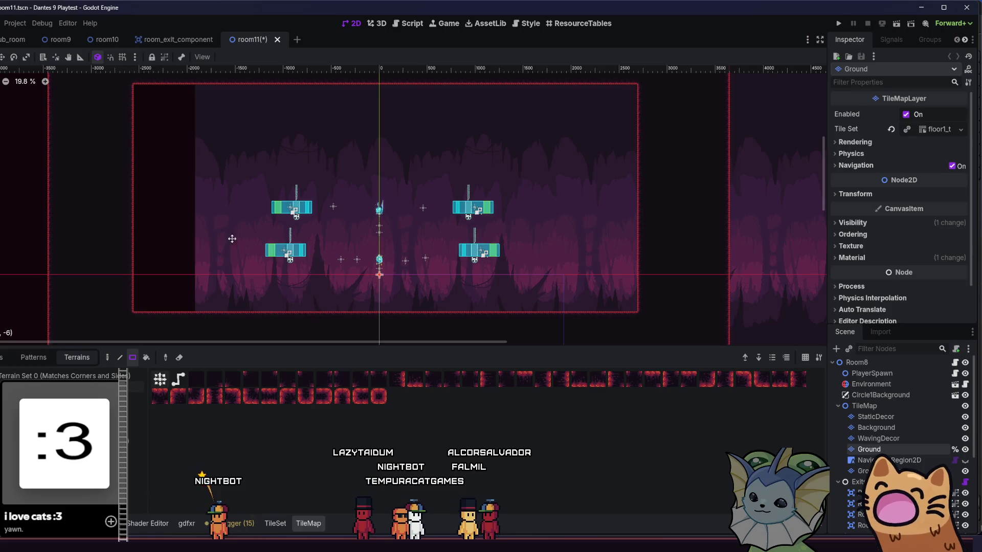
scroll(245, 231, "up", 2)
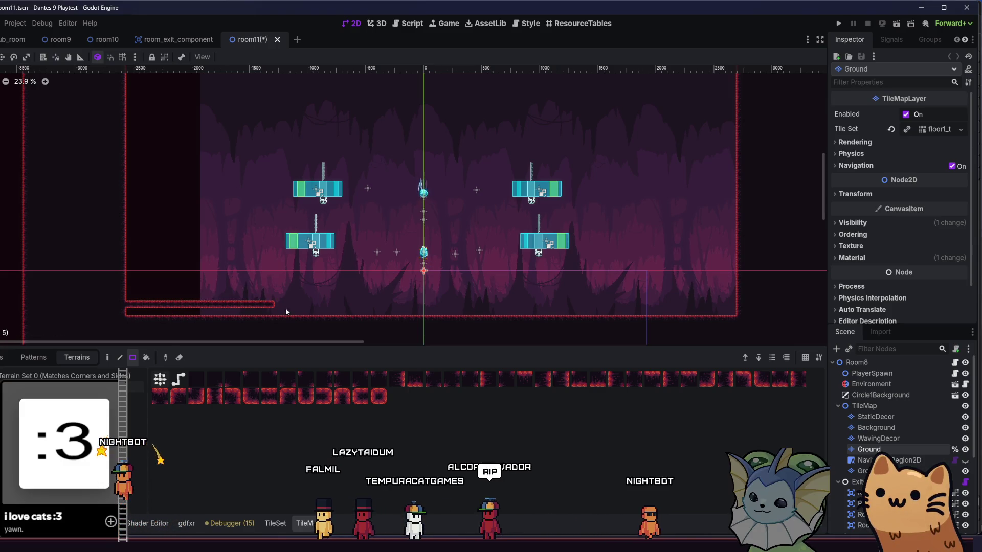
scroll(216, 249, "down", 5)
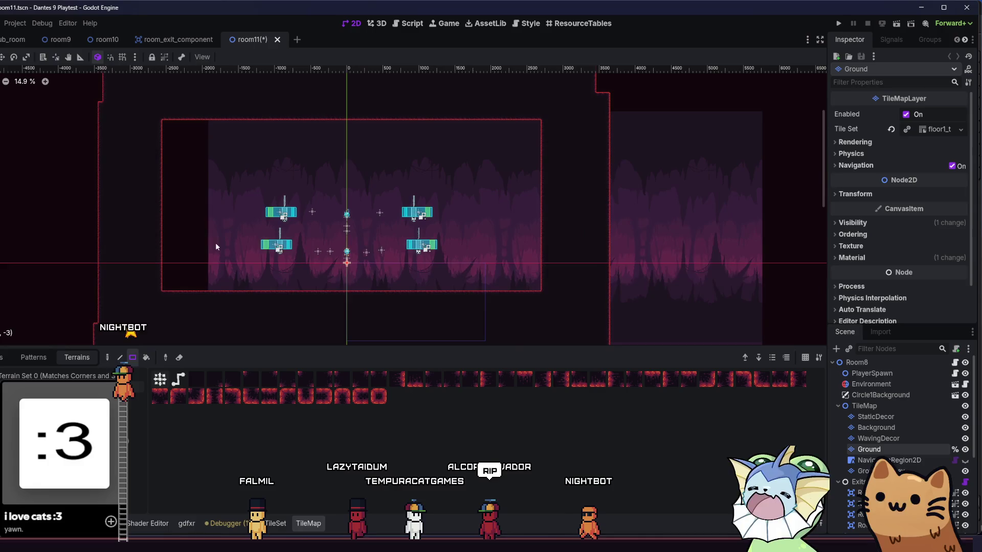
mouse_move(148, 106)
left_mouse_down()
mouse_move(548, 281)
mouse_move(552, 294)
left_mouse_up()
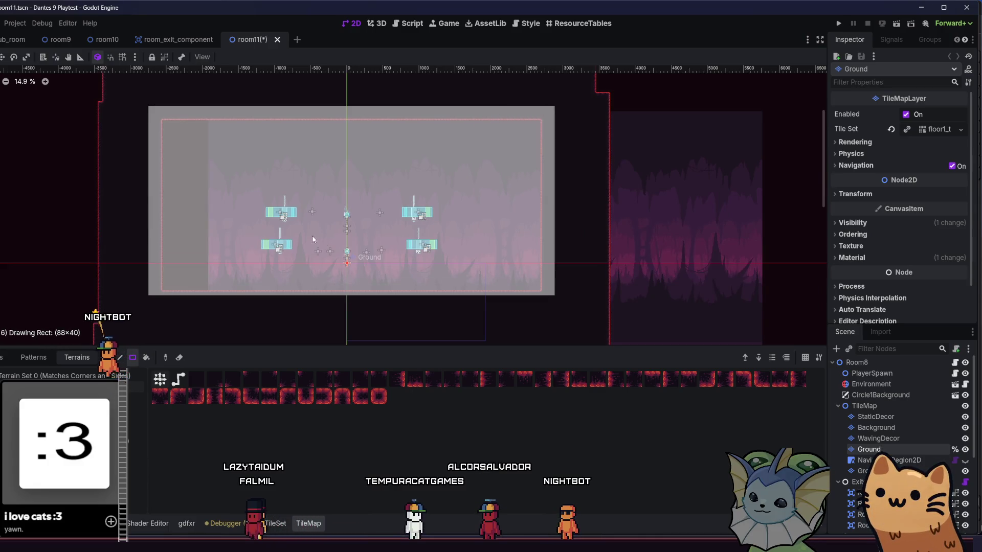
- Erase the 88×40 terrain block from Ground and switch the terrain painting mode
right_click(160, 303)
left_click(108, 357)
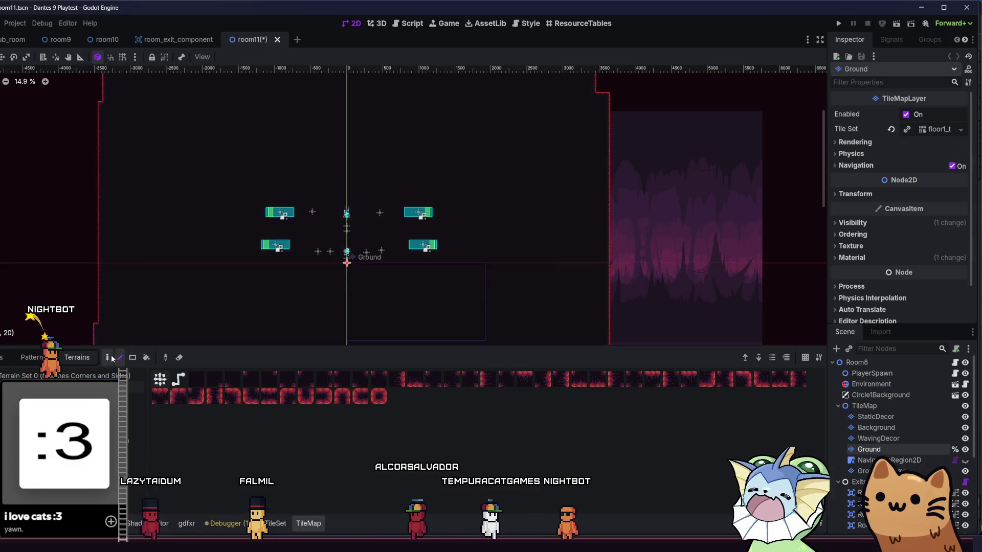
scroll(215, 216, "up", 5)
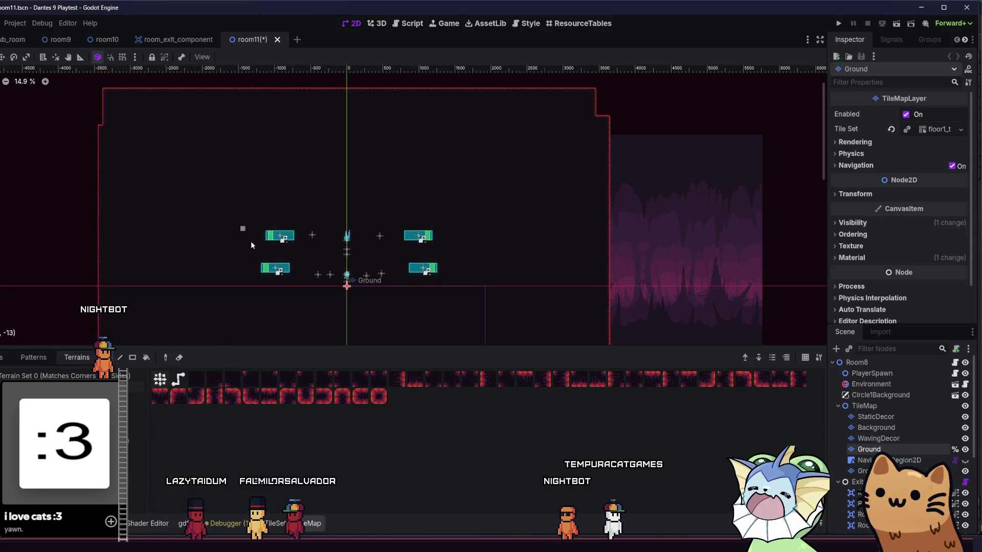
scroll(262, 250, "down", 3)
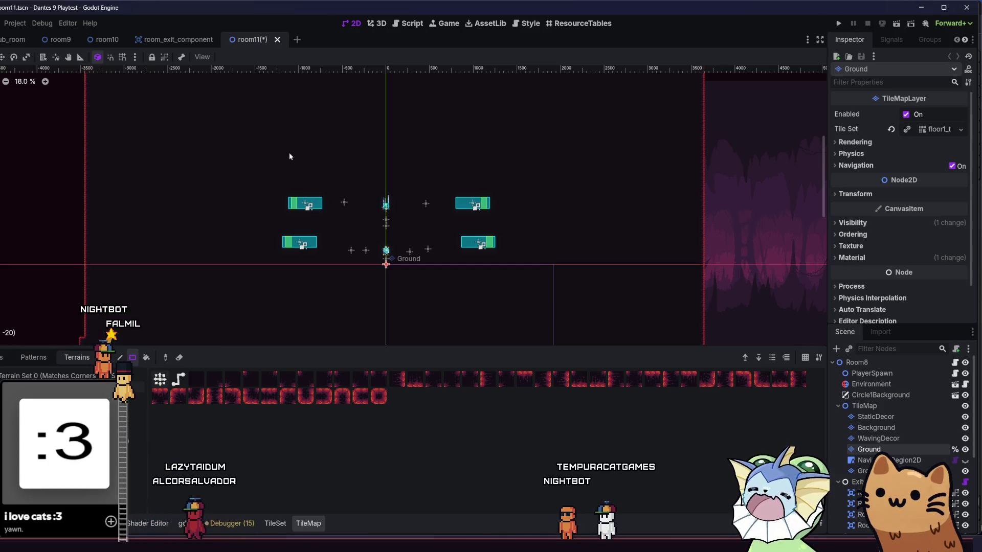
- Paint a 38×19 central chamber around the jump pads, replacing a notched first attempt
left_click_drag(290, 152, 355, 193)
left_click_drag(380, 158, 414, 197)
left_click_drag(337, 172, 414, 197)
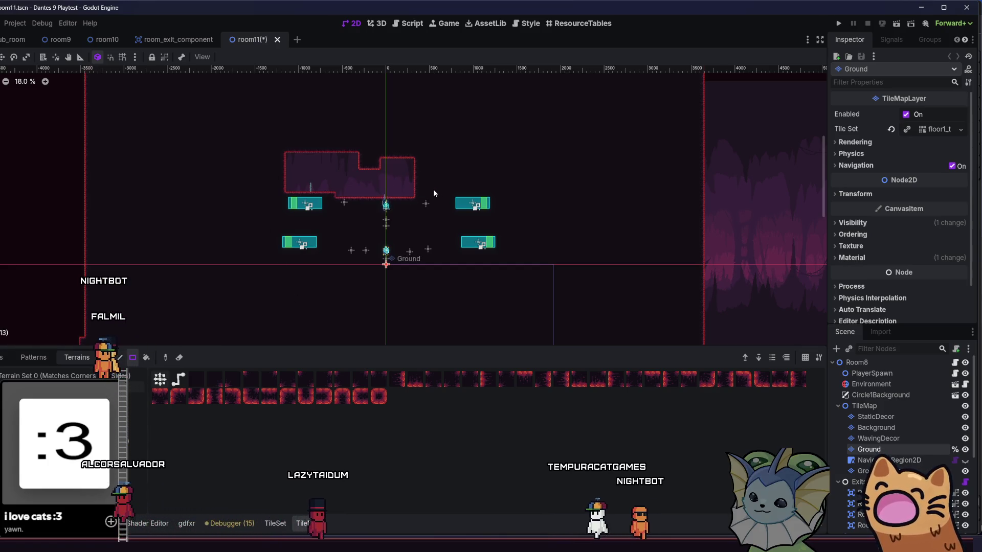
key("ctrl+z")
key("ctrl+z")
key("ctrl+z")
left_click_drag(355, 192, 436, 257)
mouse_move(282, 177)
left_mouse_down()
mouse_move(438, 262)
mouse_move(486, 275)
mouse_move(427, 271)
left_mouse_up()
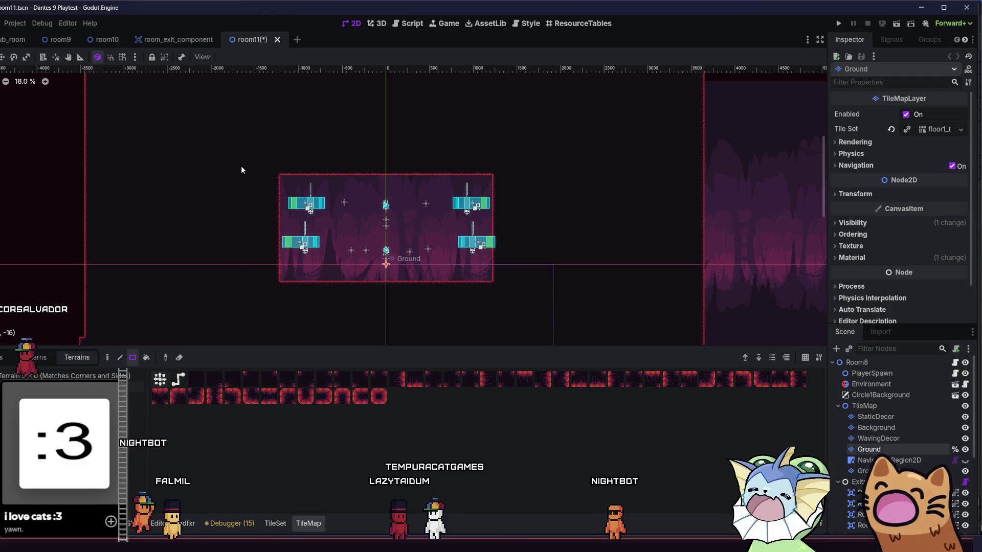
- Add small side chambers at the upper left and upper right
left_click_drag(182, 204, 174, 201)
left_click_drag(520, 137, 600, 207)
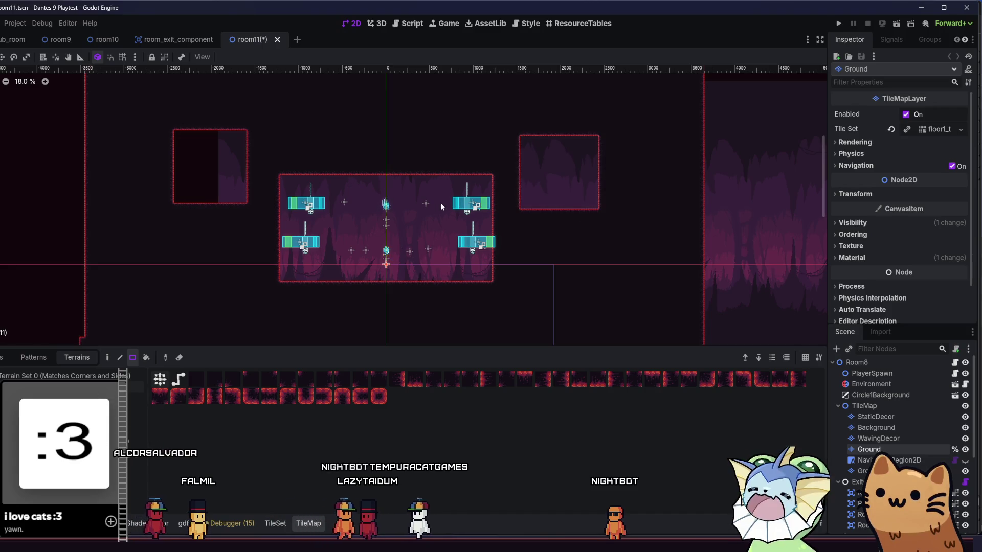
left_click_drag(439, 210, 483, 186)
scroll(410, 210, "up", 2)
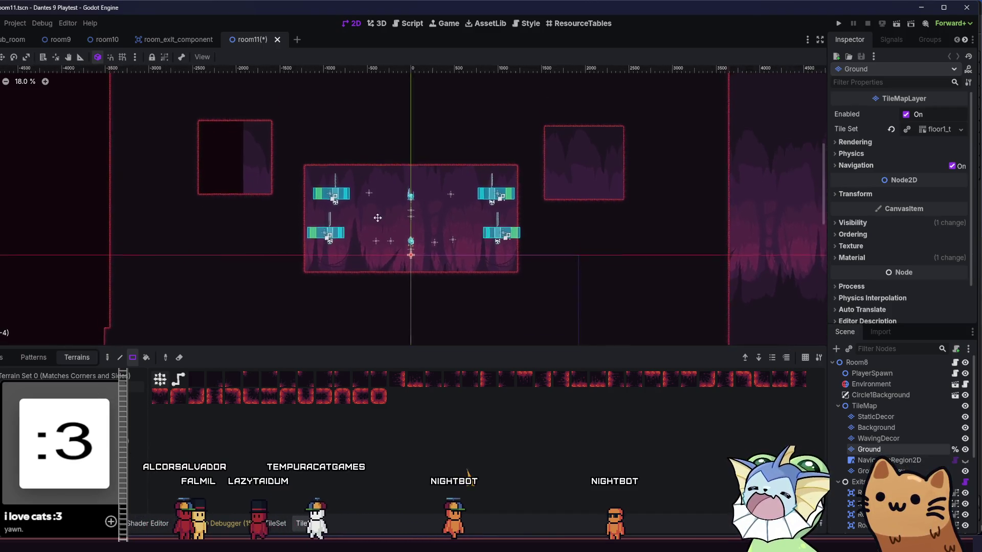
scroll(194, 226, "down", 3)
- Paint lower-right and lower-left chambers with a connecting corridor, undoing a misplaced one
mouse_move(203, 222)
left_mouse_down()
mouse_move(299, 277)
mouse_move(281, 276)
mouse_move(329, 280)
mouse_move(314, 304)
mouse_move(344, 294)
left_mouse_up()
key("ctrl+z")
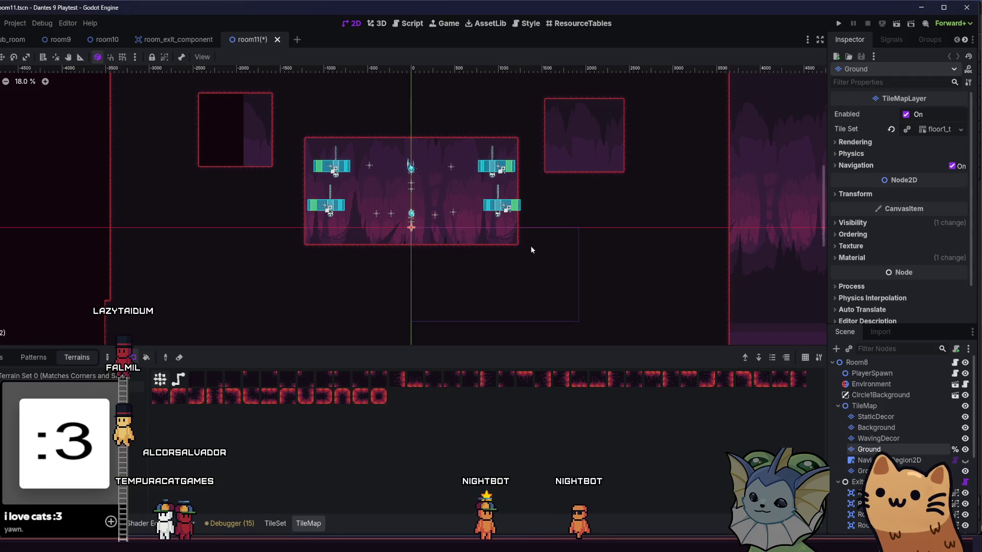
left_click_drag(563, 296, 562, 296)
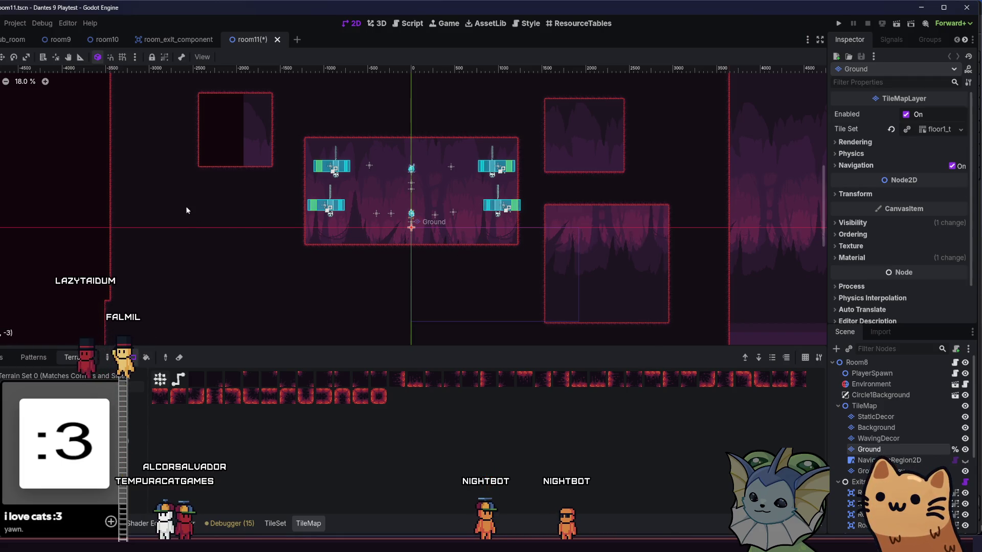
left_click_drag(316, 264, 317, 264)
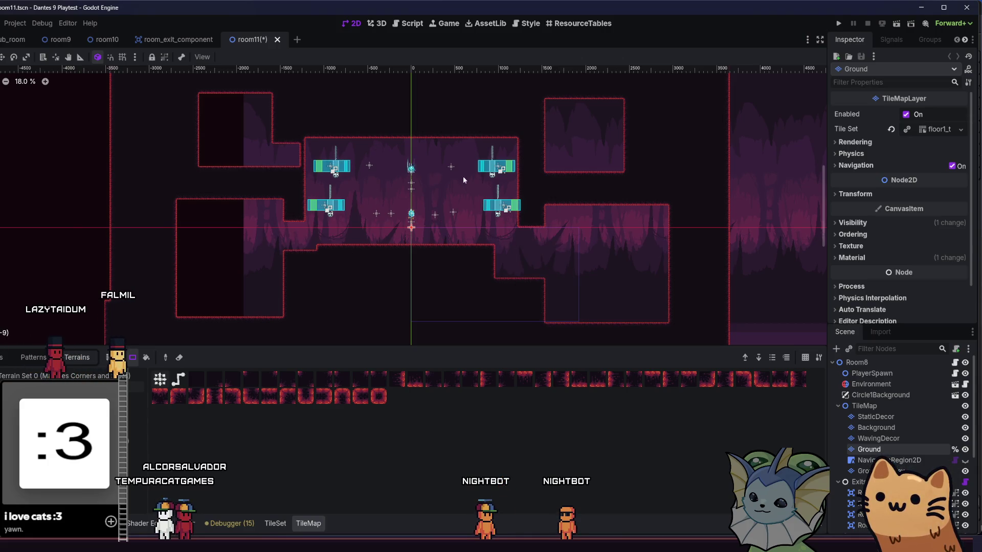
scroll(324, 171, "left", 5)
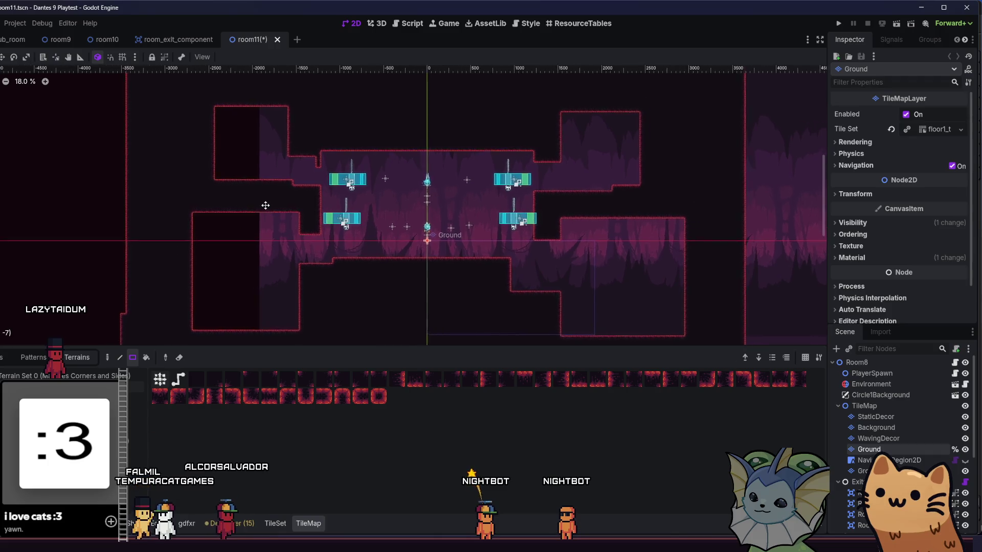
scroll(369, 213, "down", 2)
scroll(369, 213, "down", 2)
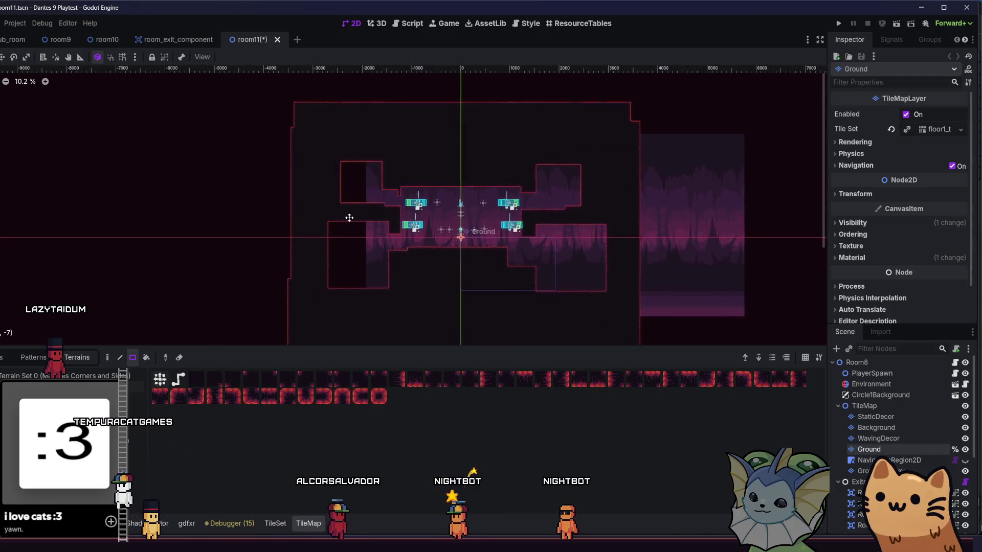
scroll(297, 211, "right", 2)
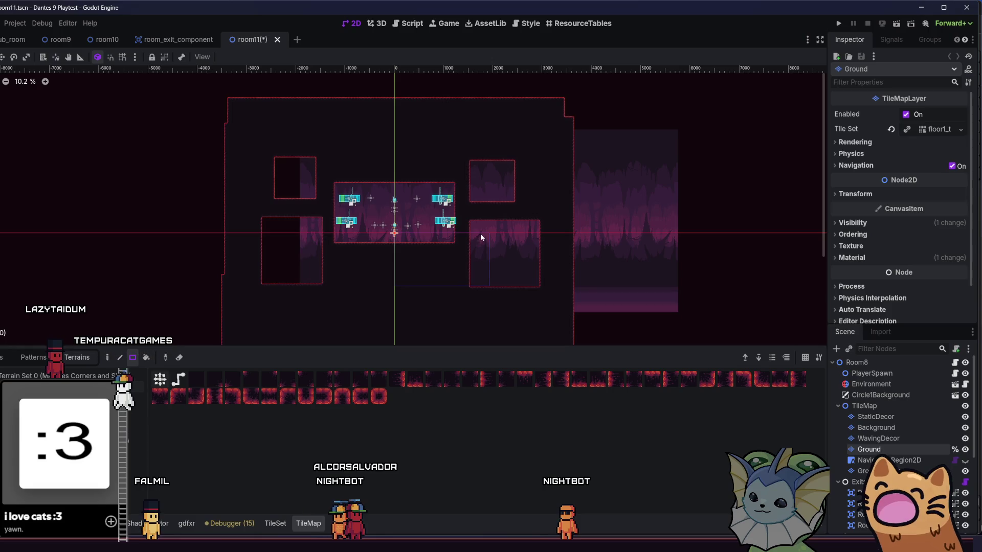
- Undo the side chambers and paint one 71×42 cave rectangle around the four pads
key("ctrl+z")
key("ctrl+z")
key("ctrl+z")
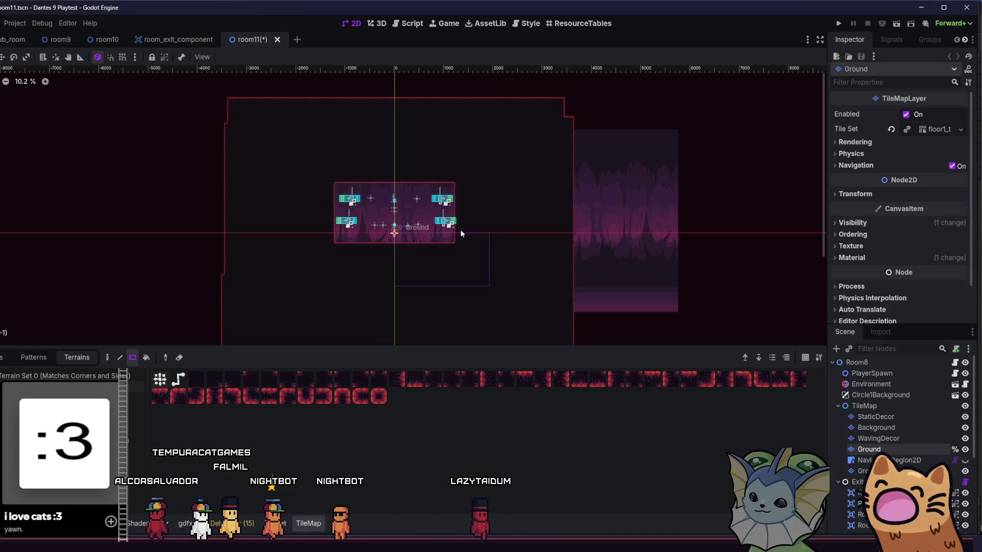
scroll(460, 229, "up", 4)
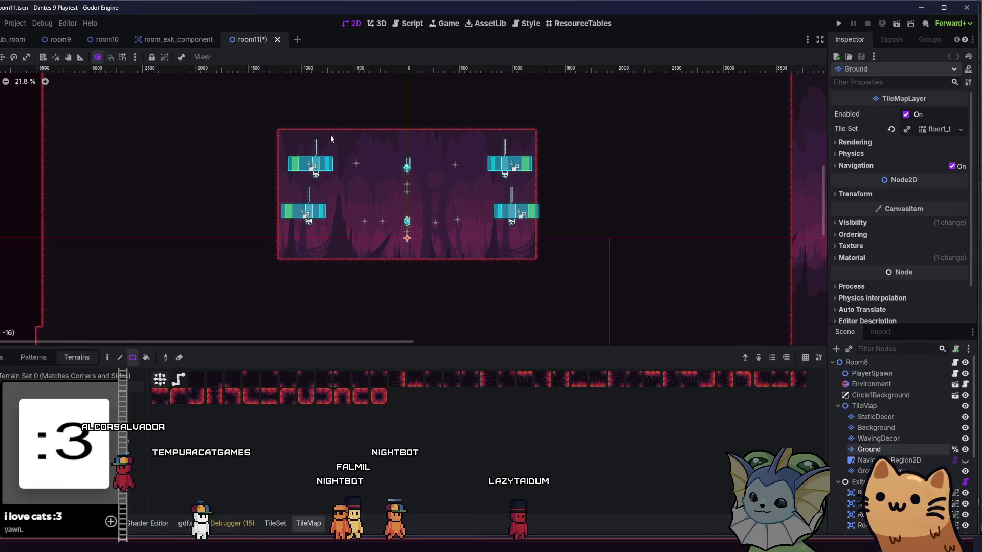
left_click_drag(276, 135, 563, 287)
scroll(471, 274, "down", 1)
scroll(396, 254, "down", 3)
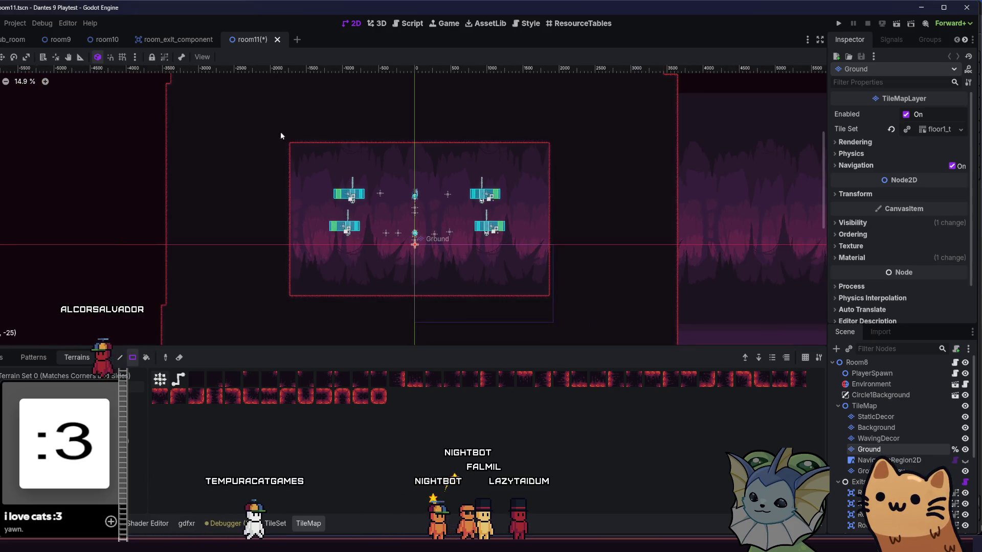
left_click_drag(254, 131, 569, 327)
left_click_drag(276, 273, 250, 284)
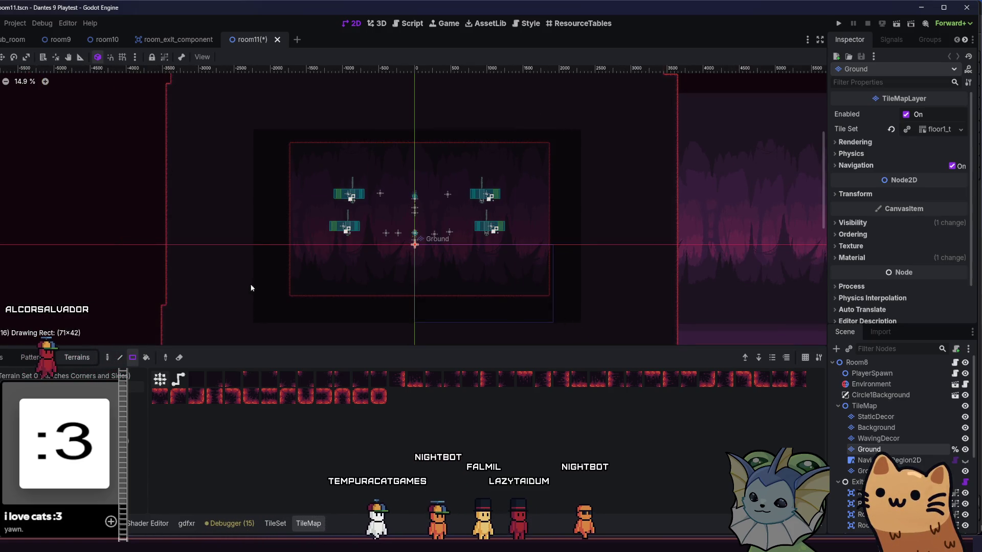
scroll(242, 274, "right", 2)
scroll(241, 274, "down", 1)
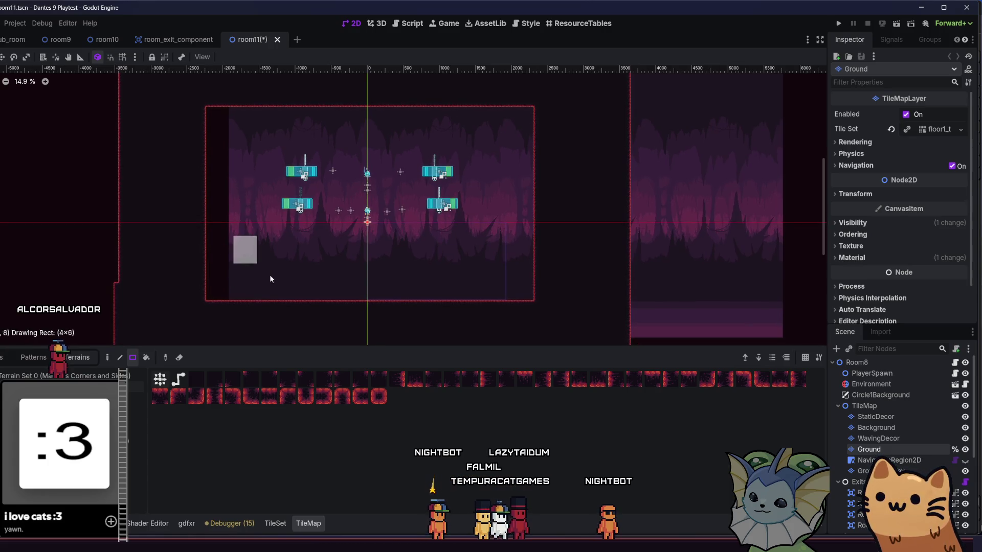
scroll(228, 291, "right", 1)
scroll(224, 281, "down", 1)
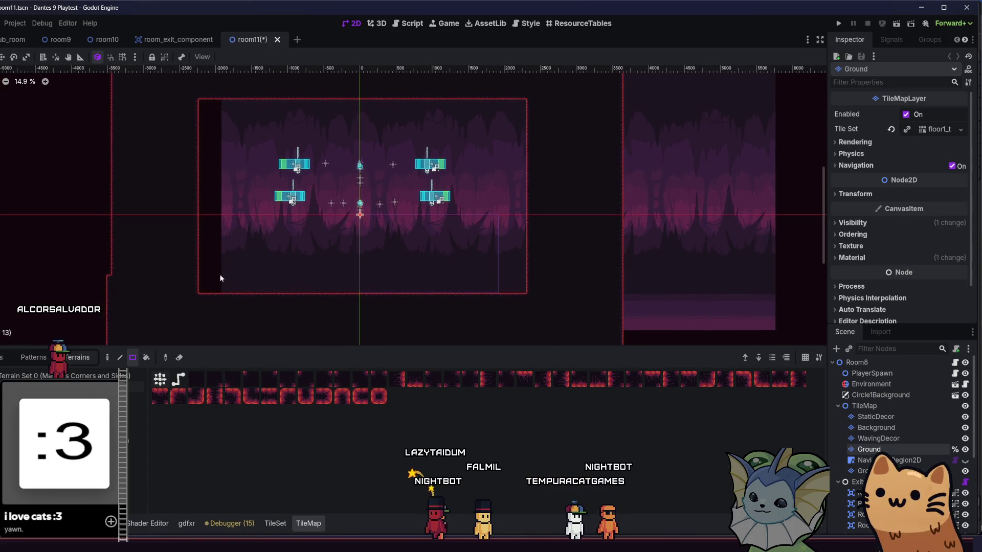
- Carve two vertical divider walls, a bottom-left wall block and a top-left ledge
mouse_move(275, 93)
left_mouse_down()
mouse_move(309, 297)
mouse_move(295, 294)
left_mouse_up()
mouse_move(386, 94)
left_mouse_down()
mouse_move(416, 307)
mouse_move(405, 295)
left_mouse_up()
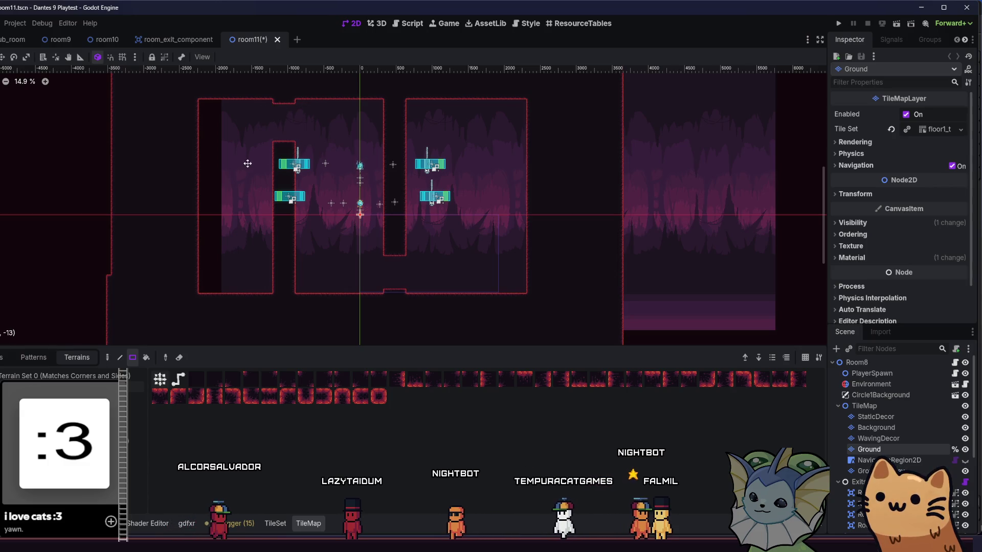
scroll(246, 166, "up", 3)
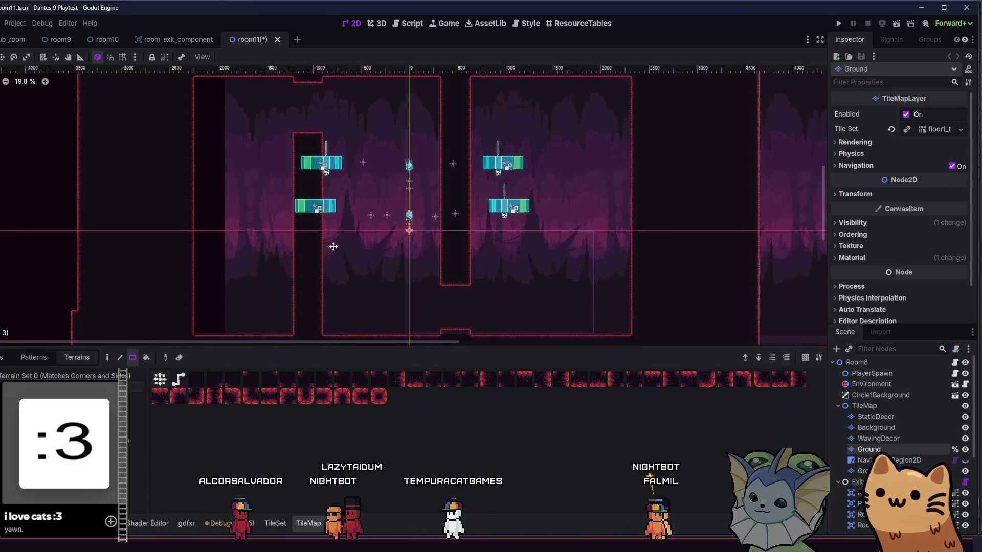
scroll(501, 161, "down", 2)
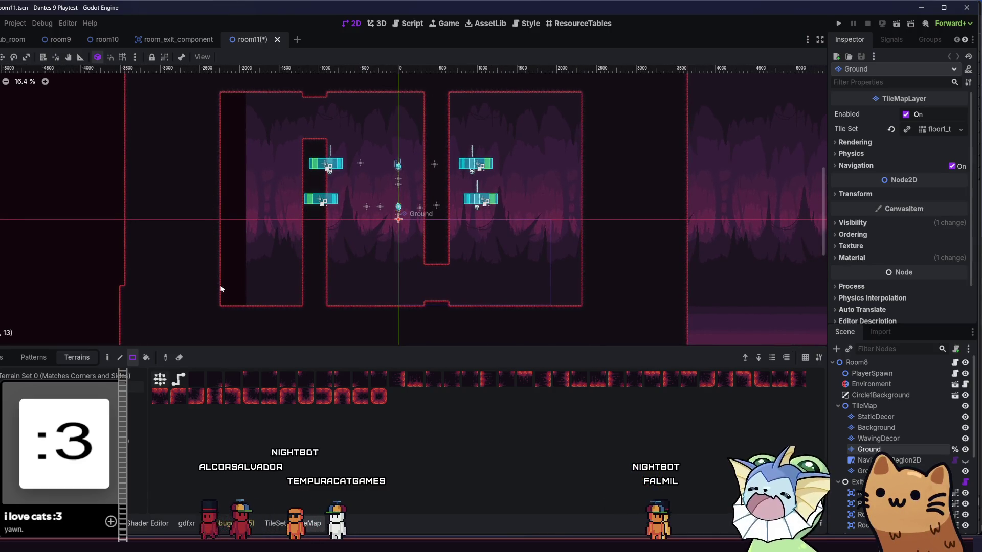
left_click_drag(220, 286, 194, 304)
left_click_drag(206, 306, 202, 302)
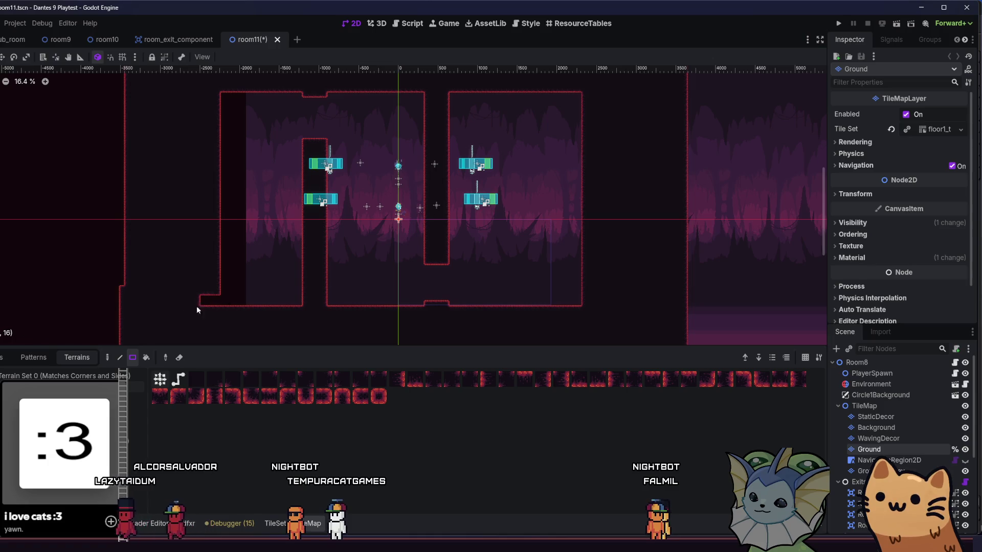
left_click_drag(191, 122, 218, 127)
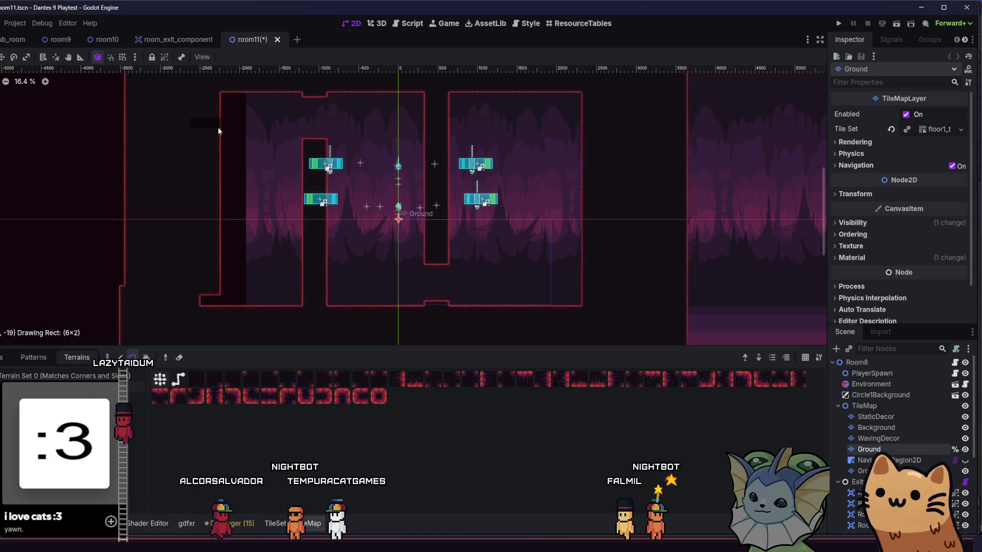
- Raise a 4×23 pillar from the cave floor, then make it narrower
scroll(222, 168, "up", 1)
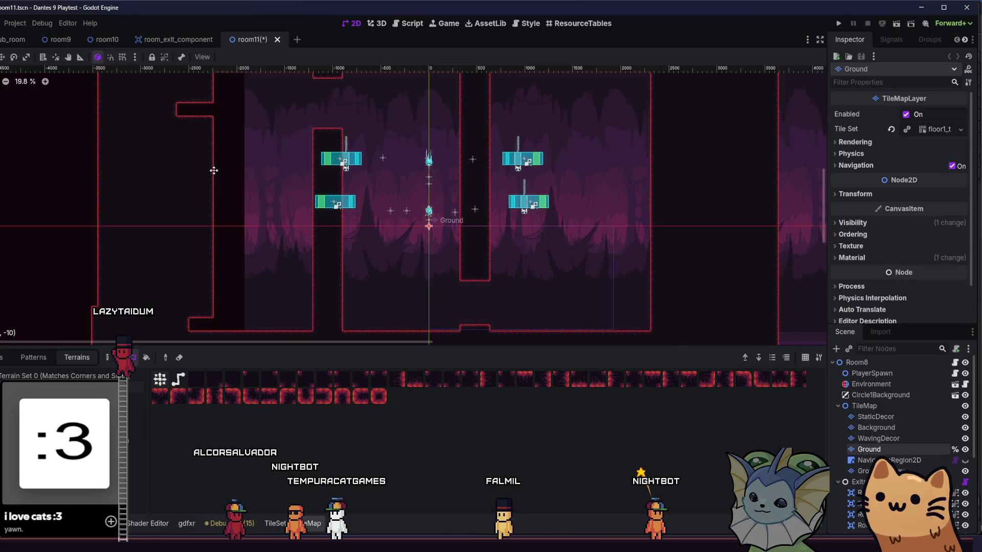
left_click_drag(241, 315, 261, 184)
scroll(261, 223, "down", 2)
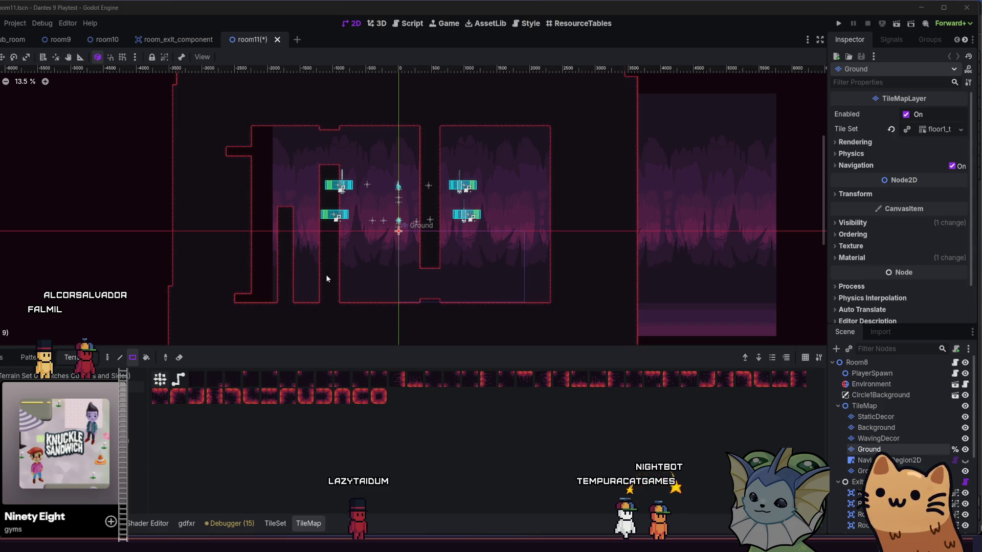
scroll(318, 281, "up", 3)
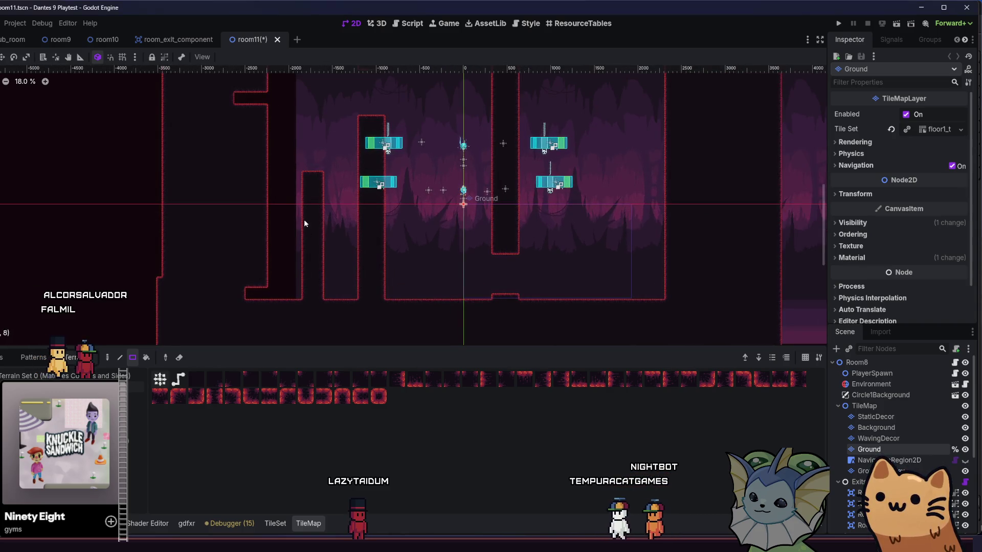
left_click_drag(296, 168, 306, 295)
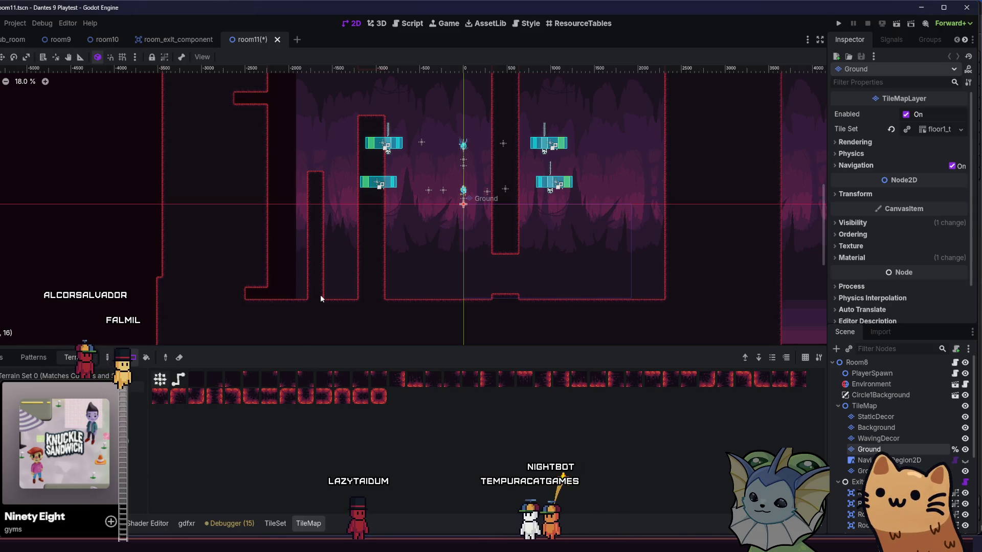
- Erase the middle wall, a left strip, a 44×10 top band and most of the interior
mouse_move(314, 88)
left_mouse_down()
mouse_move(545, 325)
mouse_move(563, 298)
left_mouse_up()
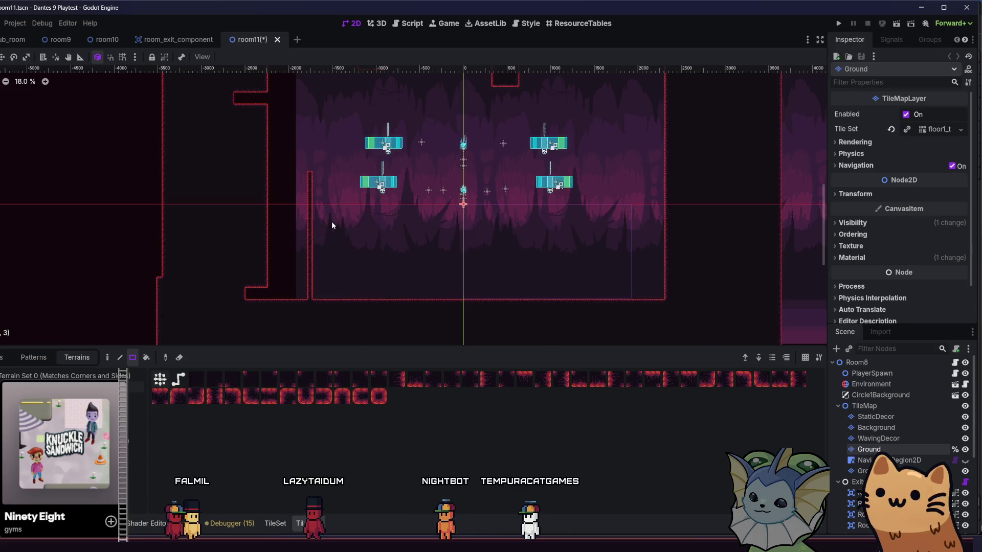
scroll(331, 222, "down", 2)
mouse_move(235, 131)
left_mouse_down()
mouse_move(276, 275)
mouse_move(278, 335)
mouse_move(271, 326)
left_mouse_up()
left_click_drag(345, 124, 535, 179)
mouse_move(244, 102)
left_mouse_down()
mouse_move(477, 243)
mouse_move(637, 299)
mouse_move(609, 335)
mouse_move(585, 322)
mouse_move(586, 310)
left_mouse_up()
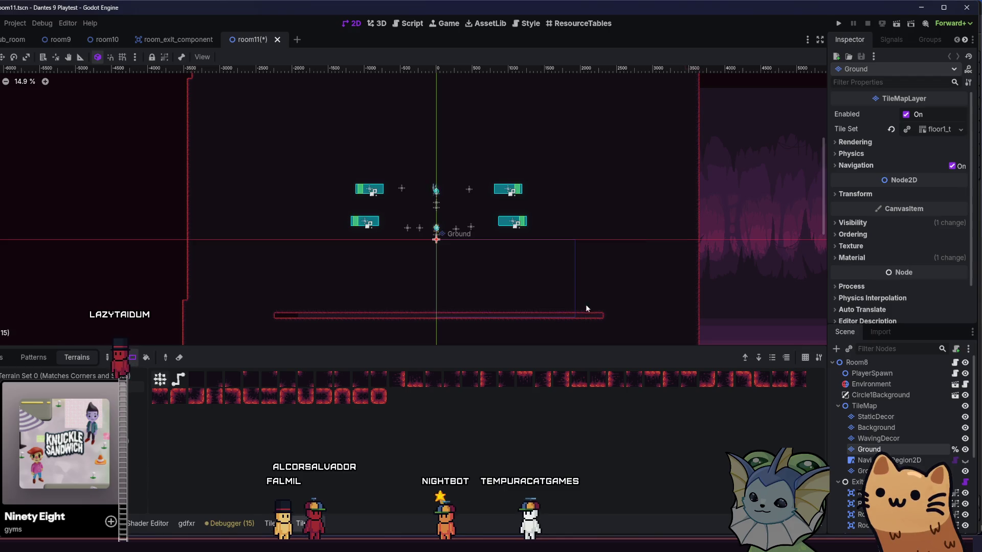
- Undo the large erase, repaint the bottom strip and recentre the cave room in view
key("ctrl+z")
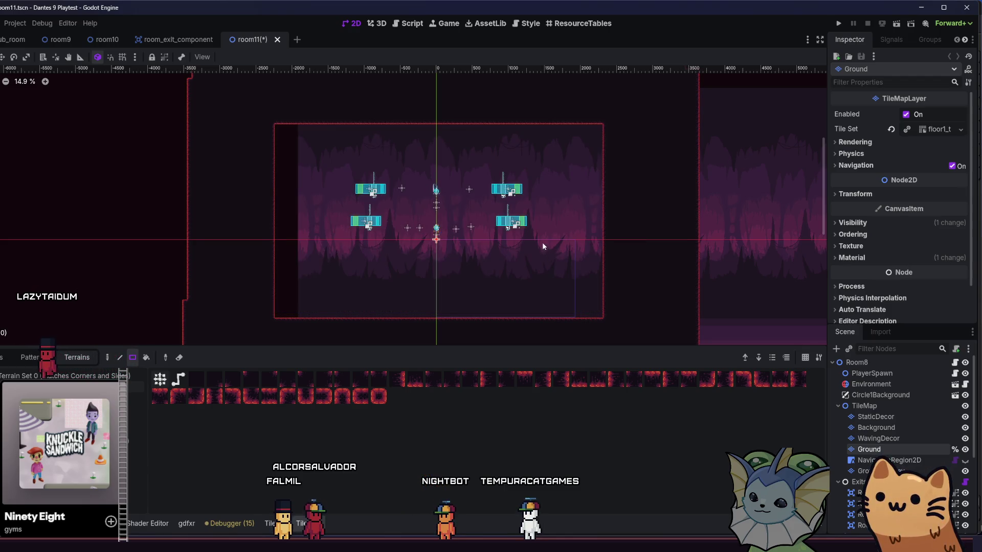
left_click_drag(280, 315, 607, 334)
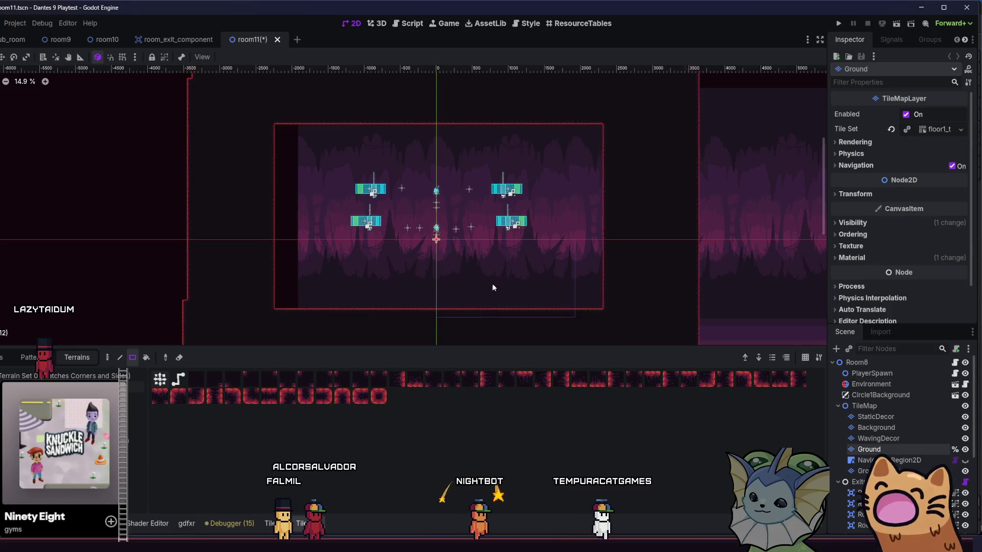
left_click_drag(415, 274, 389, 261)
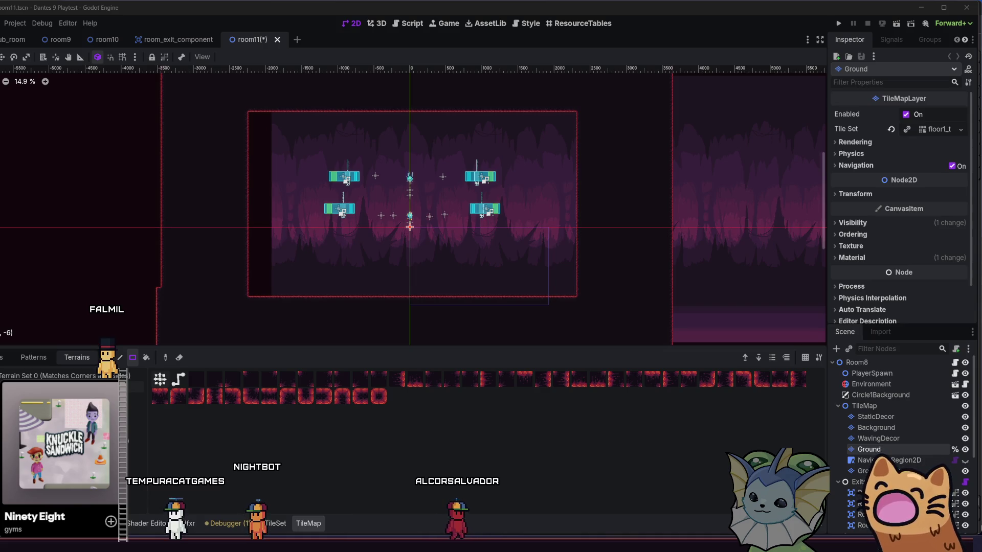
left_click_drag(386, 242, 336, 264)
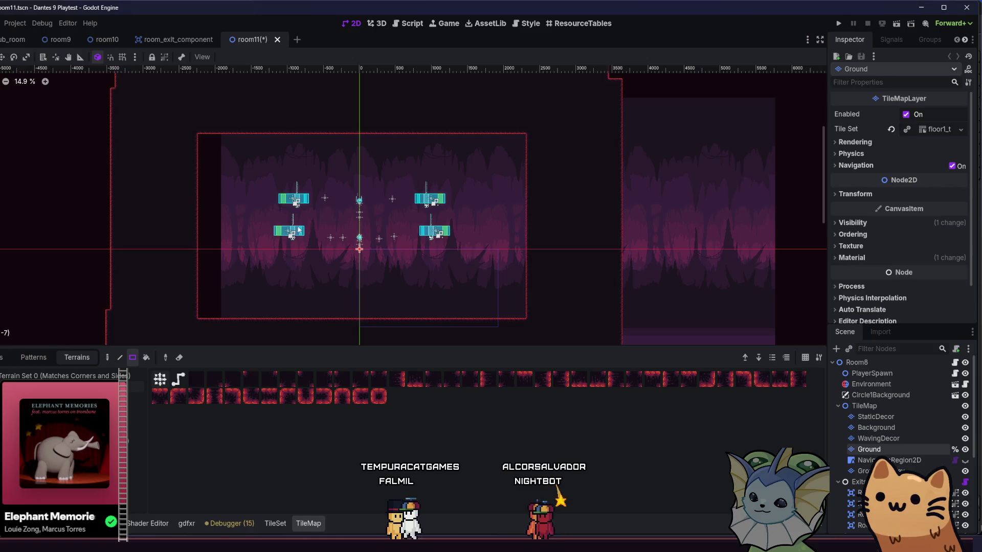
left_click_drag(169, 231, 187, 208)
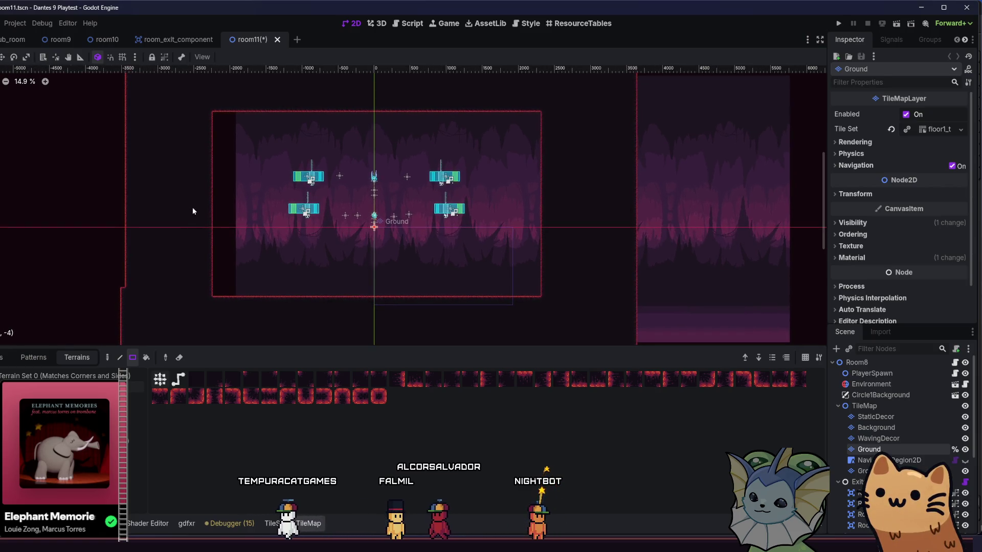
- Paint stepped ground tile by tile into the chamber's lower-left corner
left_click(107, 358)
scroll(244, 258, "up", 1)
scroll(240, 256, "up", 3)
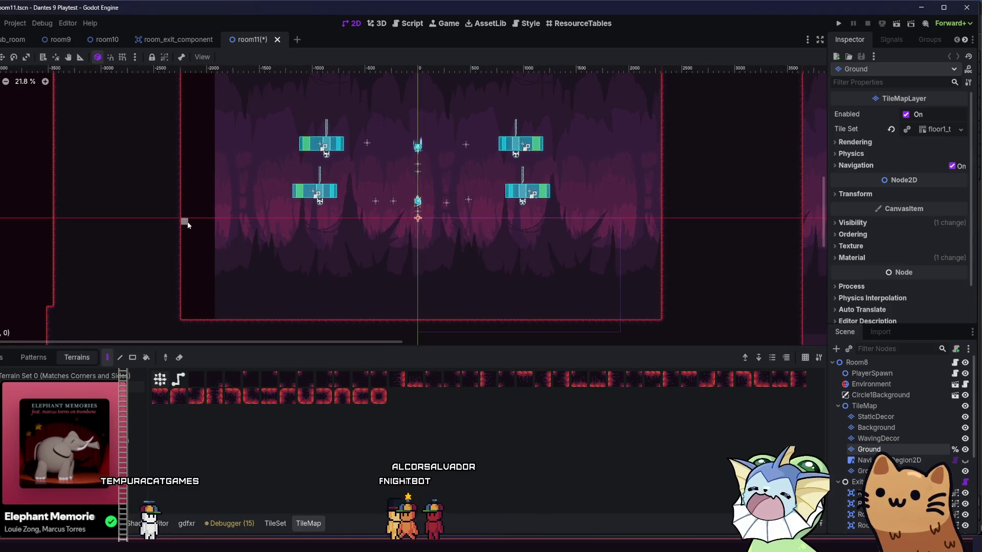
left_click_drag(220, 316, 184, 311)
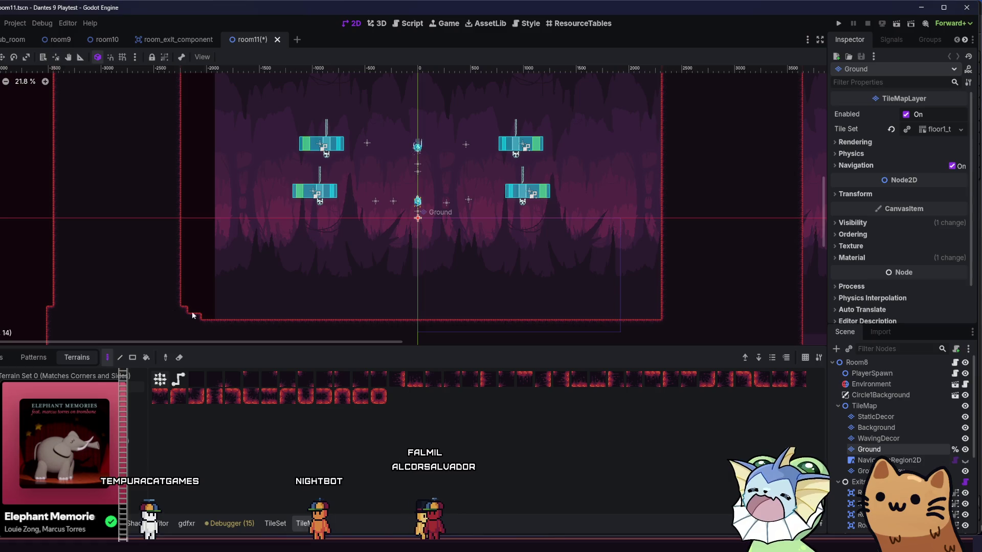
- Redraw the chamber with the Rect tool as a wider, lower 67×27 space
left_click(133, 358)
scroll(186, 258, "down", 7)
left_click_drag(167, 145, 452, 323)
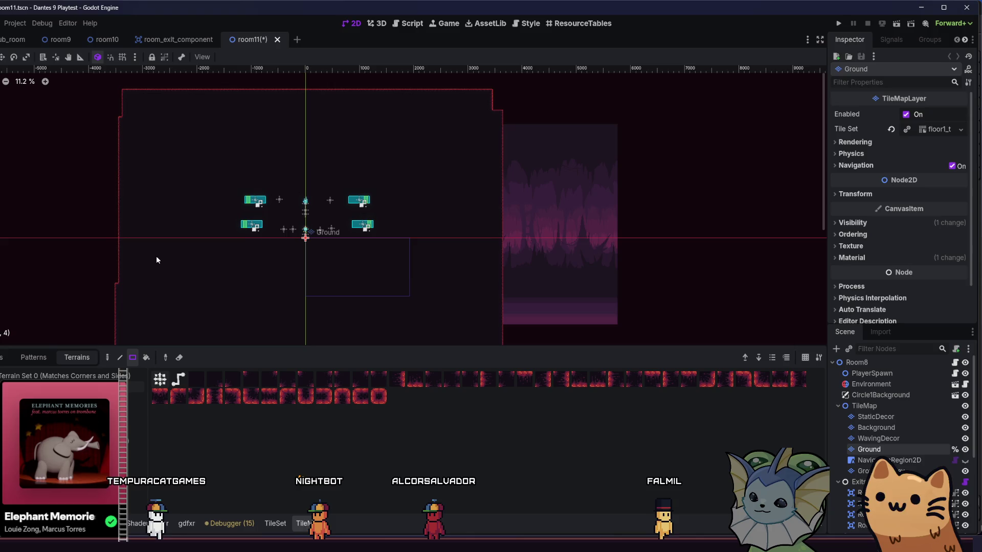
scroll(181, 225, "up", 4)
mouse_move(188, 137)
left_mouse_down()
mouse_move(526, 273)
mouse_move(523, 254)
left_mouse_up()
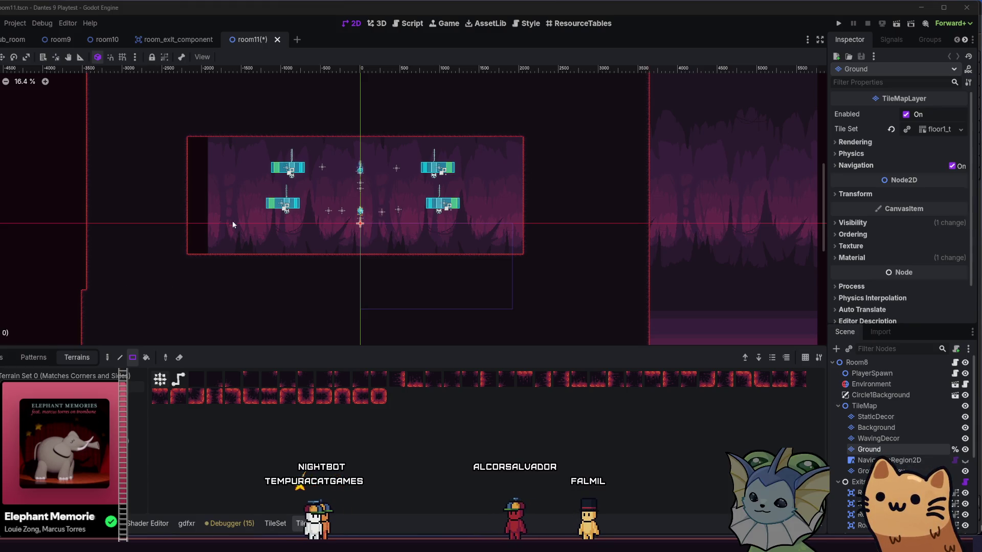
scroll(233, 245, "up", 4)
left_click_drag(221, 263, 155, 263)
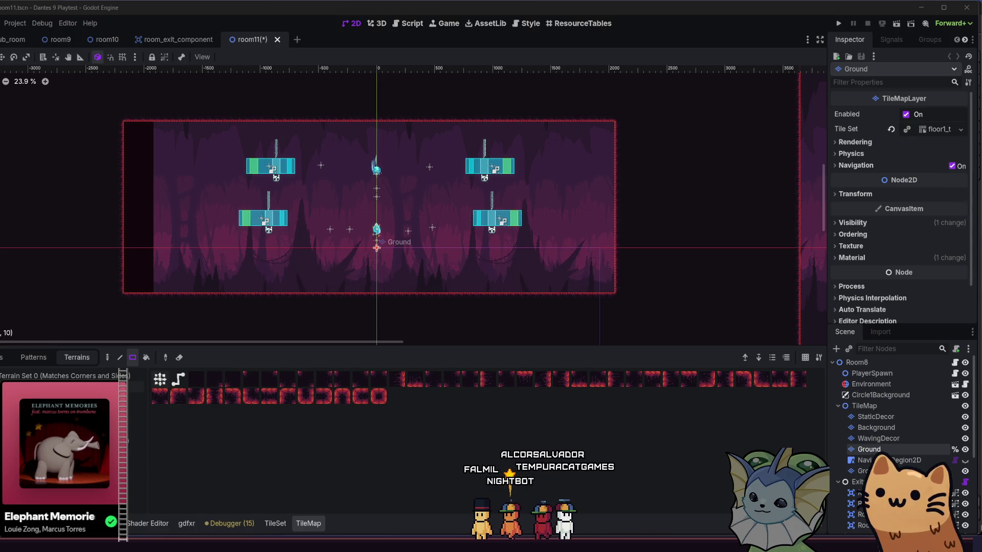
scroll(204, 213, "up", 1)
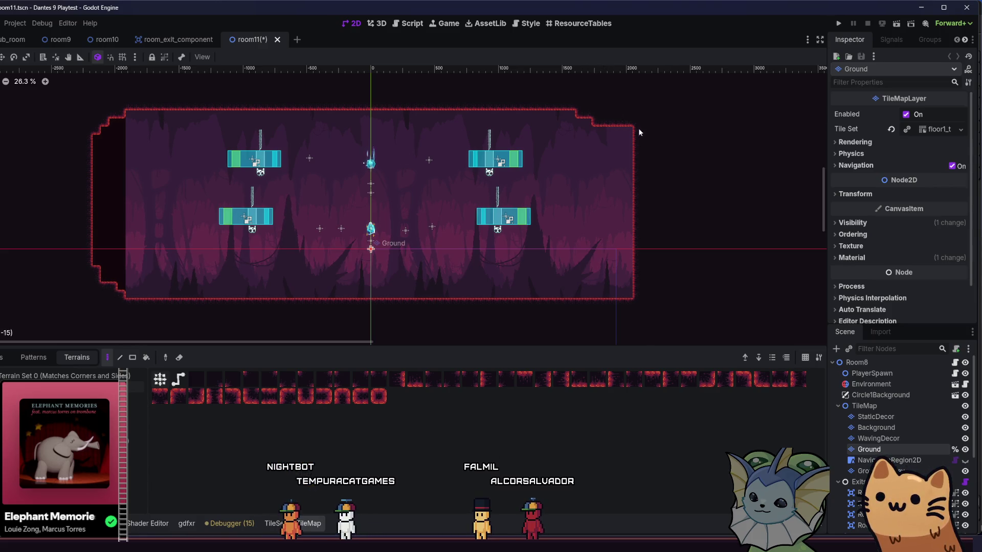
- Add stepped tiles to the bottom-right and bottom-left corners, then check the outline
left_click_drag(589, 306, 625, 299)
left_click(622, 286)
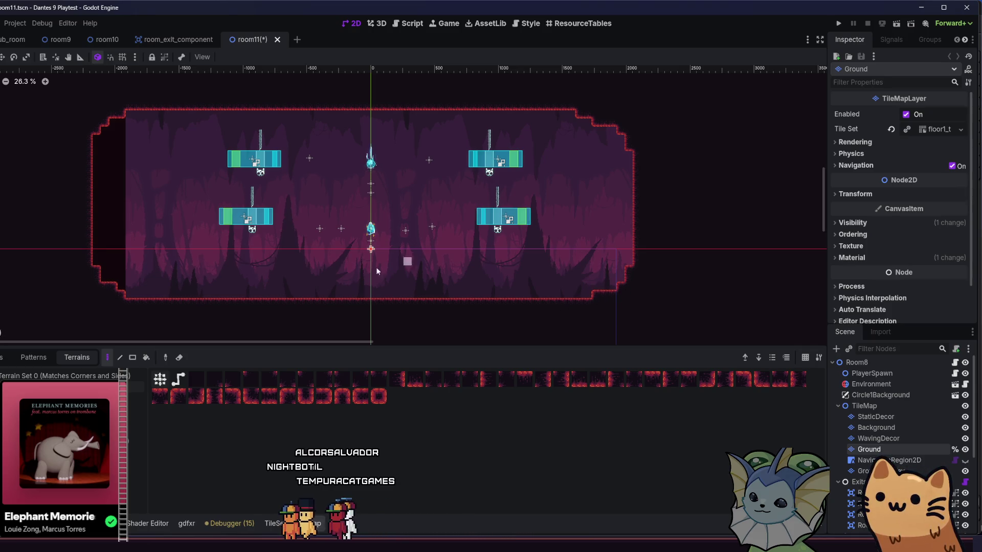
left_click_drag(101, 278, 120, 292)
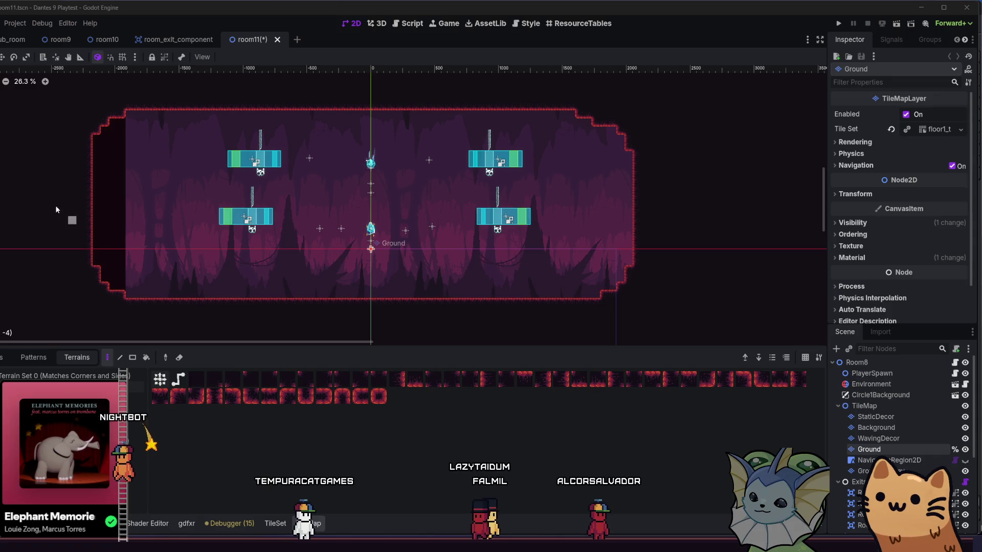
left_click_drag(74, 212, 85, 231)
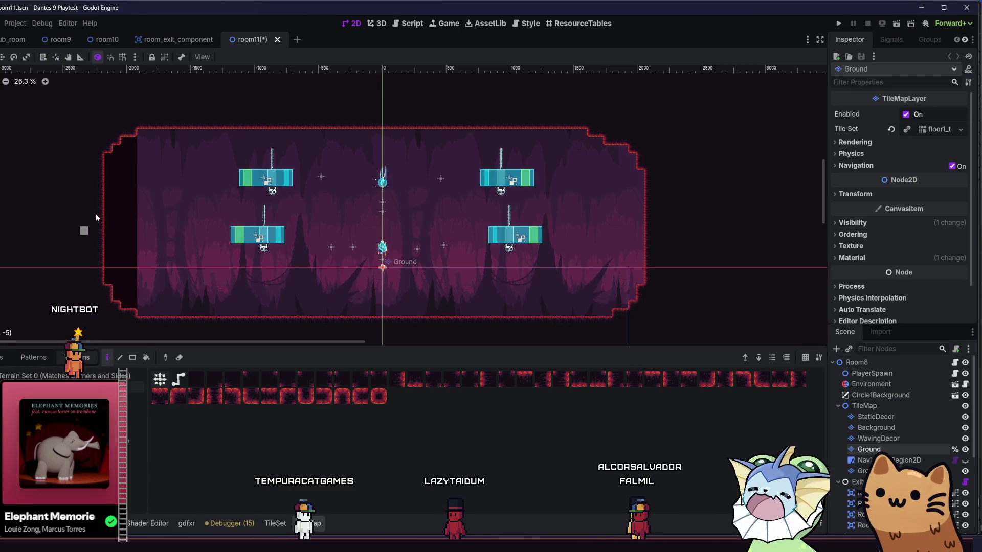
scroll(161, 221, "up", 3)
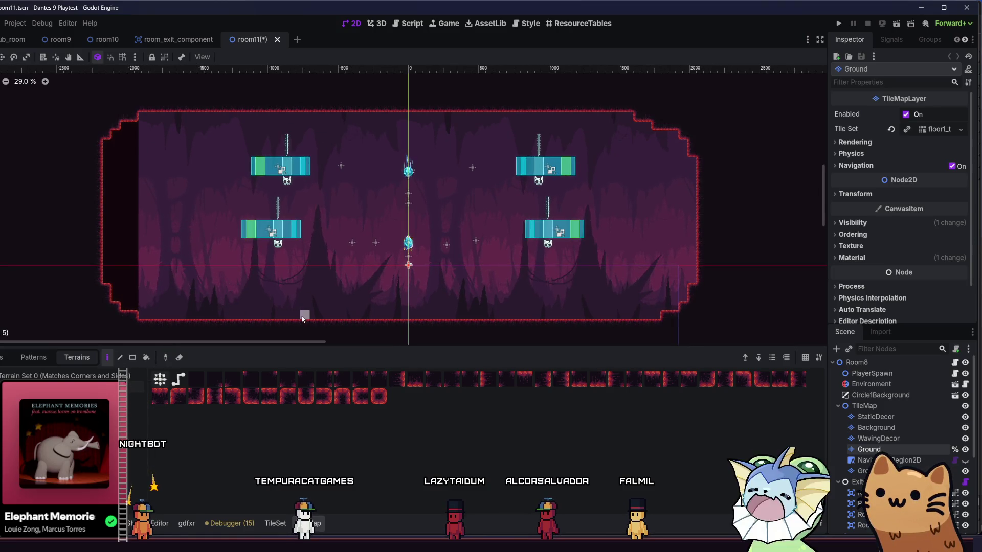
scroll(276, 307, "down", 3)
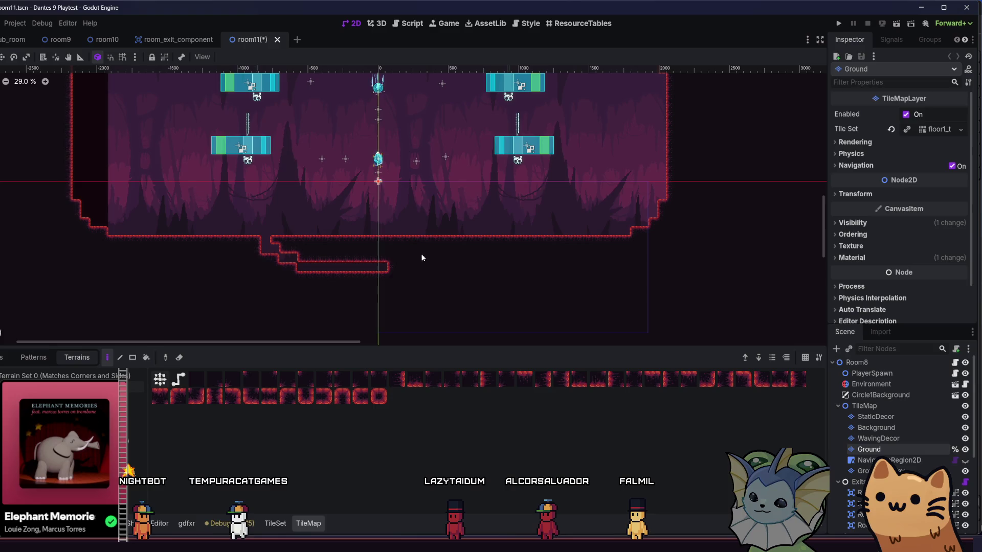
scroll(437, 231, "up", 3)
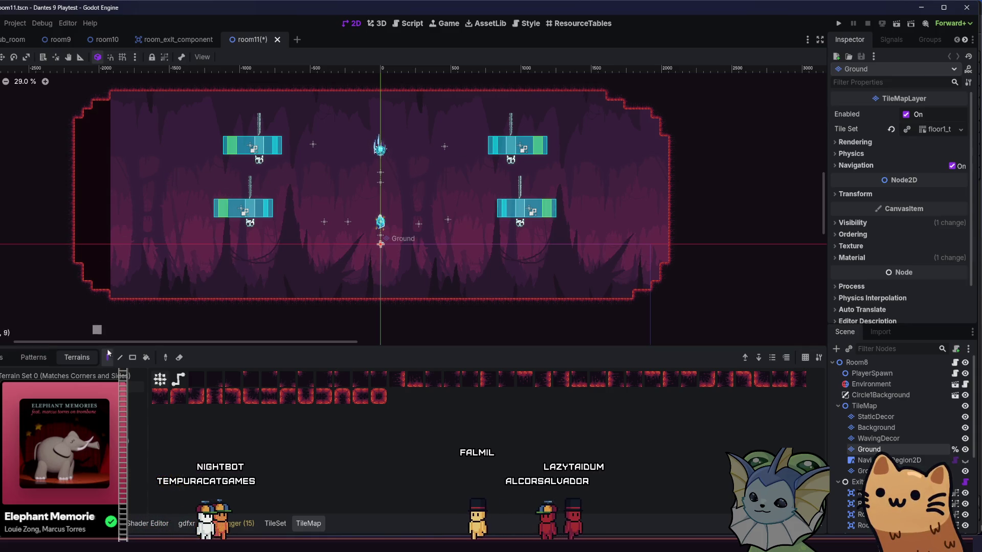
- Fill the middle with ground, then carve a low left passage and 17×10 middle chamber
key("r")
mouse_move(194, 87)
left_mouse_down()
mouse_move(503, 333)
mouse_move(544, 304)
left_mouse_up()
left_click_drag(238, 233, 202, 239)
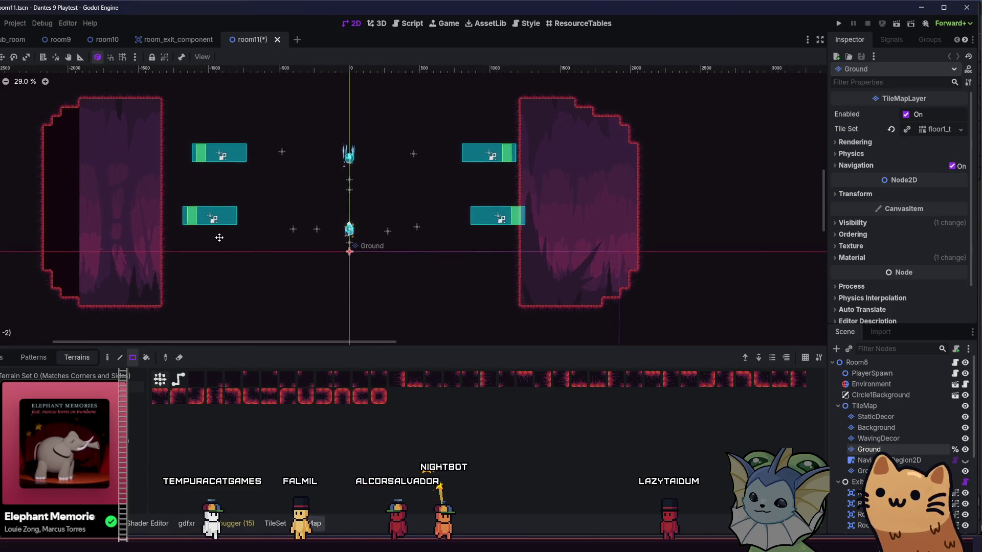
left_click_drag(148, 267, 245, 299)
left_click_drag(246, 276, 391, 175)
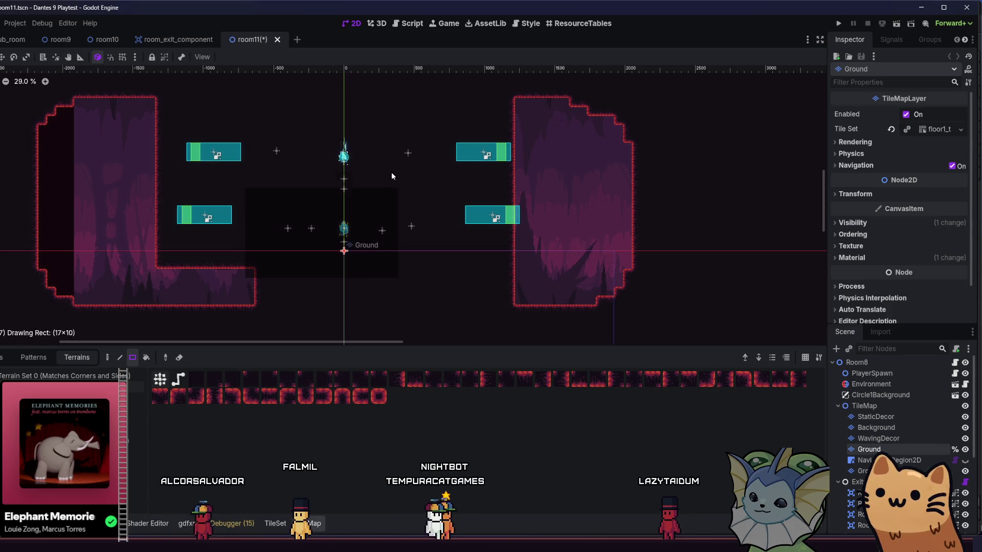
left_click_drag(395, 124, 397, 133)
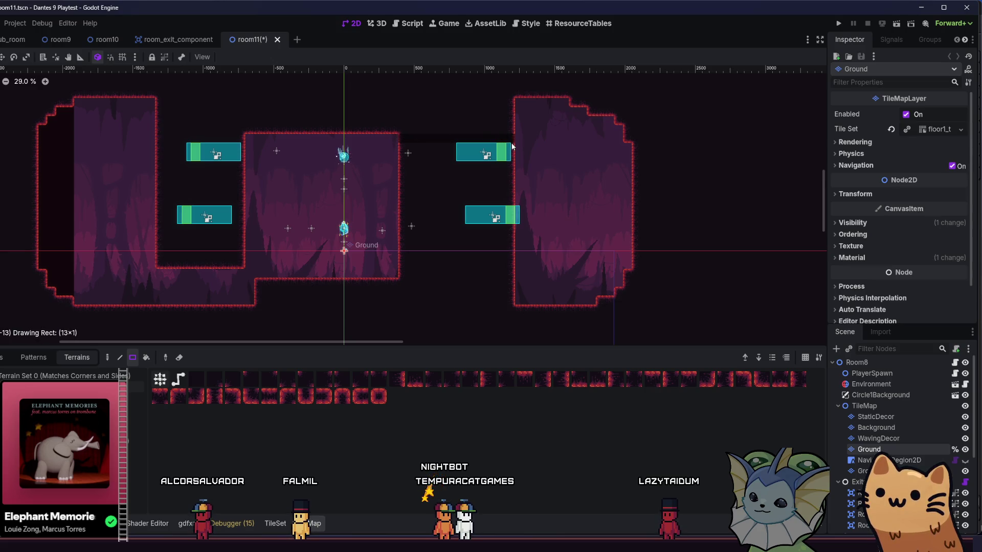
- Carve the upper corridor into the right chamber and extend the middle chamber's floor
left_click_drag(512, 148, 513, 148)
scroll(440, 194, "left", 5)
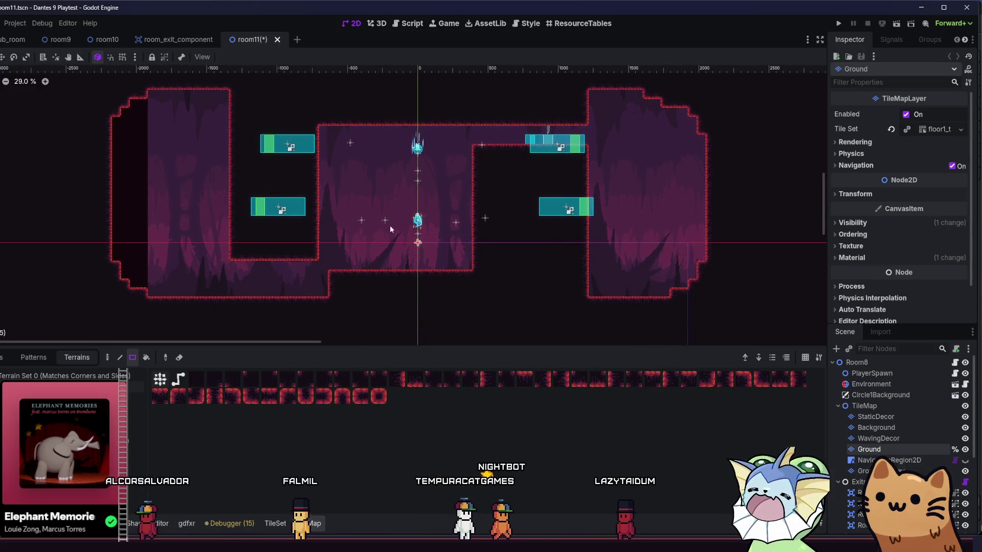
left_click_drag(318, 266, 463, 293)
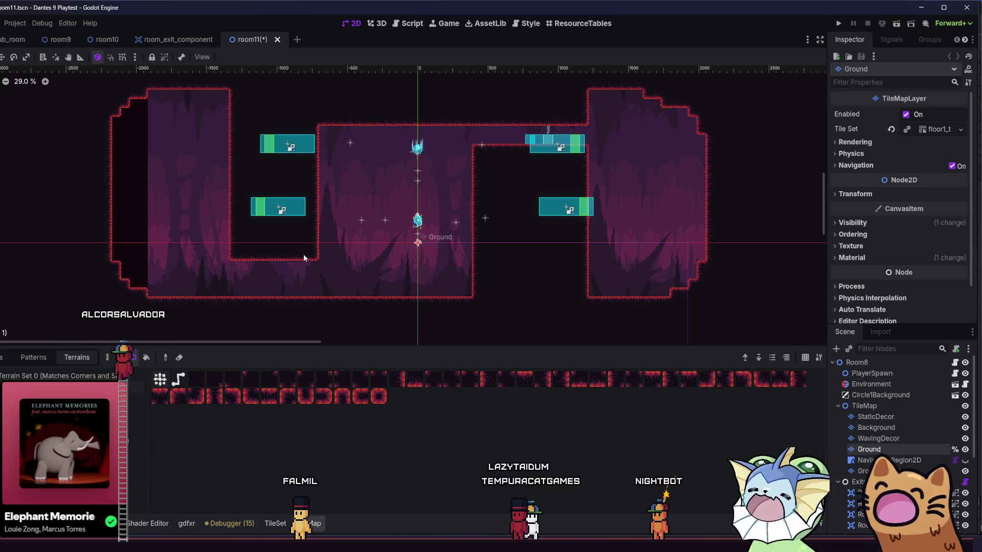
left_click_drag(474, 151, 587, 149)
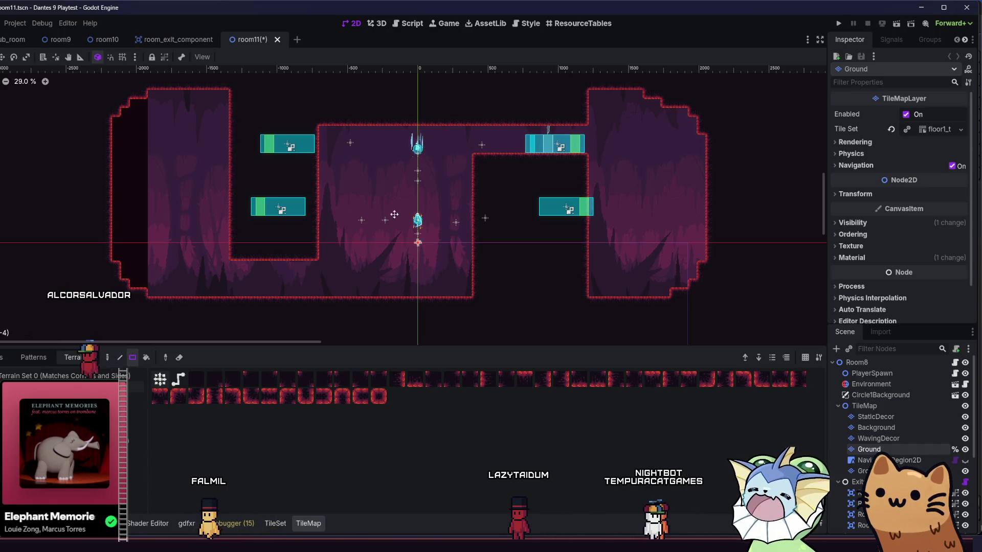
scroll(437, 192, "right", 2)
scroll(341, 222, "down", 5)
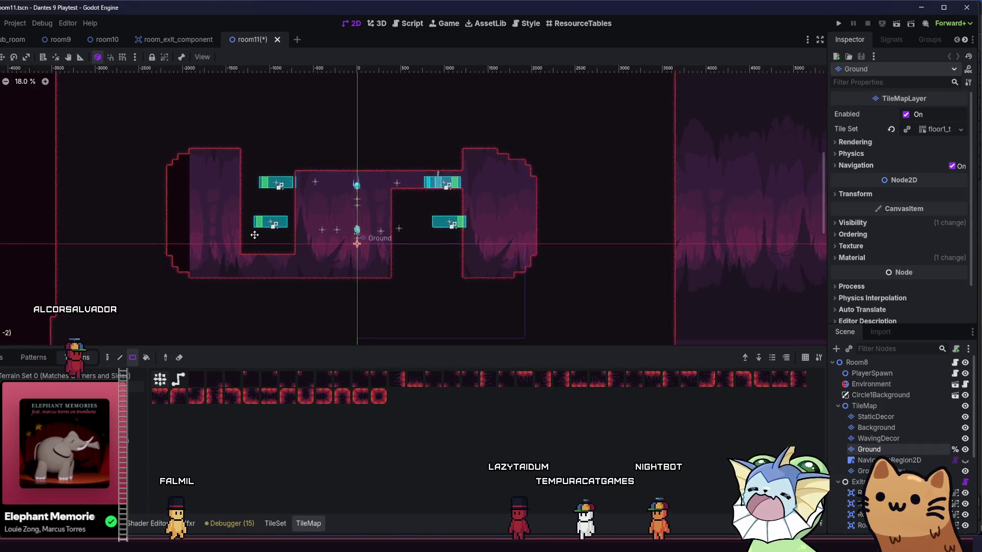
scroll(196, 210, "up", 4)
- Cut an upper passage and a low exit ledge off the left chamber, then review the cave
left_click_drag(218, 173, 183, 180)
scroll(199, 235, "down", 1)
scroll(199, 235, "right", 1)
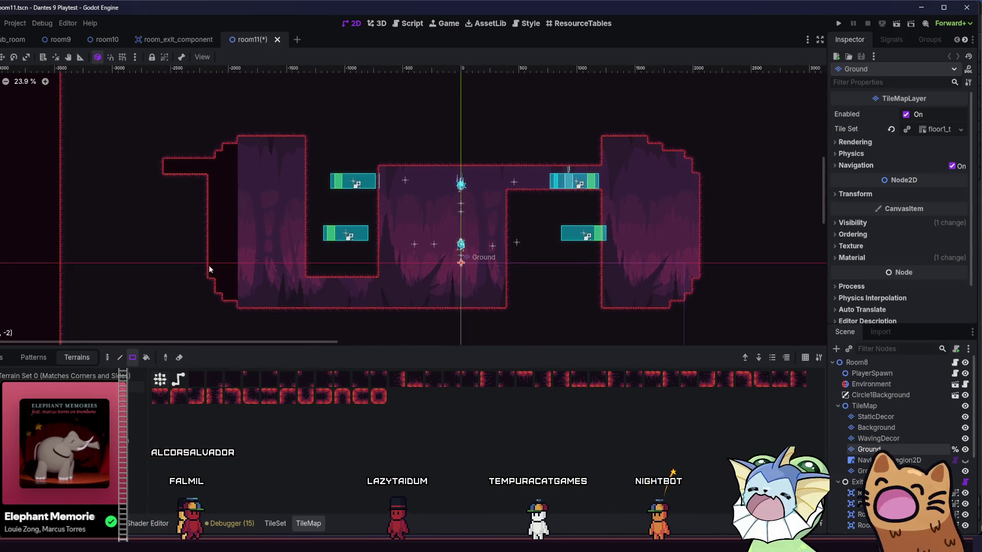
left_click_drag(161, 279, 161, 279)
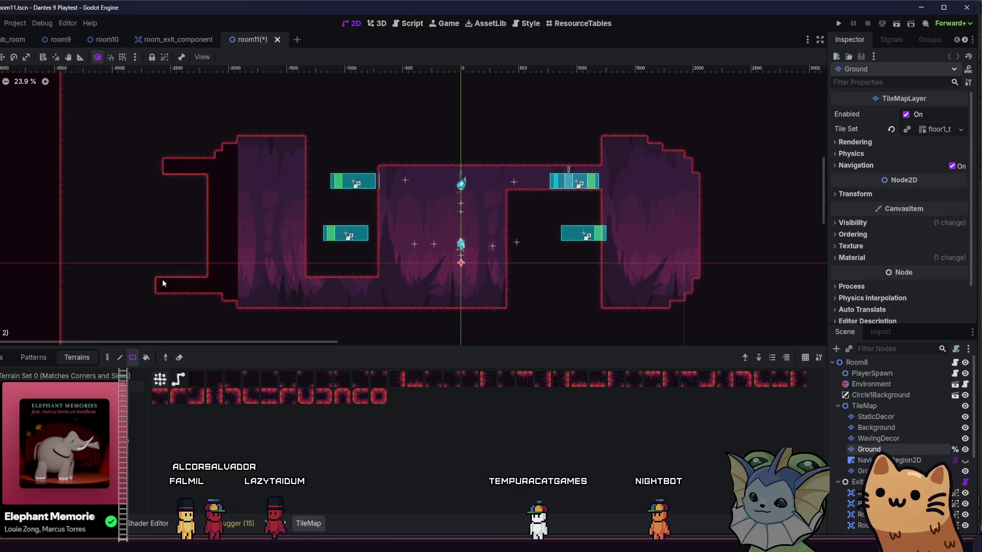
scroll(168, 256, "up", 2)
left_click_drag(178, 234, 182, 225)
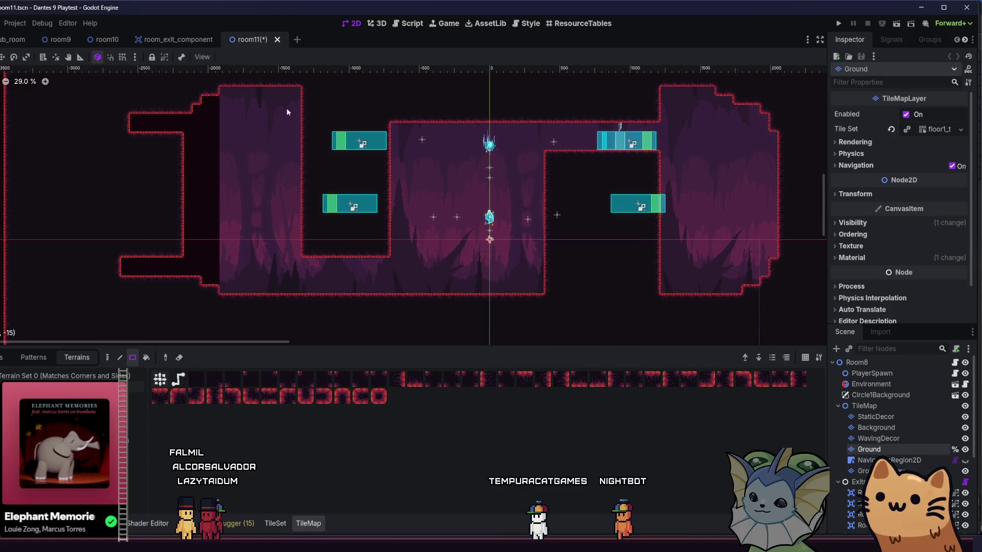
scroll(272, 132, "up", 3)
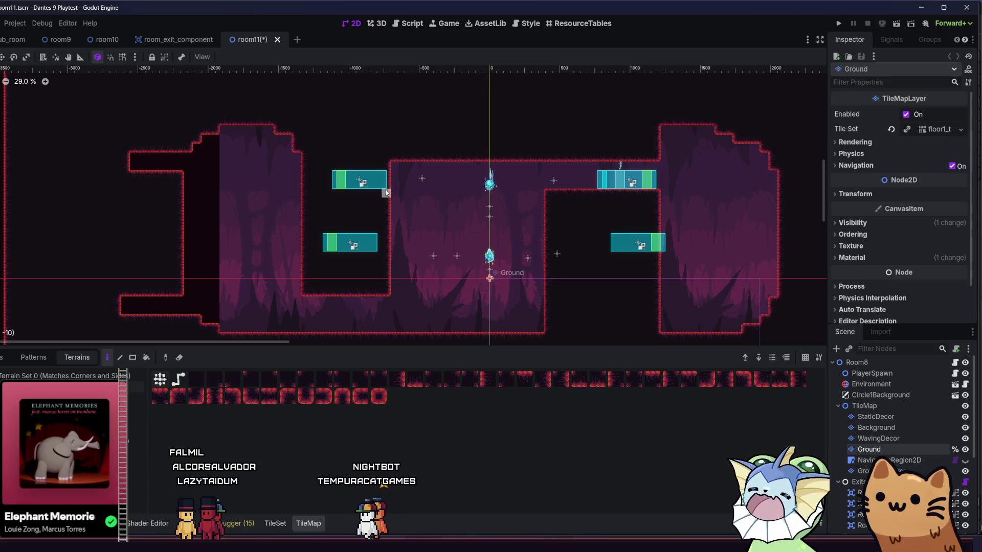
left_click_drag(377, 203, 321, 191)
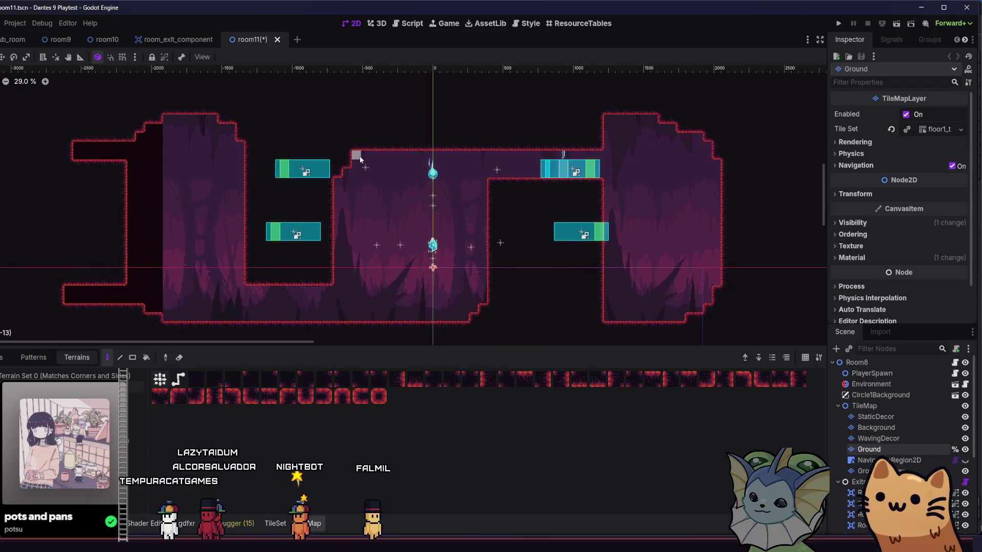
scroll(326, 181, "down", 3)
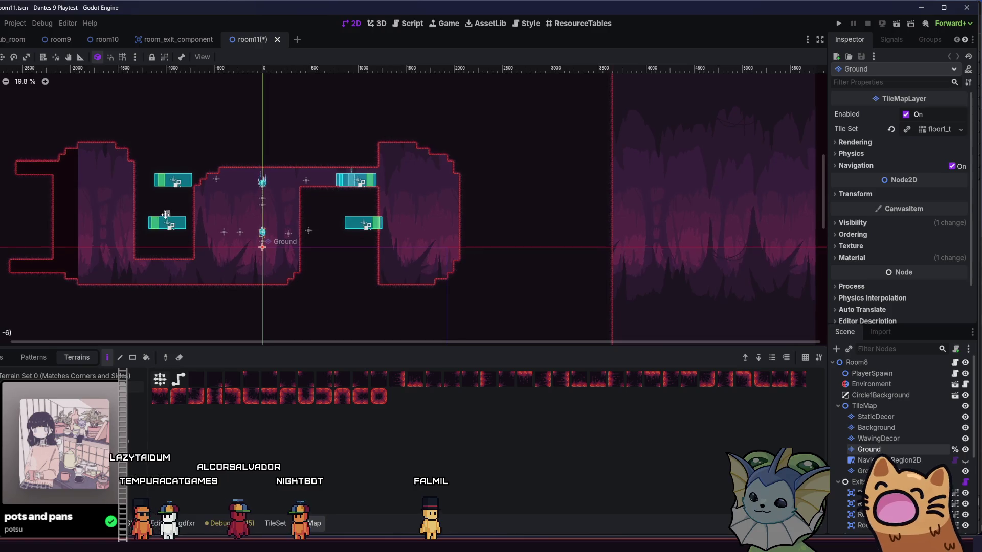
left_click_drag(175, 216, 185, 226)
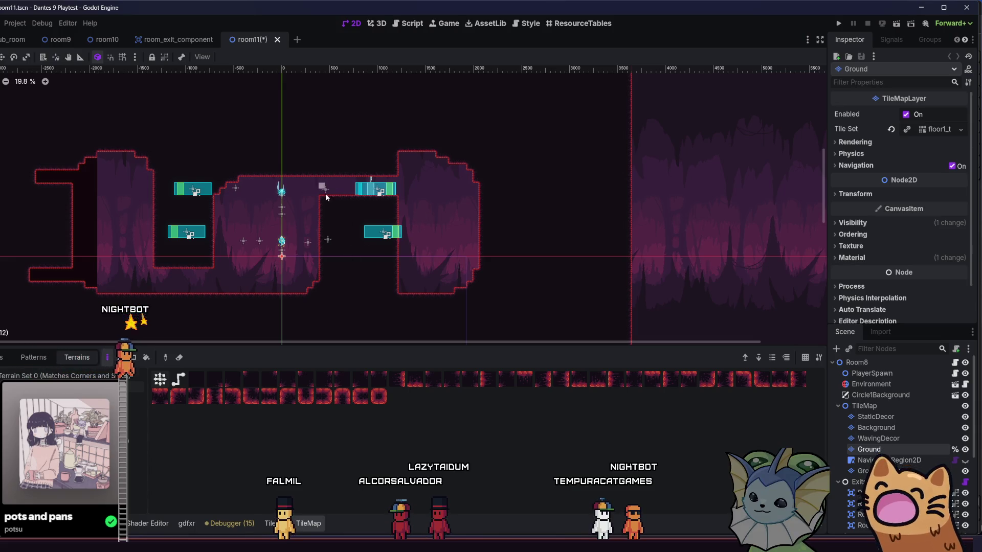
scroll(360, 158, "up", 3)
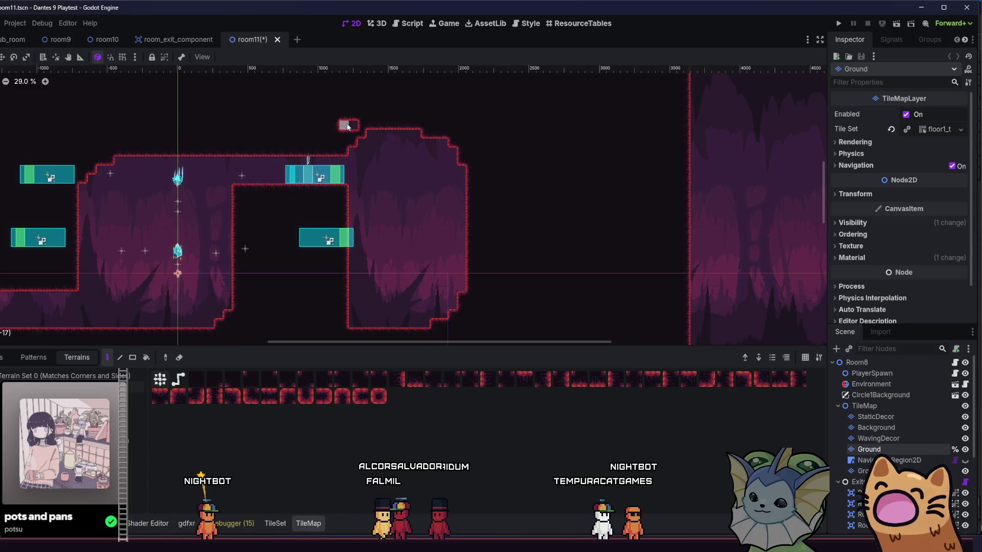
scroll(398, 176, "left", 5)
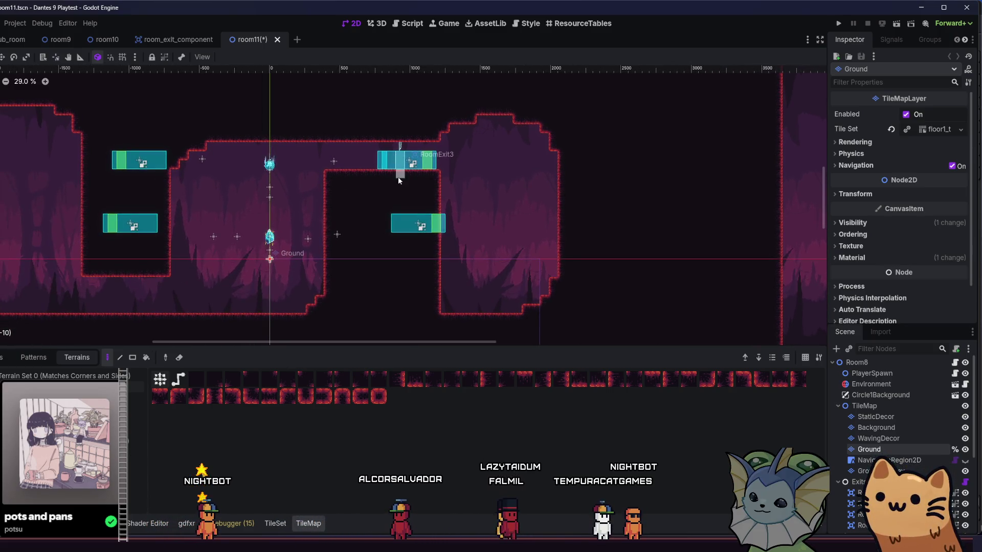
scroll(473, 259, "down", 1)
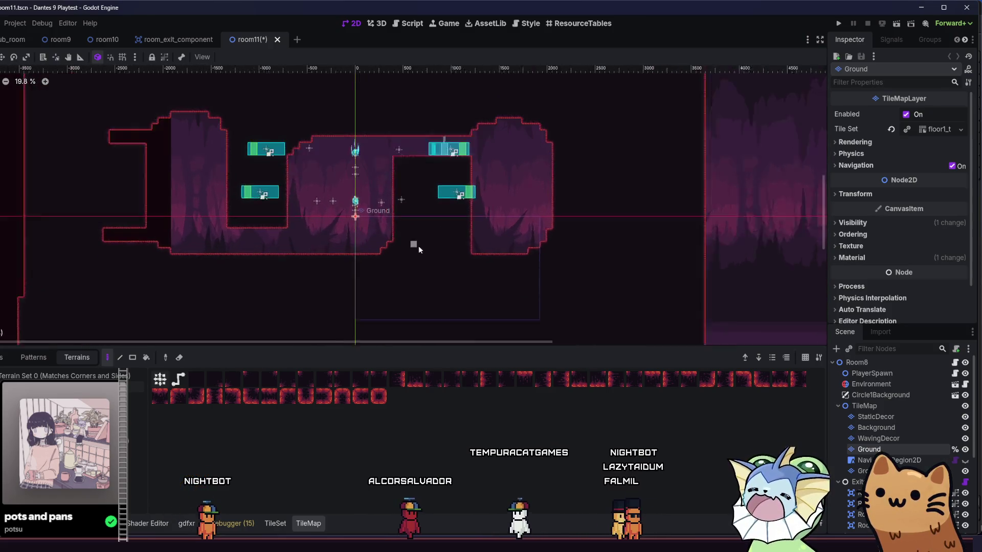
scroll(418, 246, "up", 1)
scroll(404, 258, "up", 2)
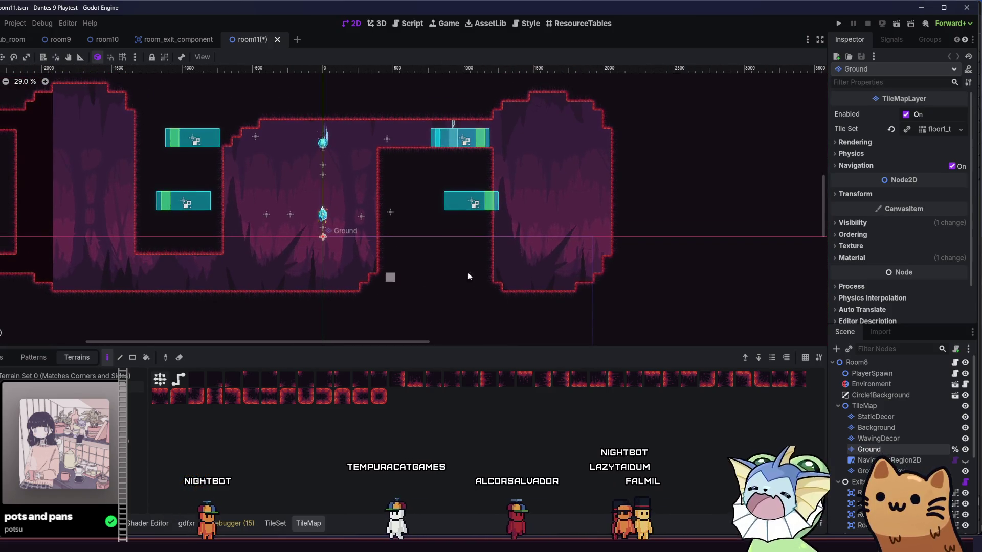
- Paint a ground ledge beside the right chamber and a corridor running right from its upper-right corner
left_click_drag(588, 272, 665, 273)
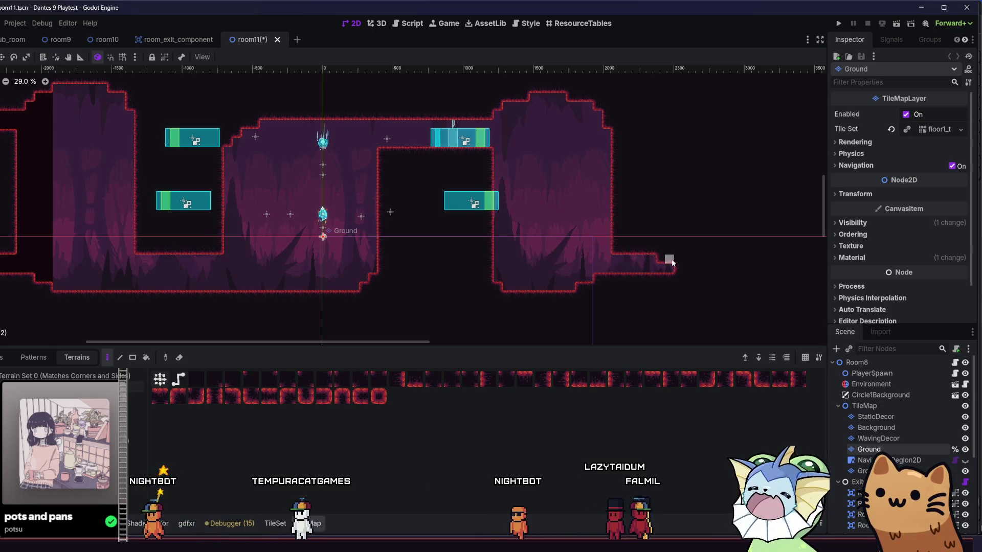
scroll(596, 179, "up", 1)
mouse_move(603, 147)
left_mouse_down()
mouse_move(651, 154)
mouse_move(609, 164)
mouse_move(648, 172)
left_mouse_up()
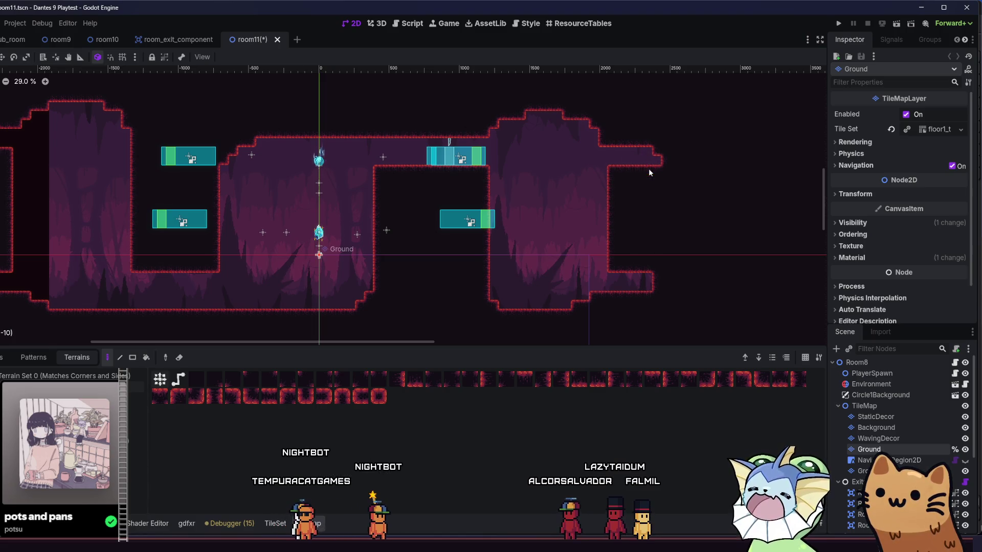
scroll(506, 225, "down", 5)
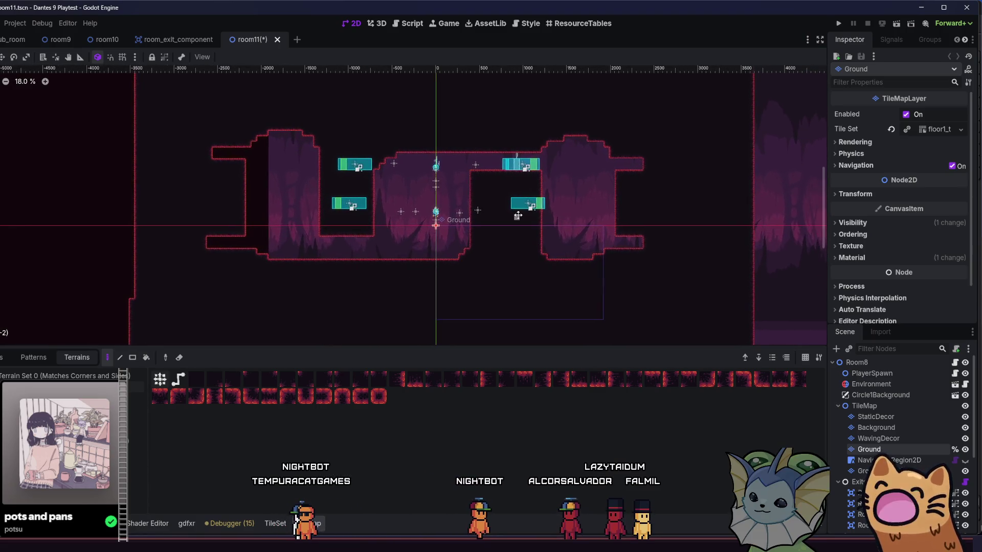
scroll(518, 215, "right", 2)
scroll(214, 201, "up", 1)
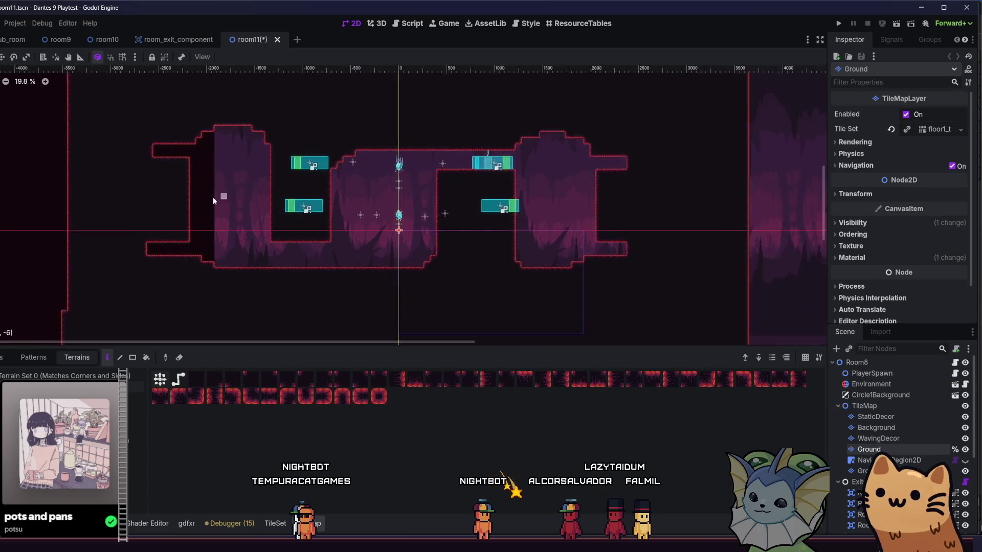
scroll(214, 201, "up", 2)
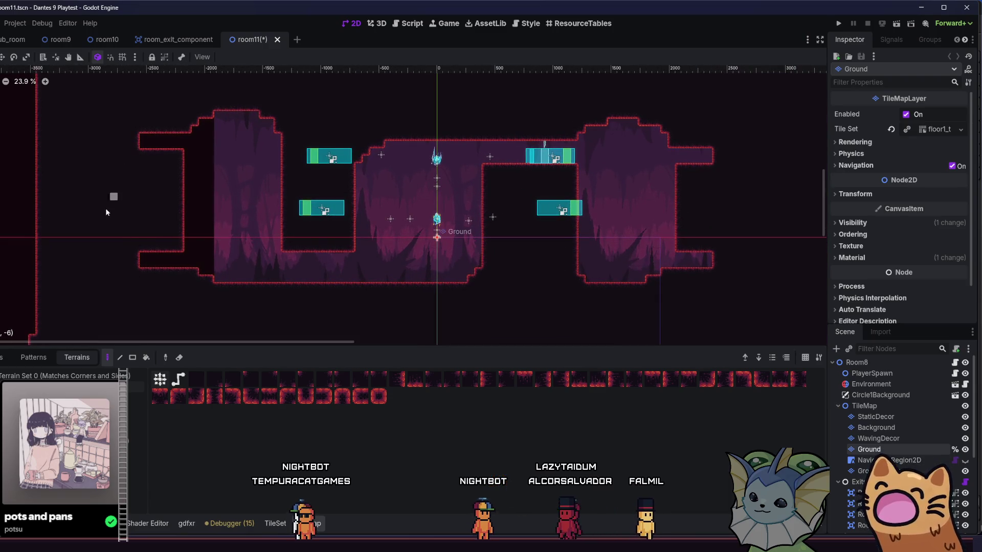
scroll(72, 207, "right", 2)
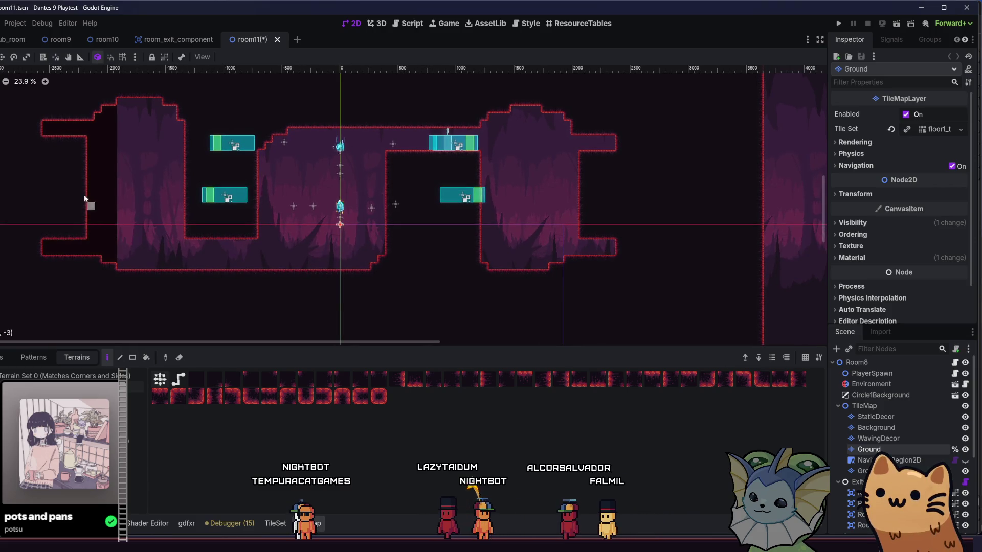
scroll(97, 184, "down", 2)
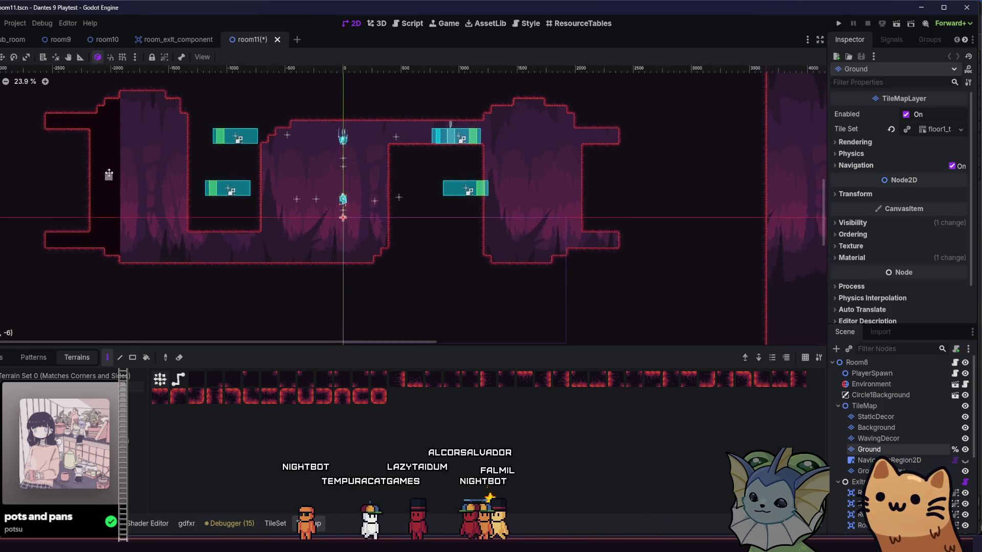
scroll(256, 184, "right", 2)
scroll(384, 186, "up", 5)
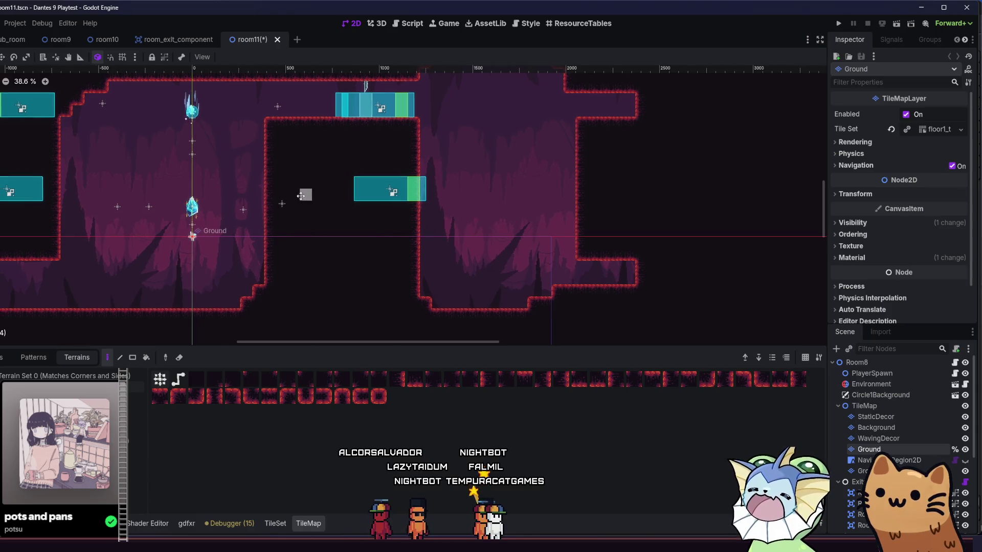
- Paint a terrain row sealing the right chamber's top from the corridor, bevel its corner, and show the Tiles list
scroll(358, 214, "left", 2)
scroll(357, 215, "up", 2)
scroll(358, 214, "right", 2)
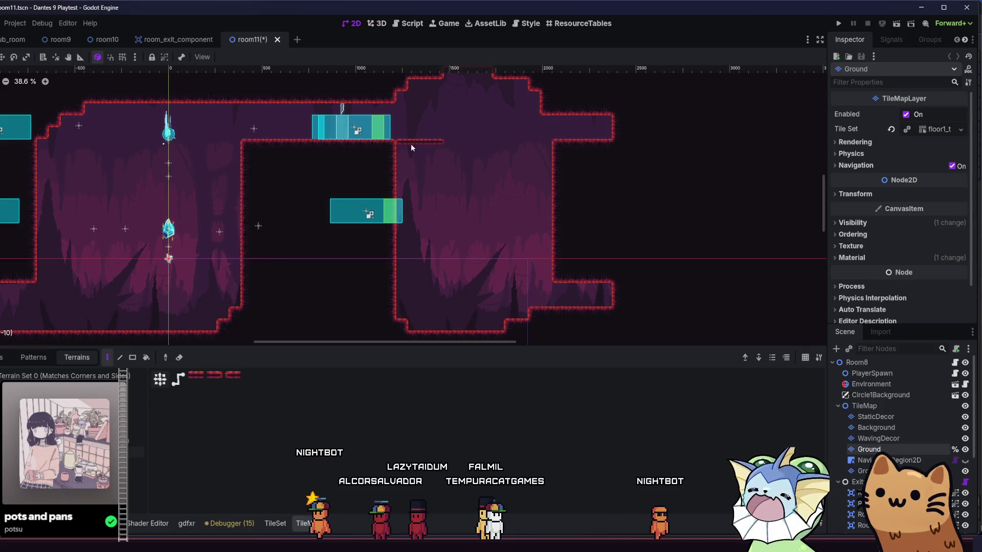
mouse_move(435, 146)
left_mouse_down()
mouse_move(398, 146)
mouse_move(552, 145)
left_mouse_up()
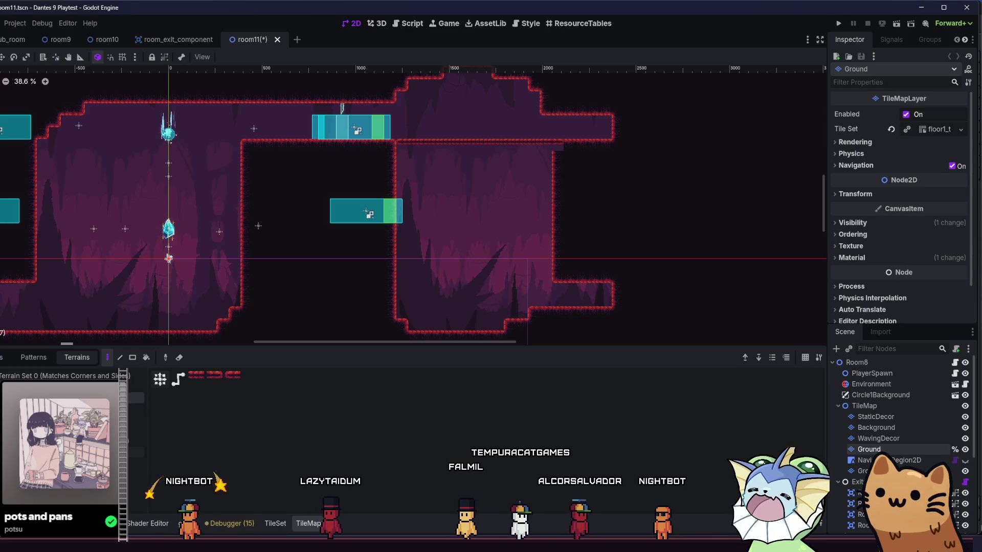
left_click(404, 151)
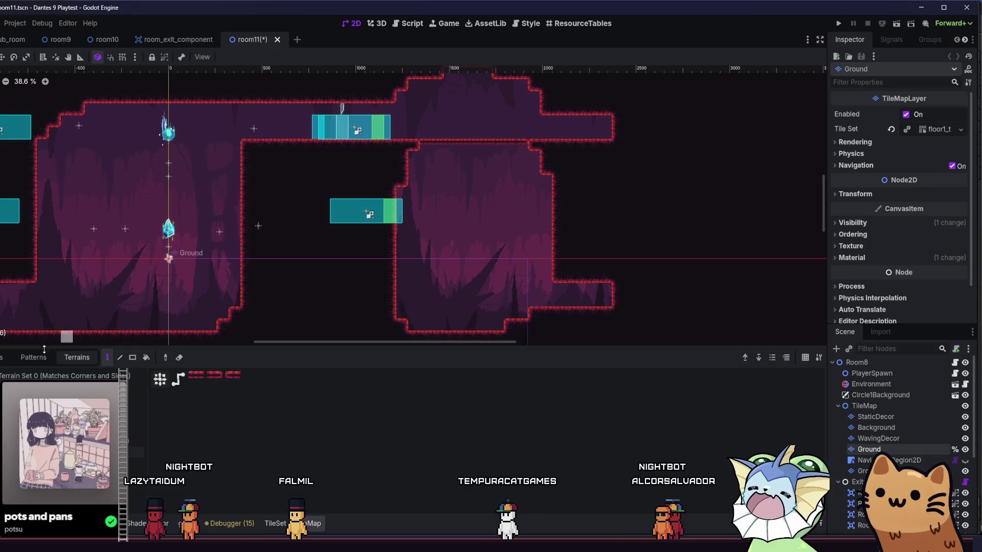
left_click(6, 360)
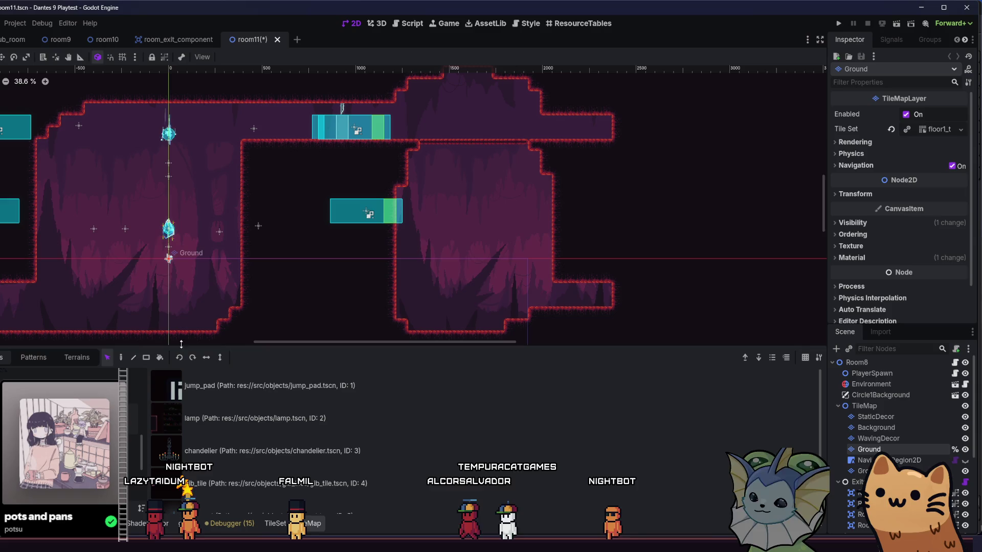
- Place a jump_pad scene tile on the right chamber's floor, then return to the Terrains brushes
key("d")
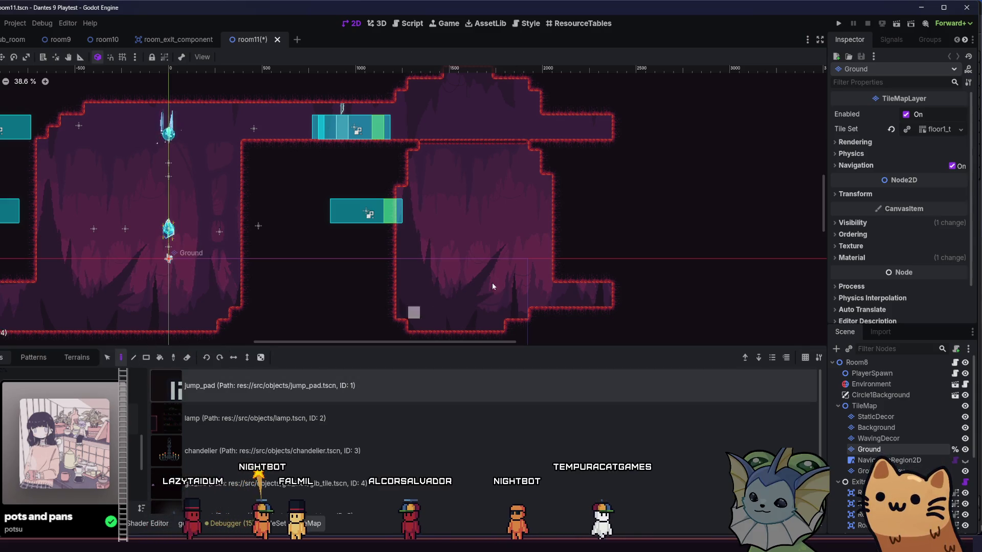
left_click(462, 310)
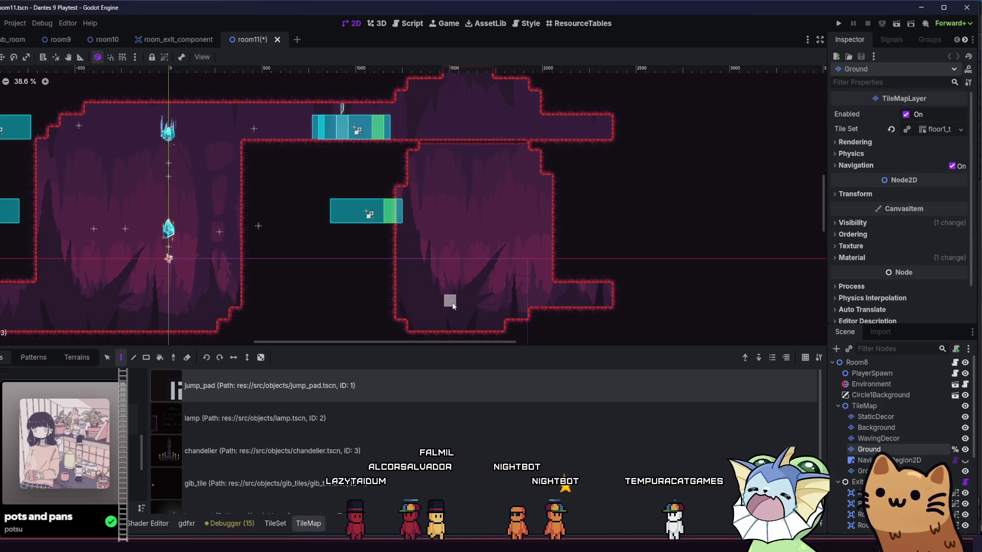
scroll(450, 299, "left", 5)
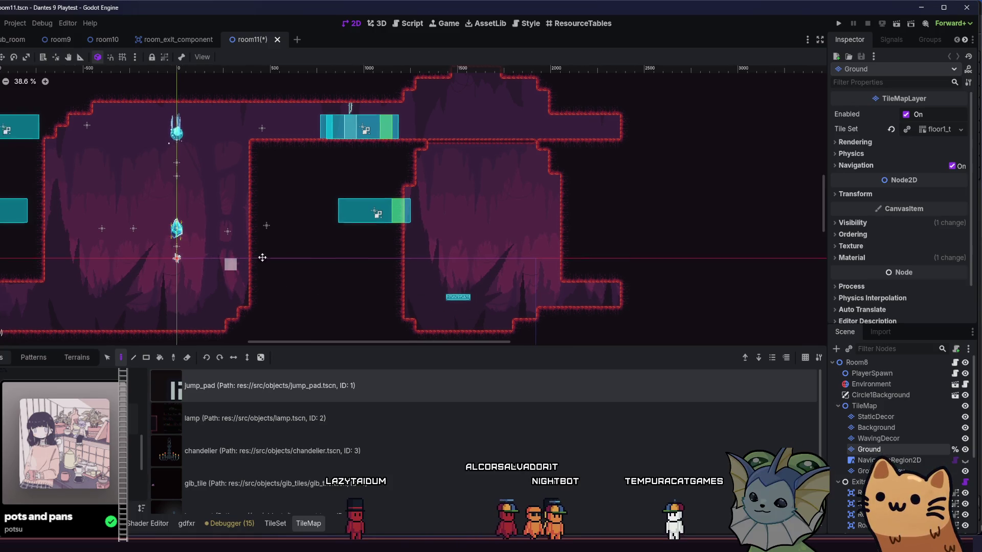
scroll(391, 265, "down", 3)
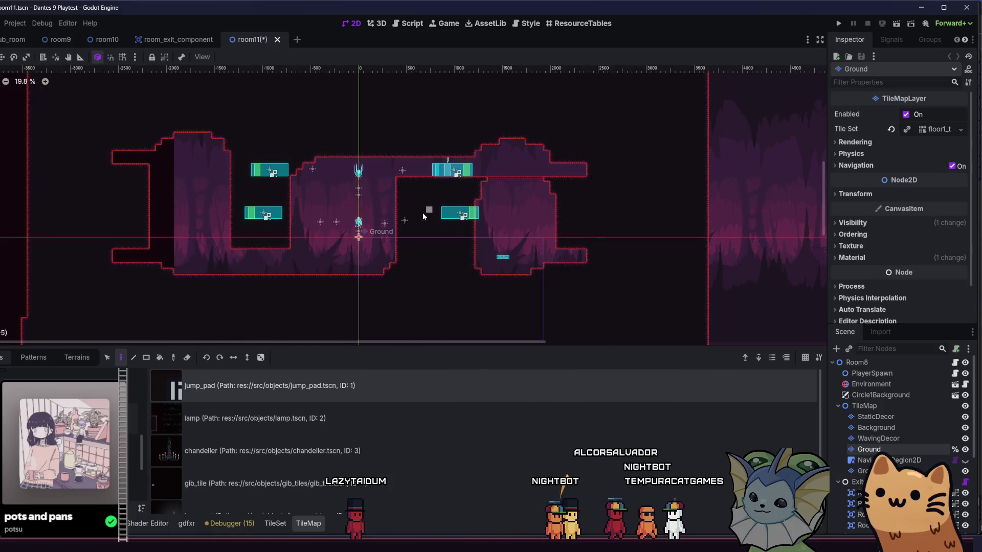
left_click_drag(423, 213, 292, 217)
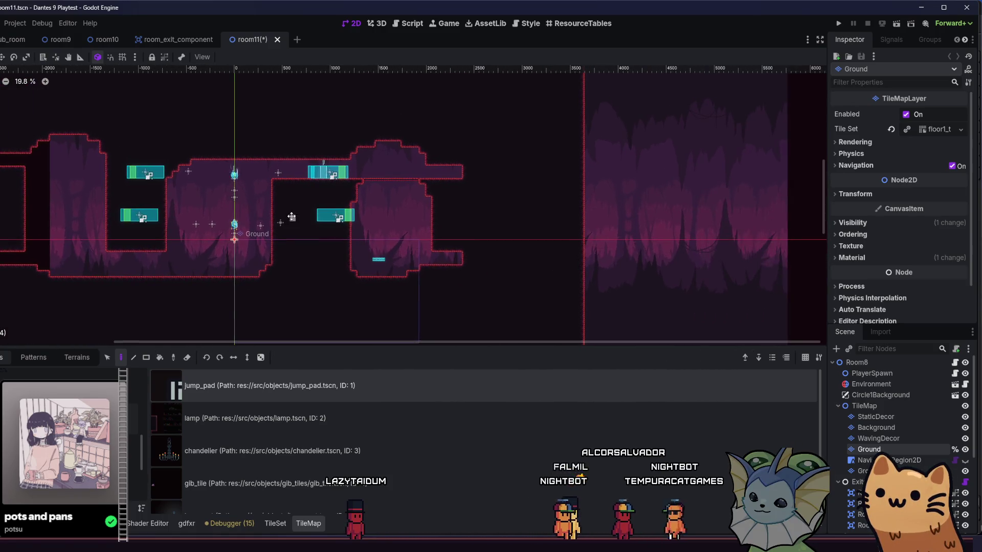
left_click(51, 360)
left_click(72, 357)
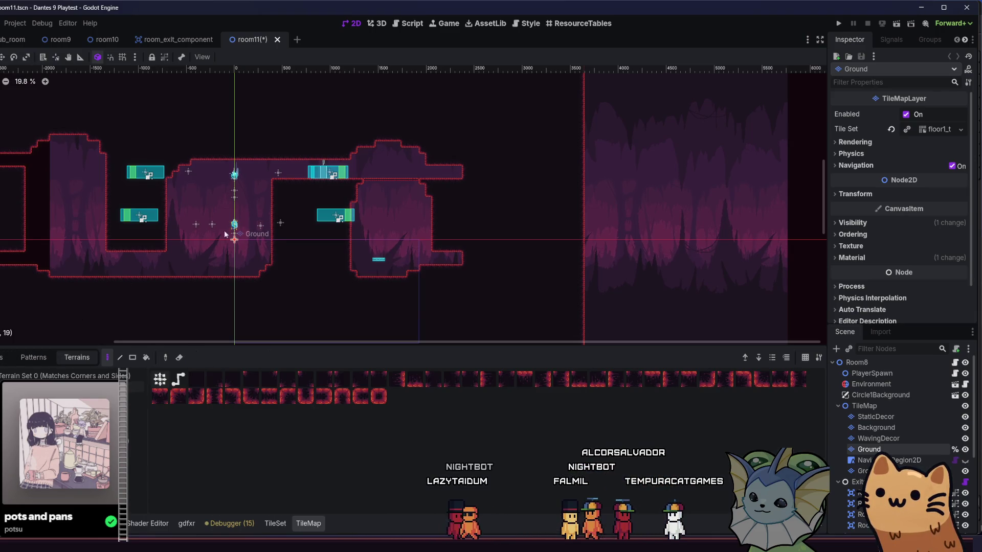
- Paint terrain above the right chamber to build a tall shaft over the upper corridor
scroll(362, 167, "up", 2)
left_click(364, 166)
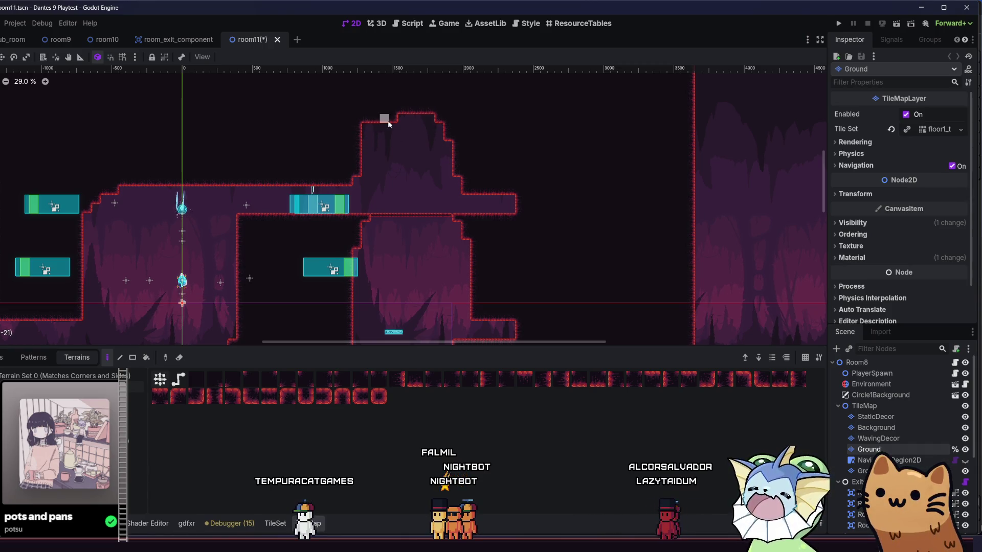
scroll(385, 165, "down", 2)
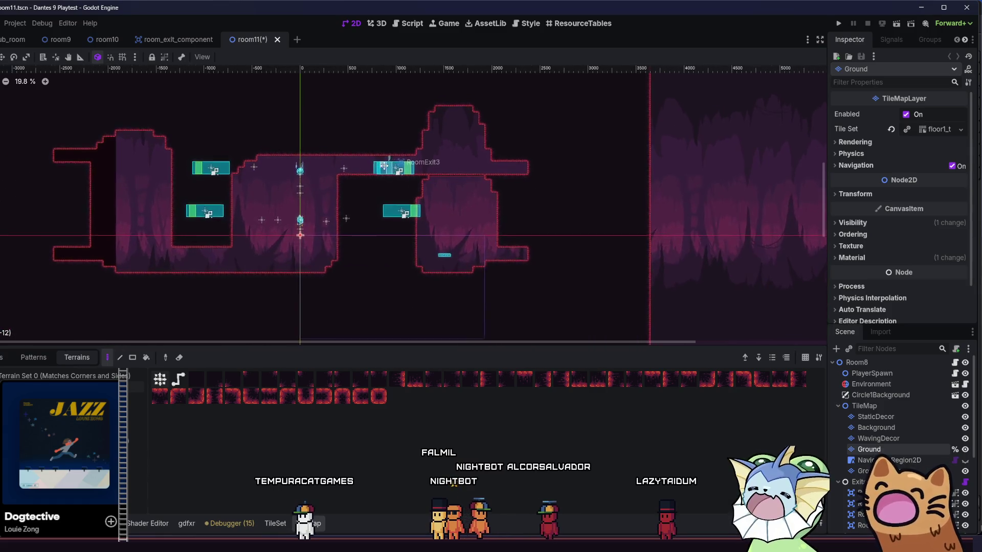
scroll(385, 165, "up", 2)
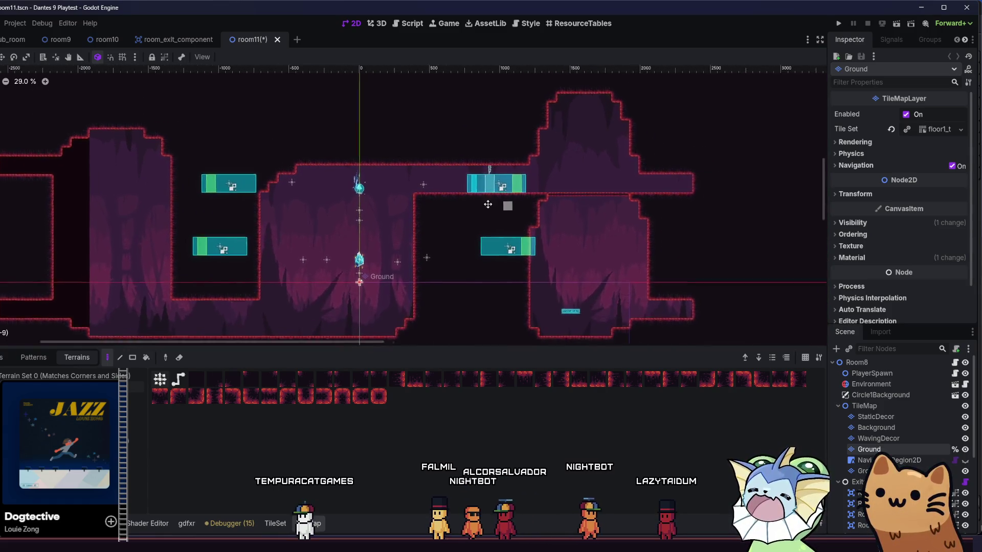
scroll(493, 206, "down", 2)
scroll(428, 187, "up", 2)
- Pan and zoom out to review the whole room with its three chambers and platforms
mouse_move(181, 181)
left_mouse_down()
mouse_move(340, 167)
mouse_move(331, 180)
mouse_move(291, 176)
left_mouse_up()
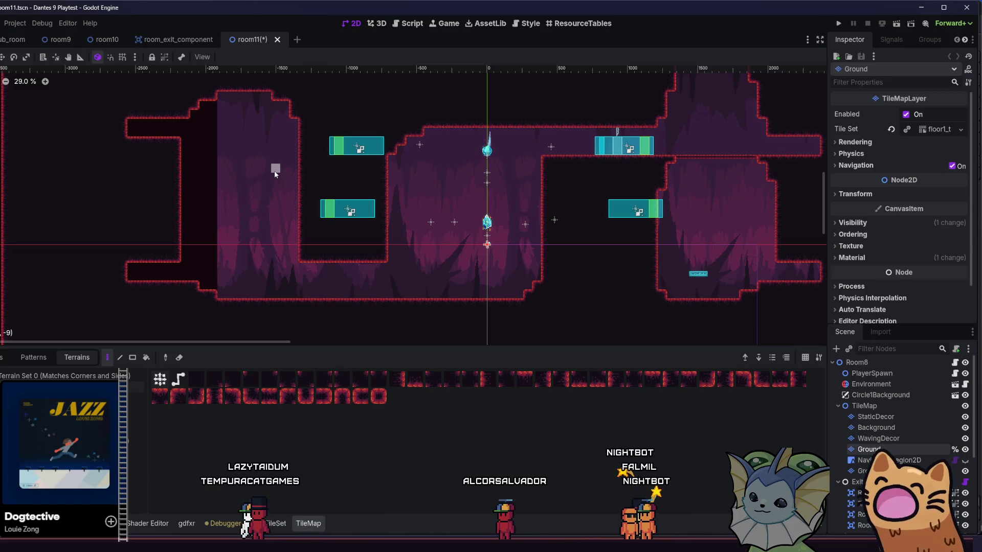
mouse_move(239, 159)
left_mouse_down()
mouse_move(154, 199)
mouse_move(213, 151)
mouse_move(307, 168)
left_mouse_up()
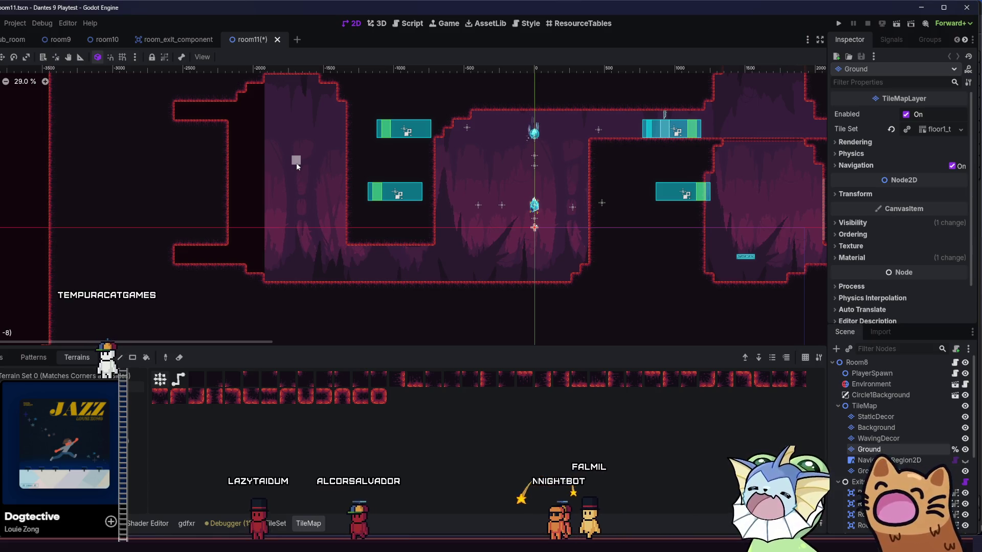
mouse_move(381, 171)
left_mouse_down()
mouse_move(348, 184)
mouse_move(331, 208)
left_mouse_up()
scroll(349, 184, "down", 5)
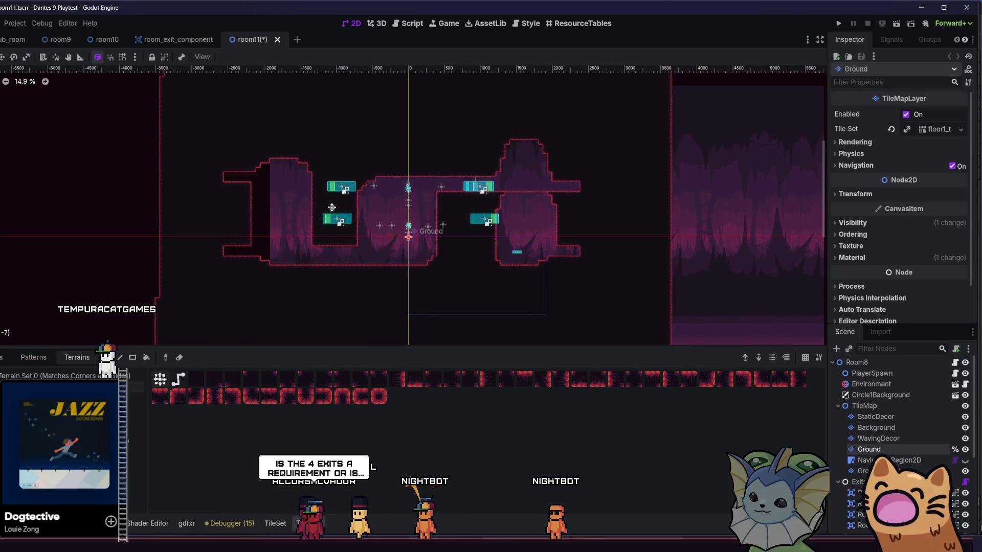
mouse_move(331, 207)
left_mouse_down()
mouse_move(269, 195)
mouse_move(292, 198)
left_mouse_up()
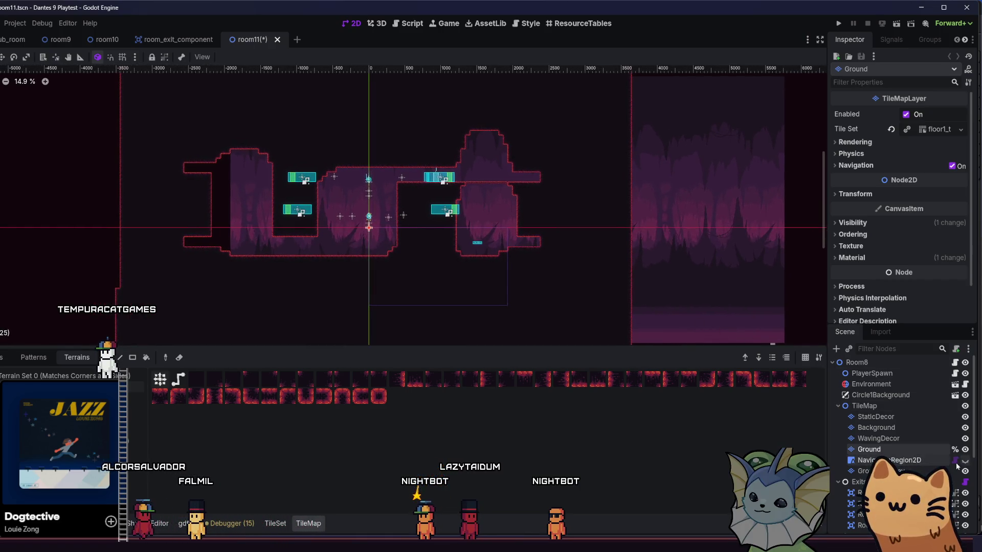
scroll(904, 460, "down", 3)
left_click(888, 428)
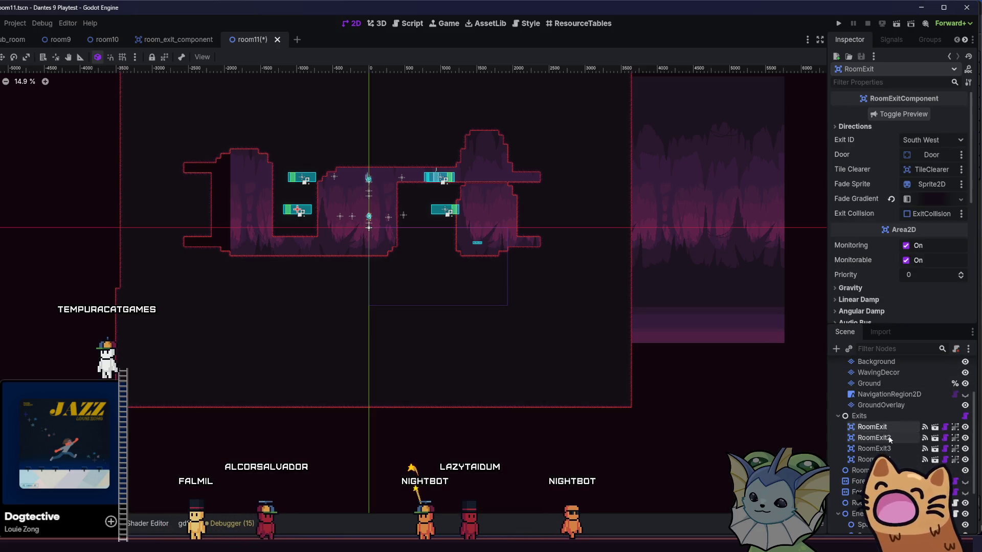
left_click(888, 439)
scroll(286, 215, "up", 2)
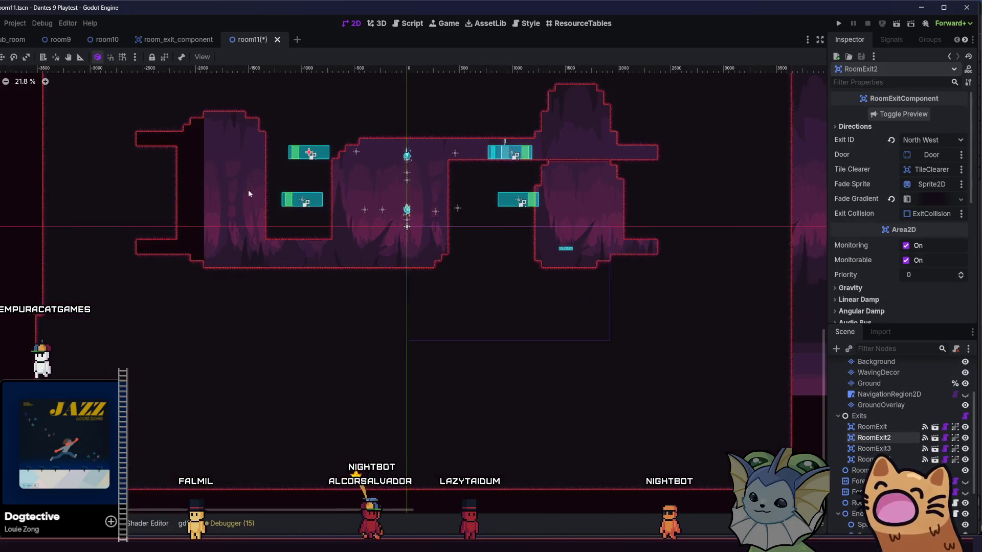
left_click(207, 167)
scroll(207, 168, "up", 1)
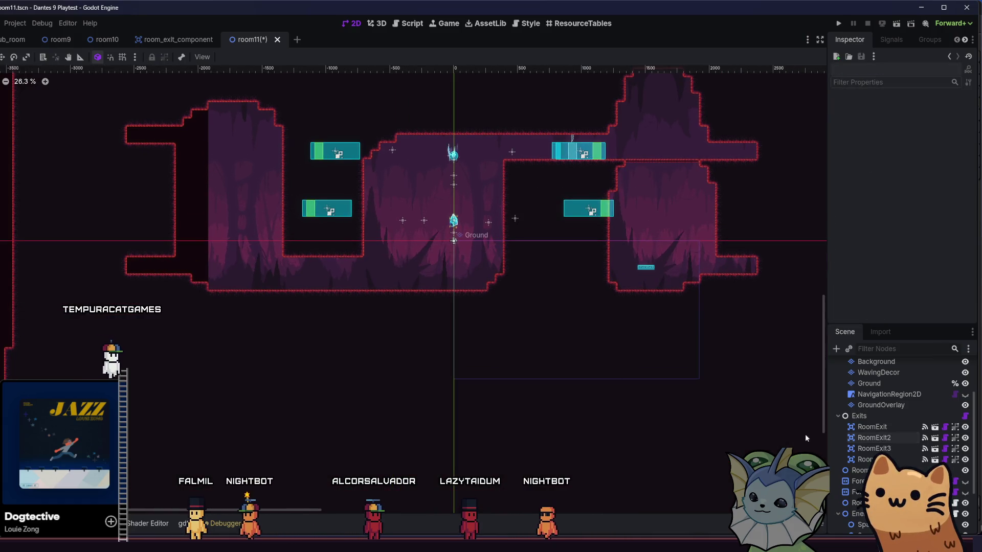
scroll(886, 421, "up", 3)
left_click(886, 439)
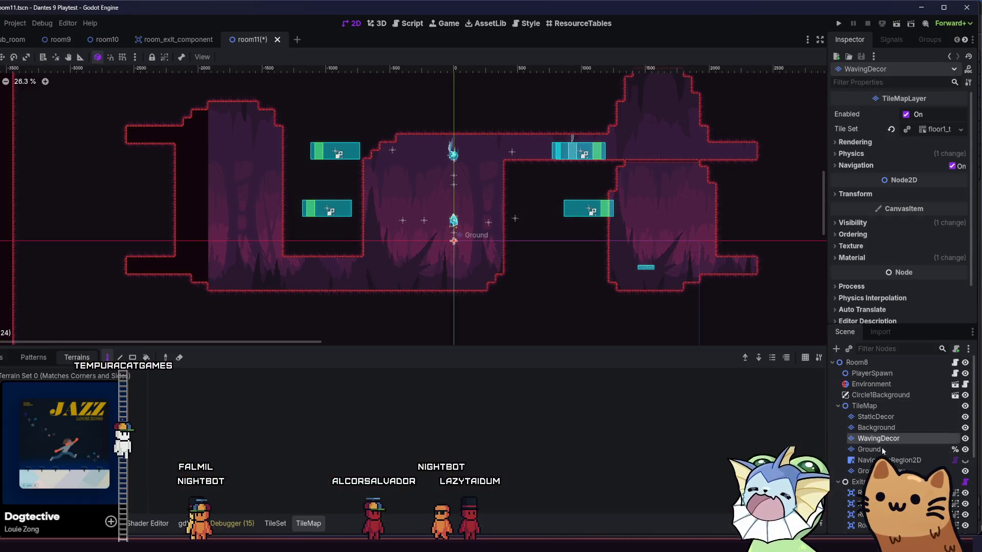
scroll(220, 289, "up", 2)
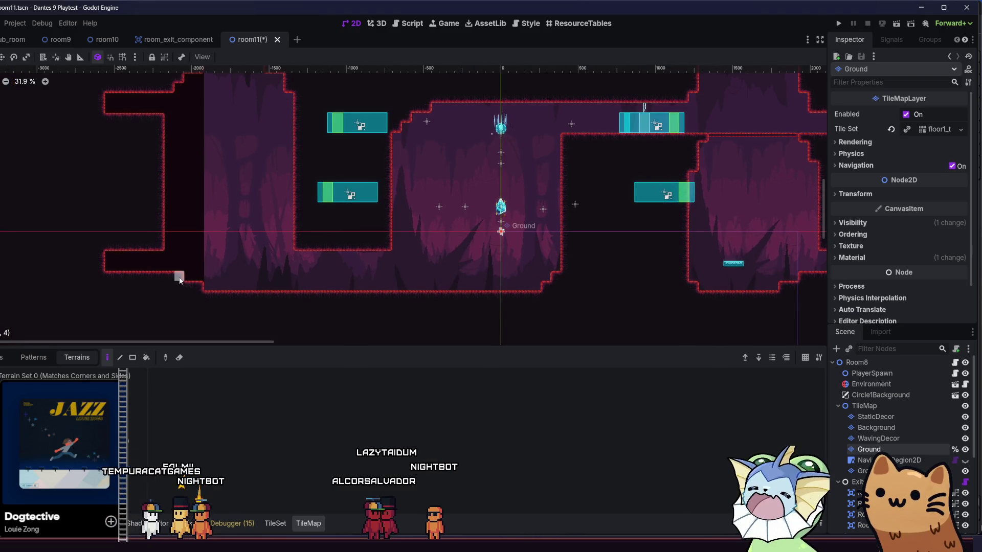
- Reselect the cave terrain brush and paint a new ground strip at the left chamber's lower left
scroll(205, 297, "down", 5)
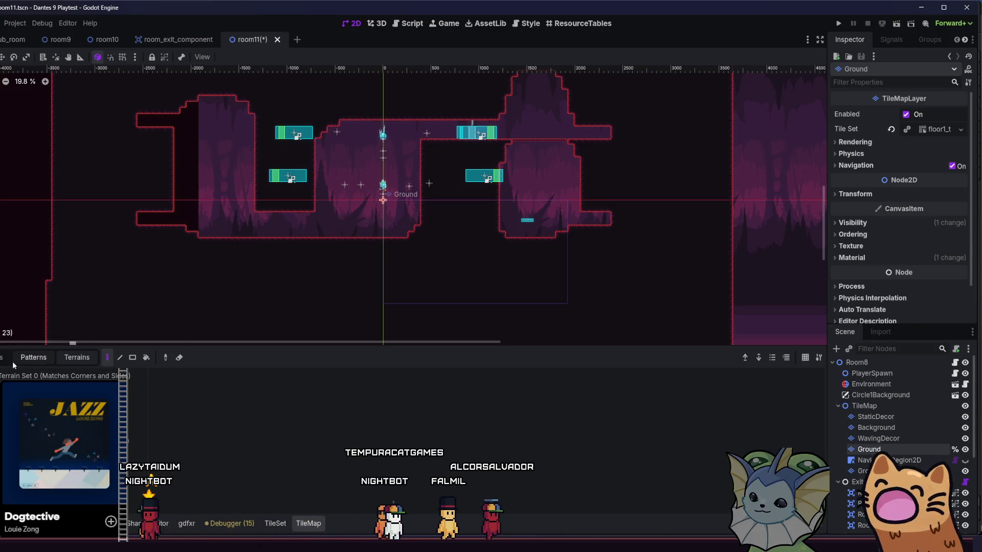
left_click(20, 376)
scroll(171, 221, "up", 3)
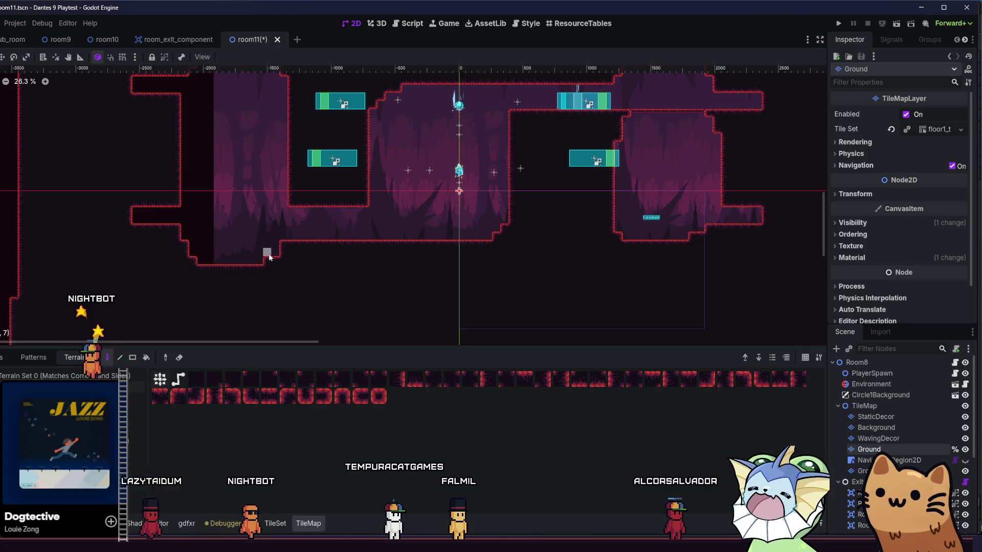
scroll(235, 275, "up", 1)
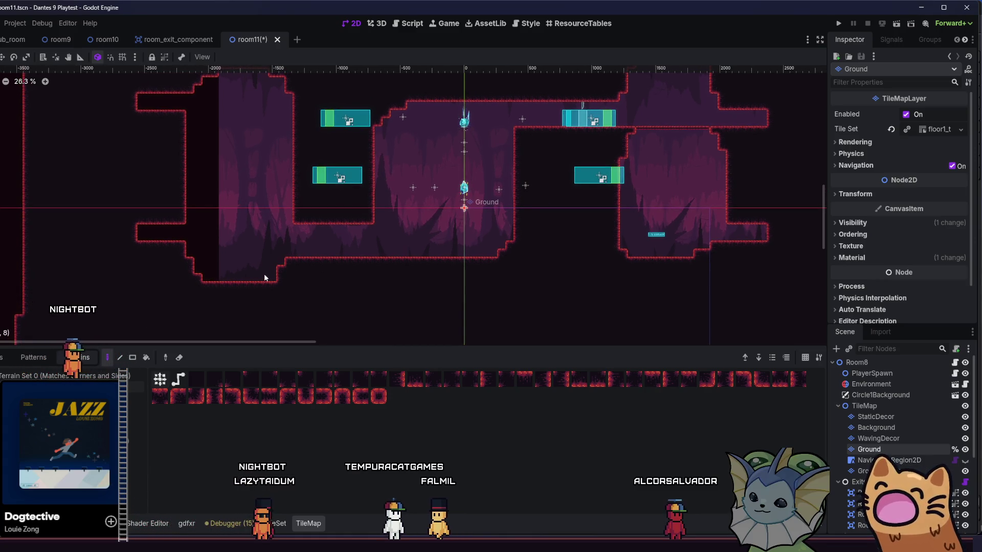
scroll(252, 273, "up", 2)
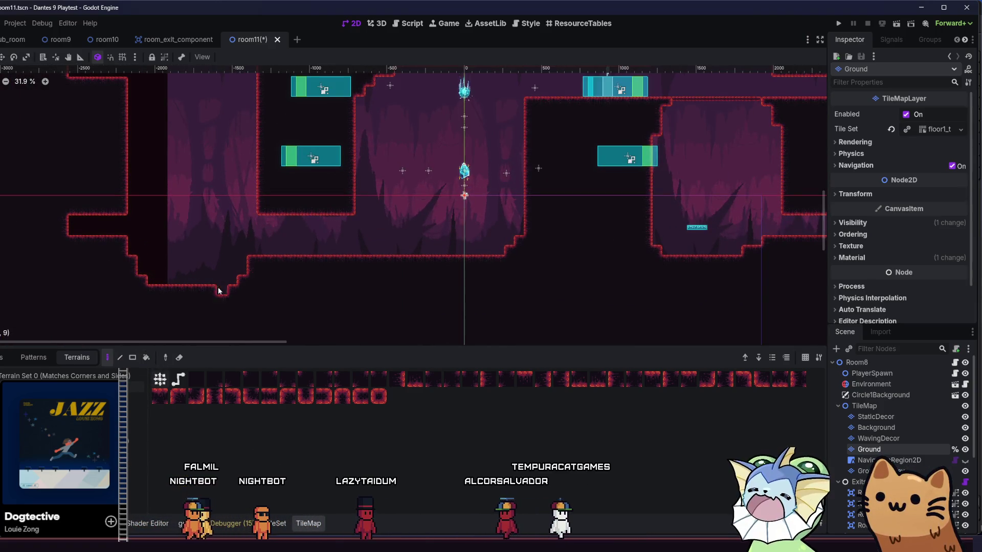
scroll(271, 260, "up", 1)
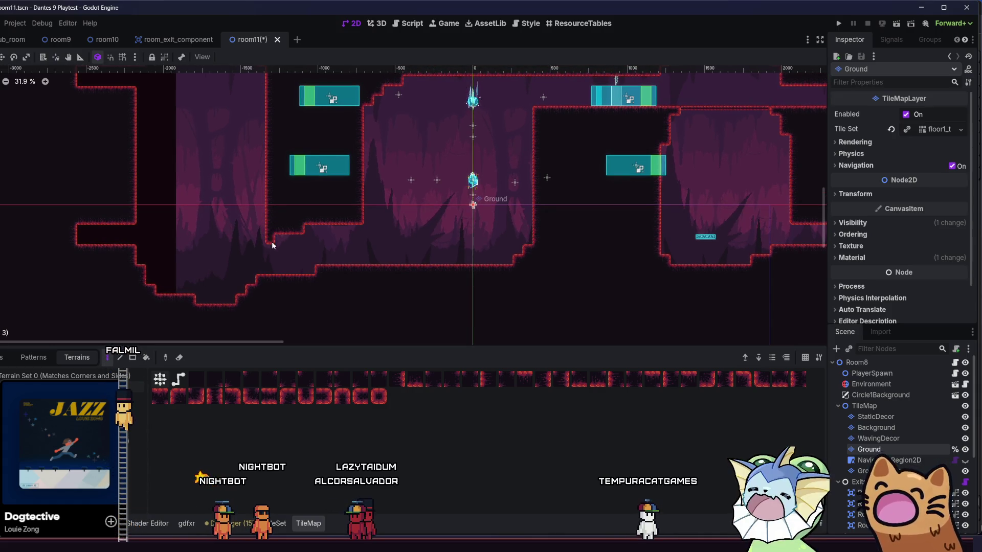
scroll(265, 177, "up", 3)
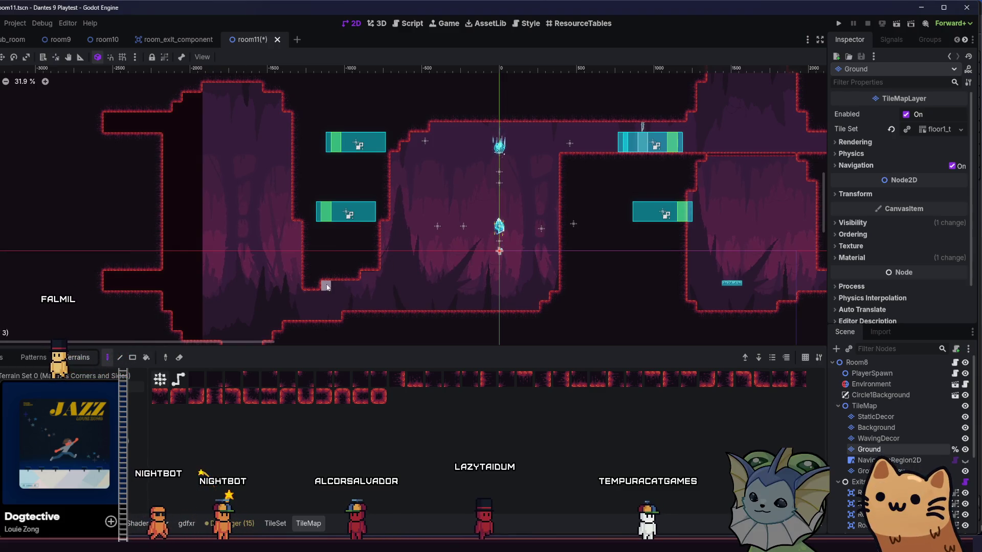
scroll(326, 304, "down", 1)
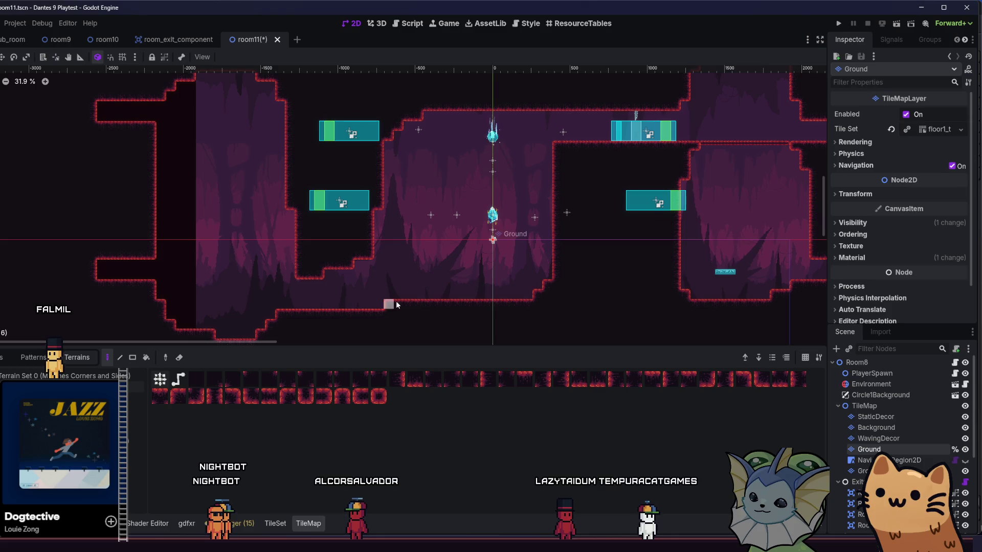
scroll(276, 294, "down", 1)
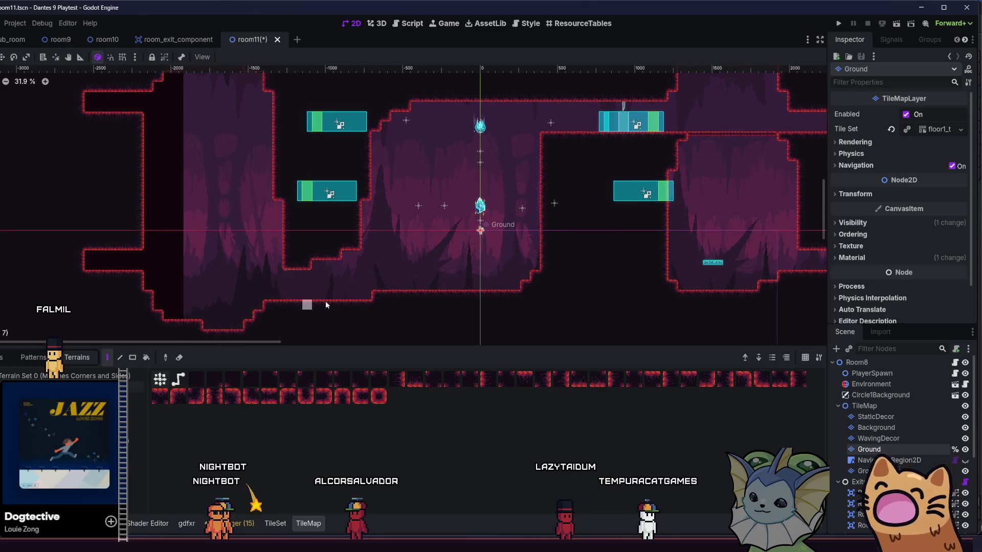
scroll(242, 311, "left", 2)
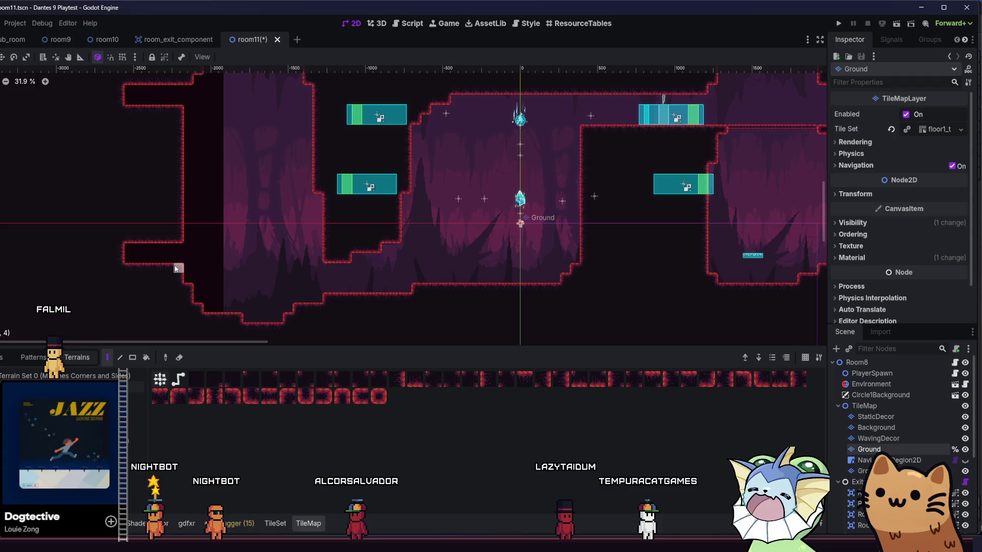
scroll(153, 271, "left", 2)
scroll(258, 259, "up", 2)
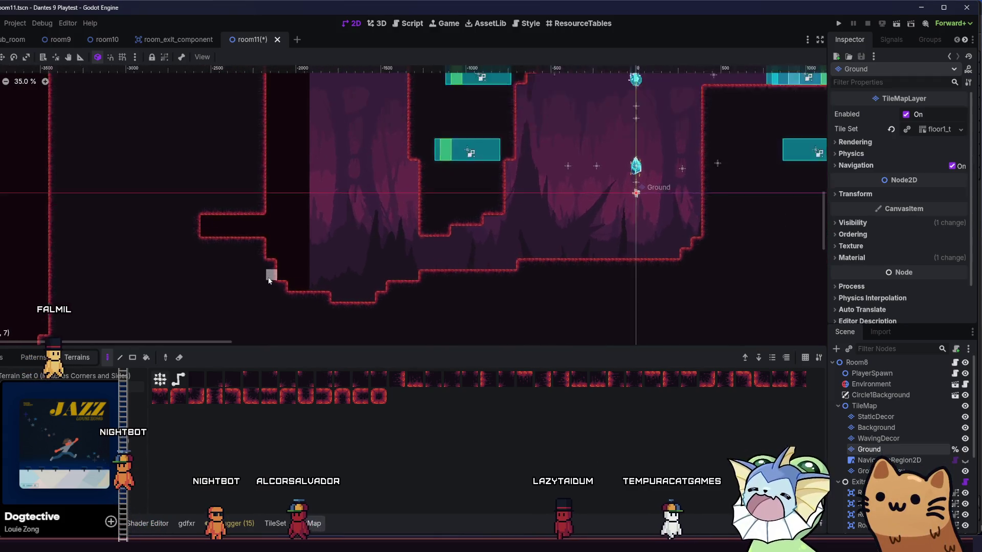
mouse_move(280, 291)
left_mouse_down()
mouse_move(180, 274)
mouse_move(260, 275)
mouse_move(153, 301)
left_mouse_up()
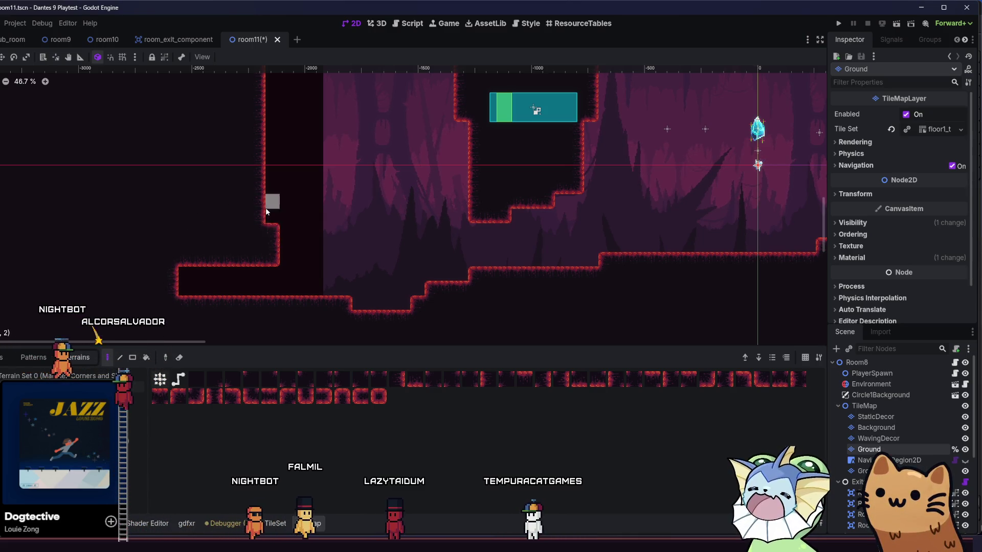
- Extend the left cave wall further downward
scroll(266, 211, "down", 3)
mouse_move(238, 114)
left_mouse_down()
mouse_move(239, 212)
mouse_move(239, 176)
left_mouse_up()
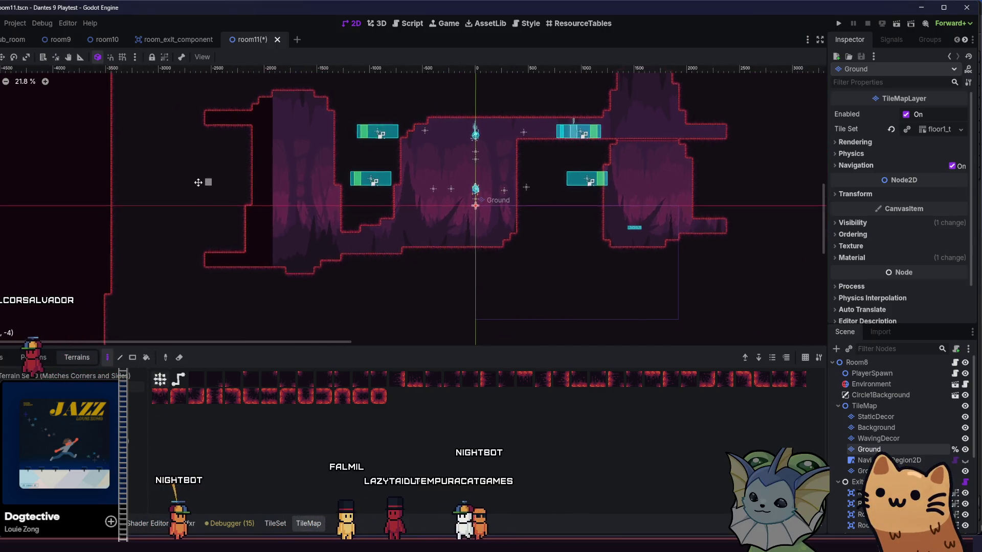
scroll(159, 190, "down", 2)
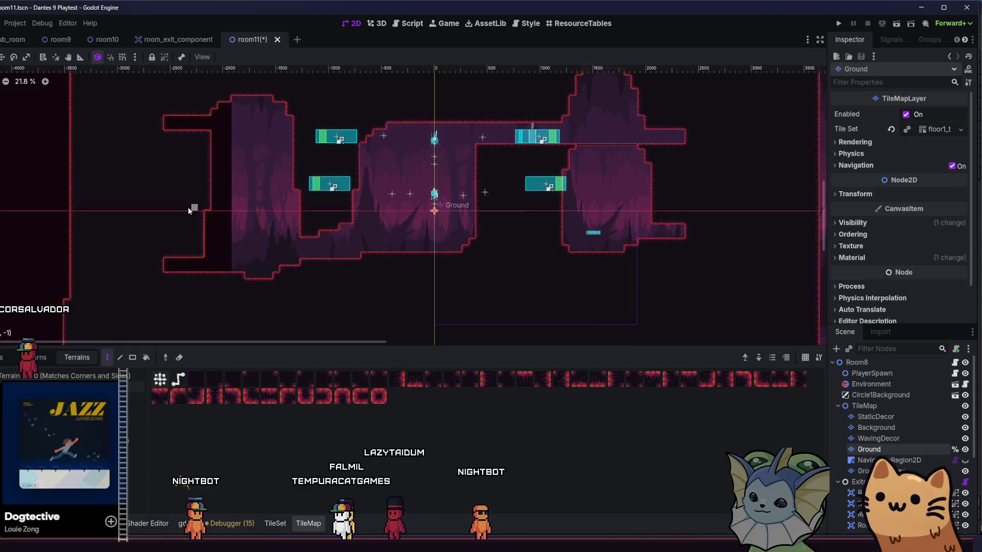
scroll(527, 228, "down", 4)
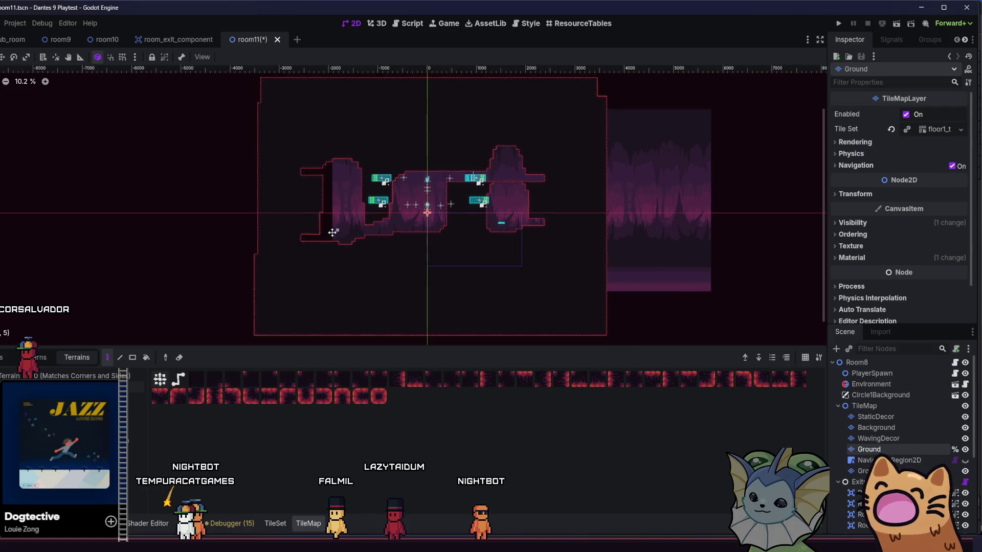
scroll(334, 231, "up", 7)
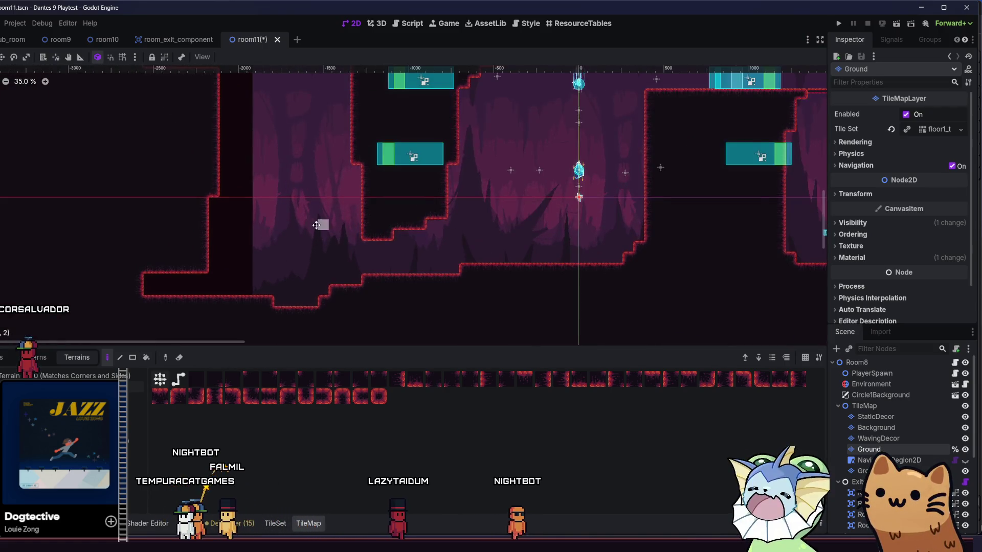
scroll(322, 225, "right", 3)
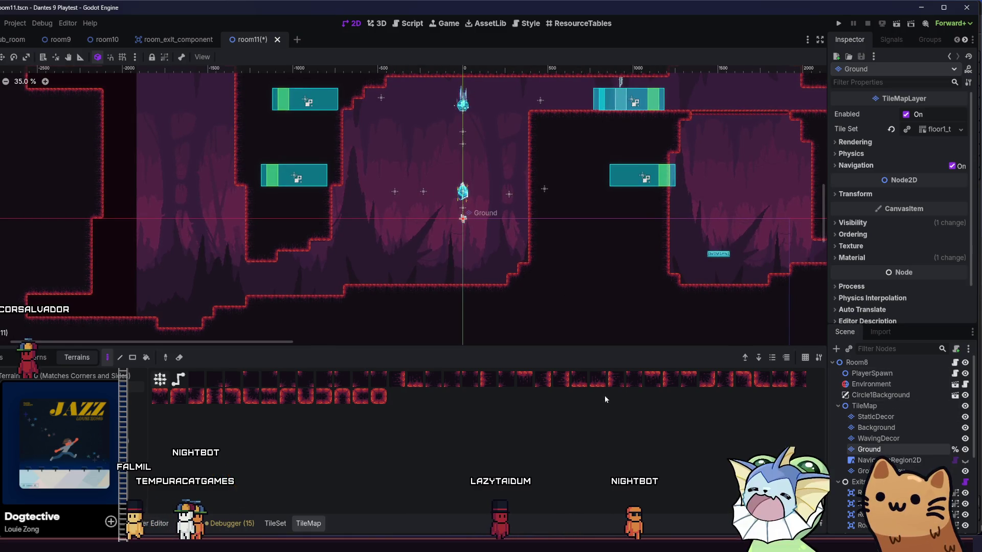
- Place a jump_pad tile on the left chamber floor, then save and launch a playtest
left_click(66, 409)
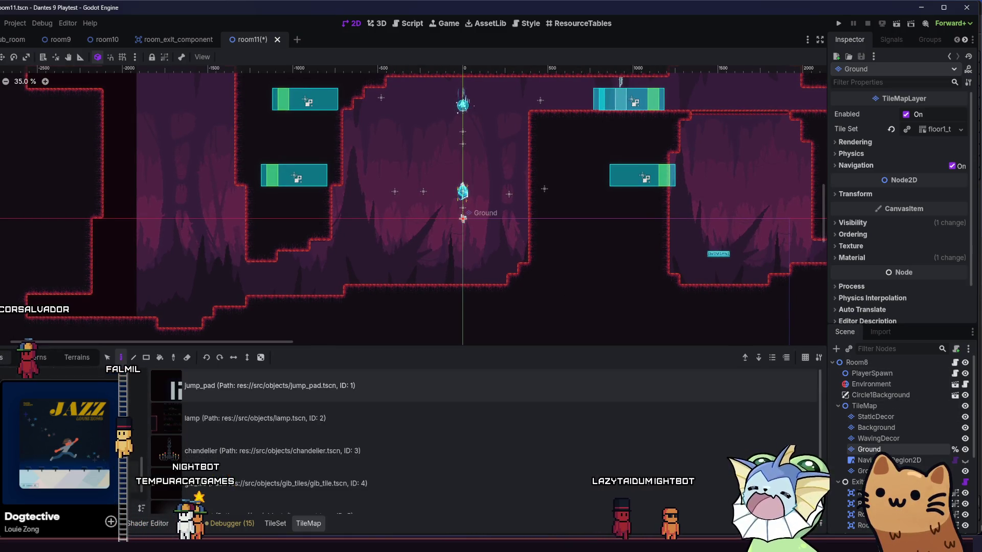
left_click(230, 385)
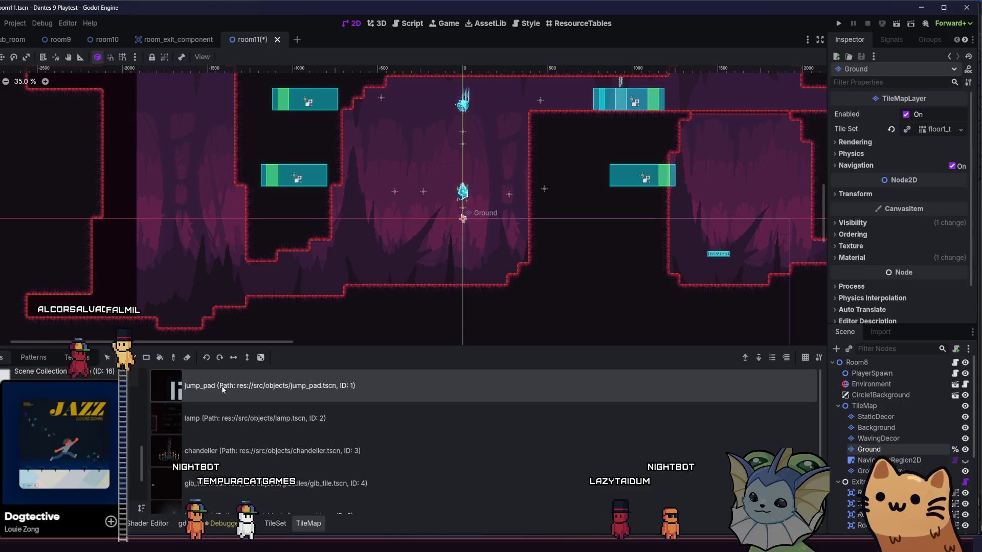
left_click(164, 300)
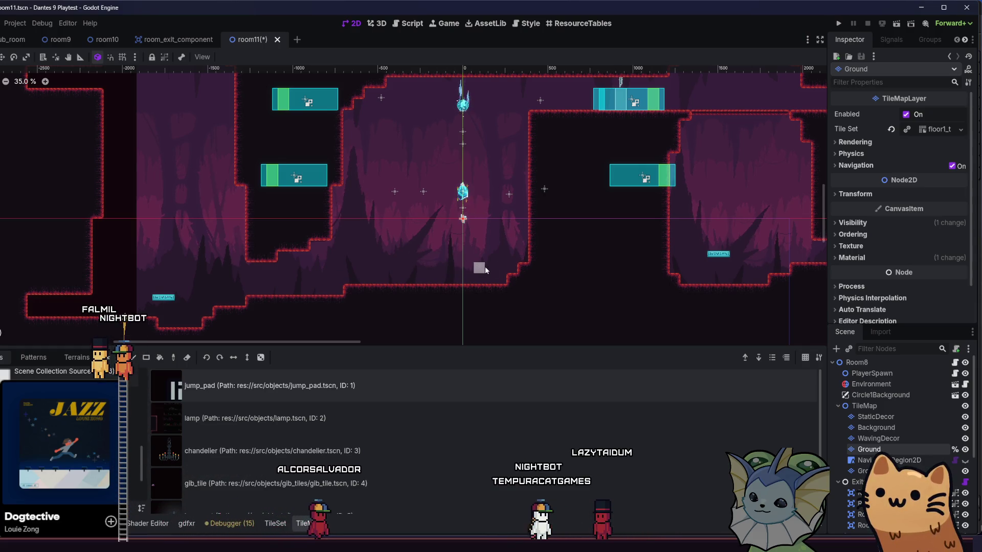
scroll(327, 270, "down", 3)
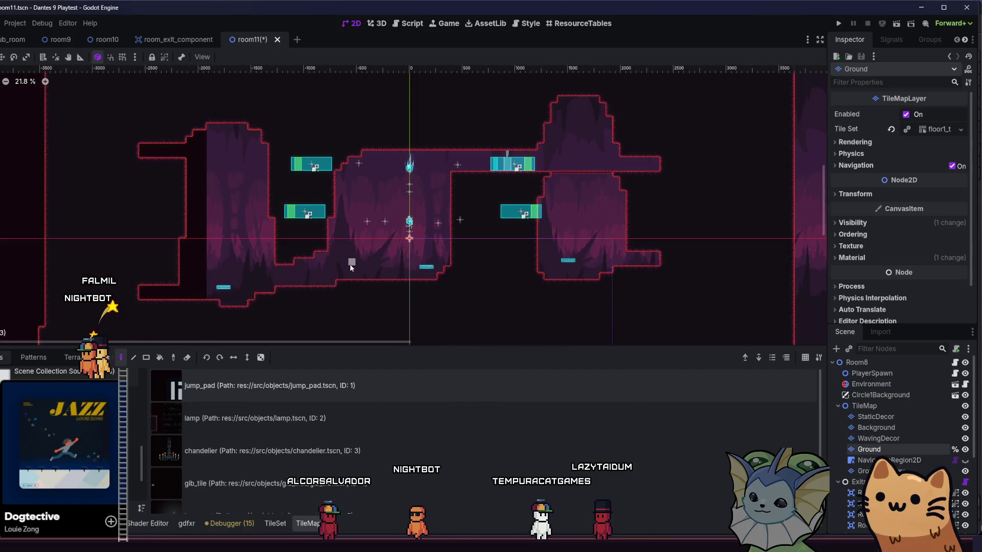
left_click(897, 25)
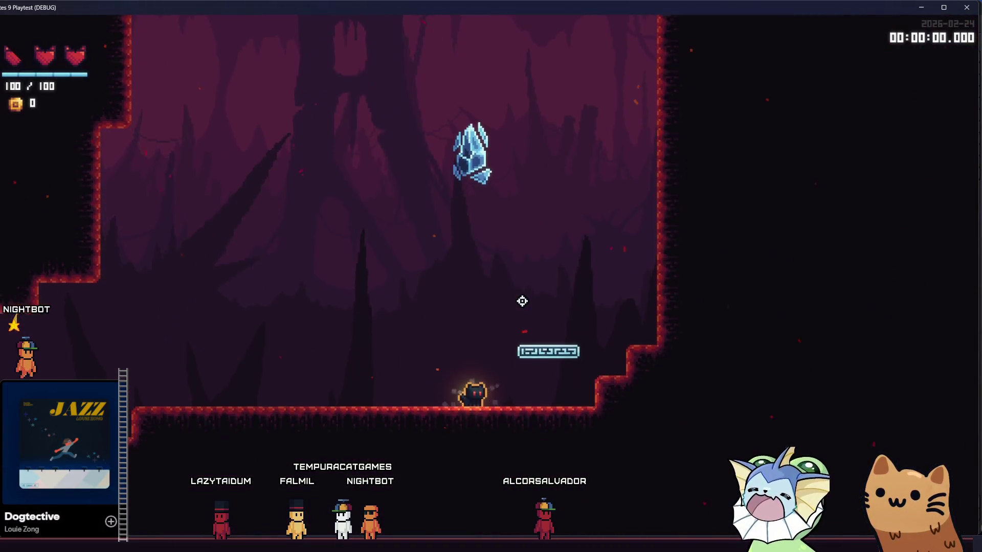
- Run the player right along the cave floor, jumping toward the platform and up the shaft
key("space")
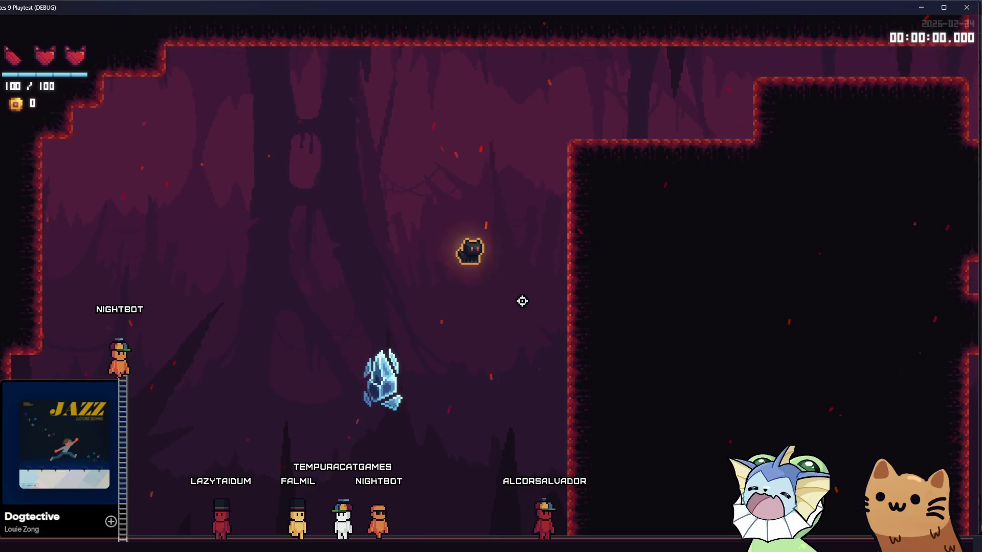
key("Right")
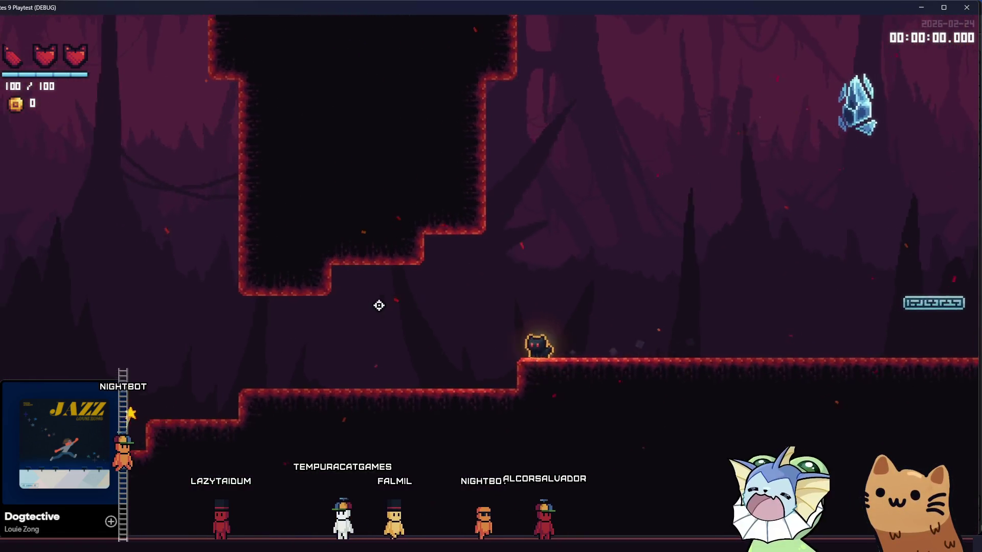
key("space")
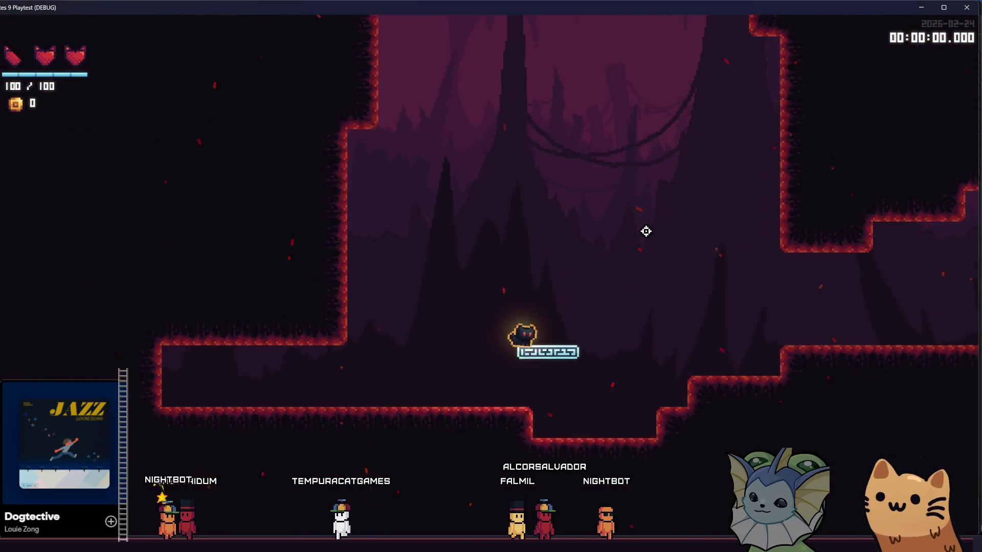
key("space")
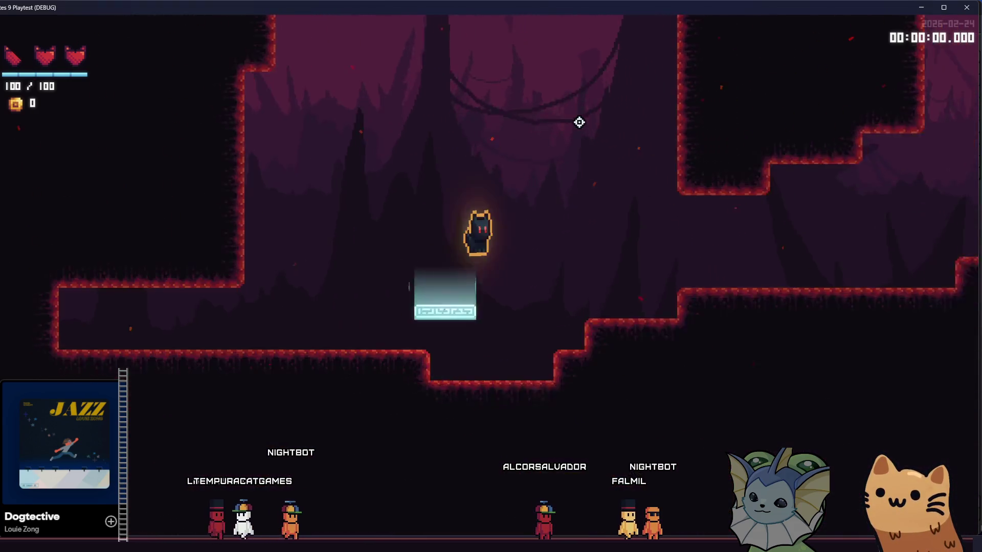
key("Right")
key("Right")
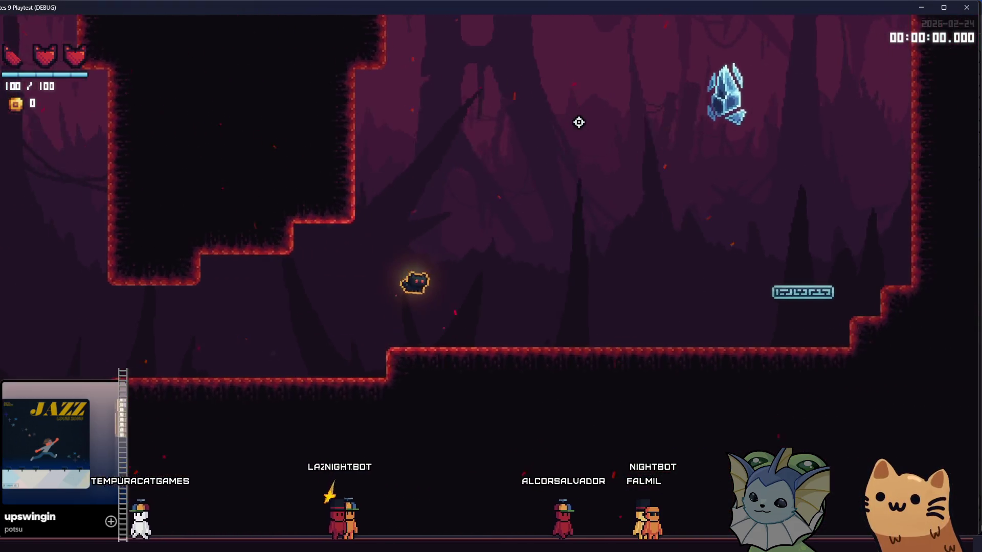
key("space")
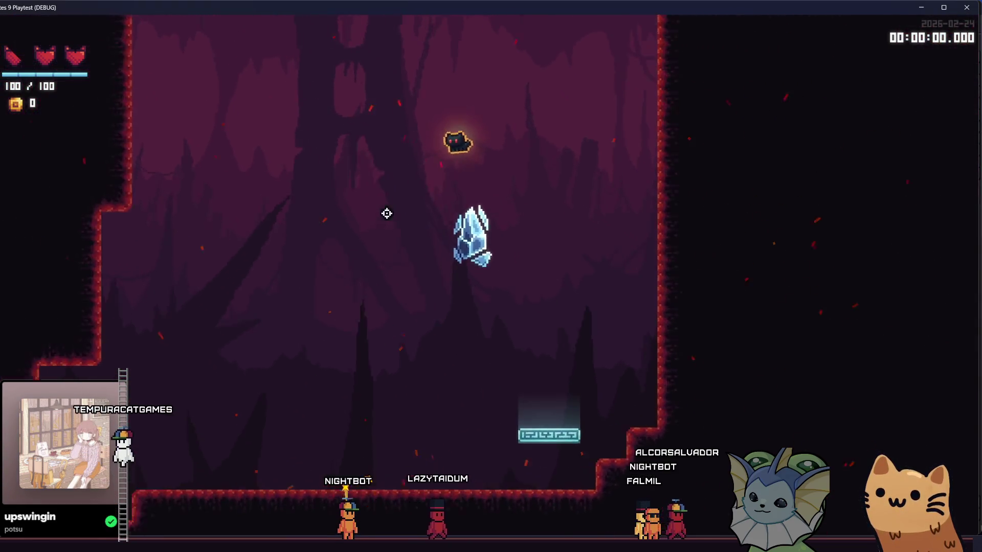
- Run onto the right ledge, drop into the lower chamber, bounce on the jump pad, then end the playtest
key("space")
key("Right")
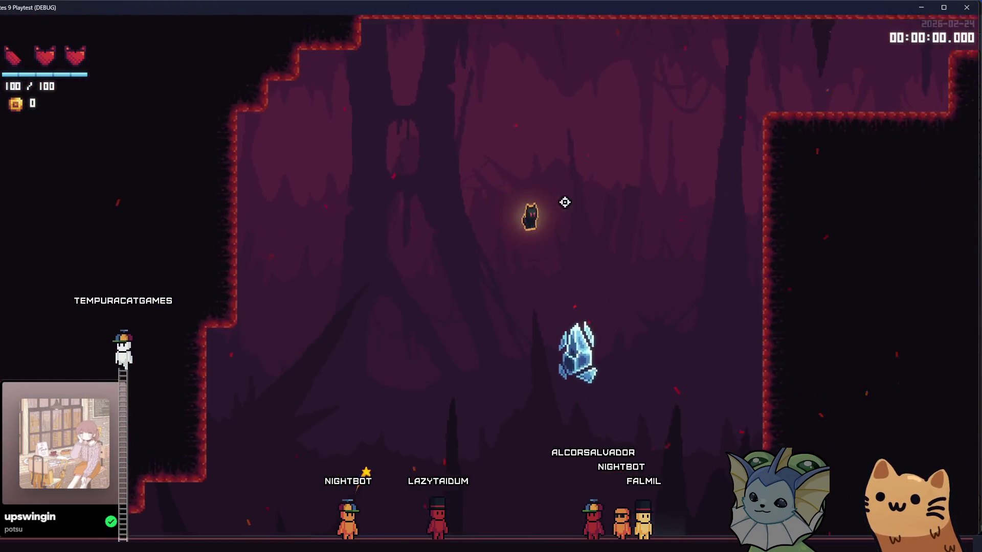
key("Right")
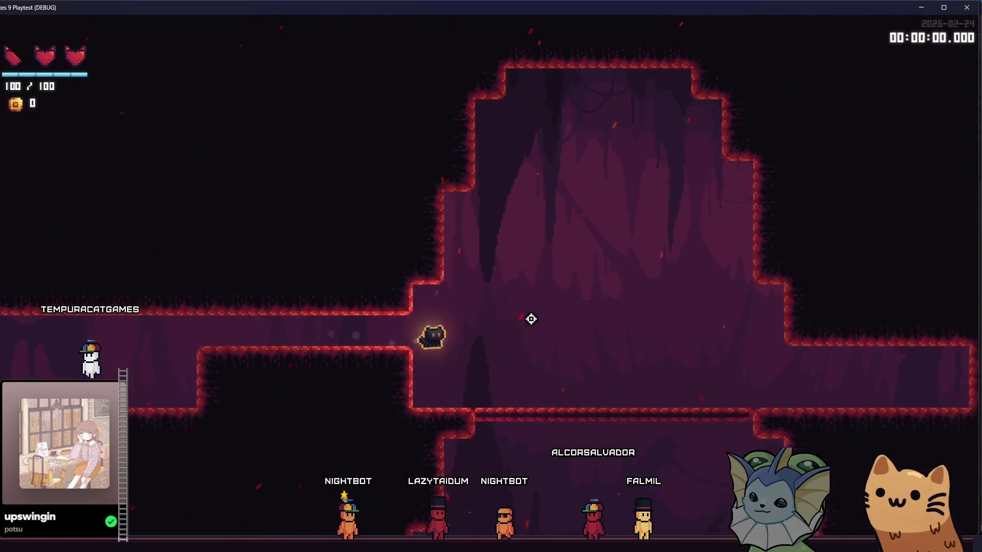
key("space")
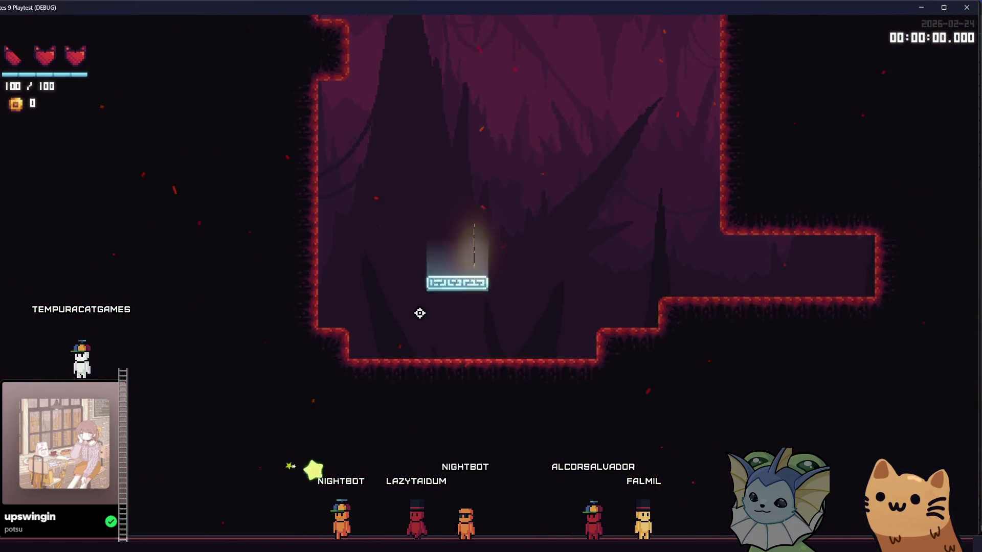
key("Right")
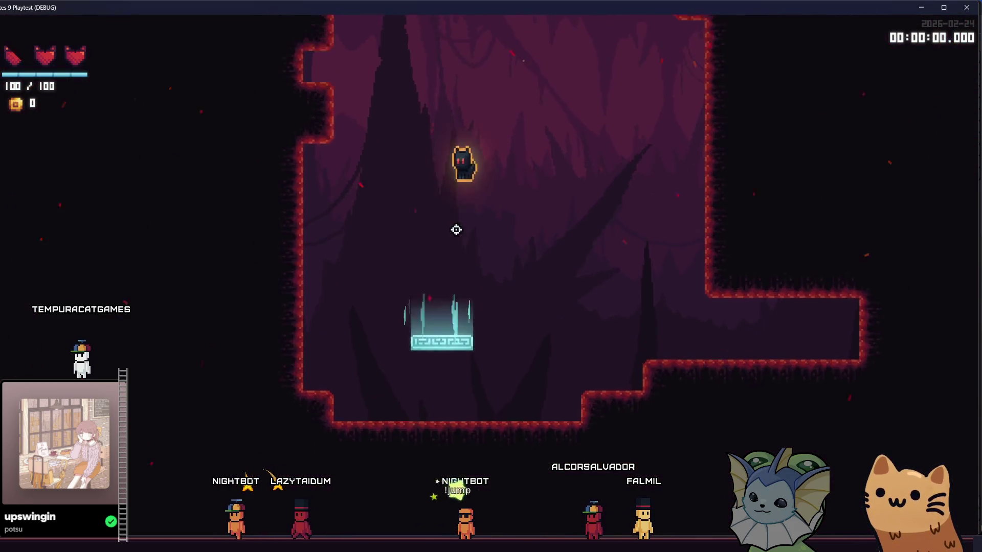
key("Left")
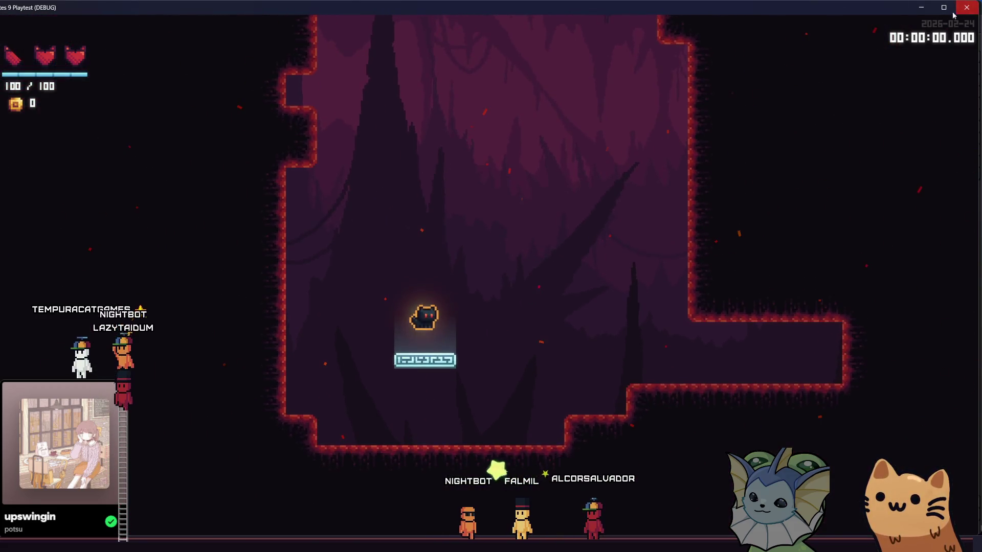
key("F8")
scroll(571, 221, "up", 5)
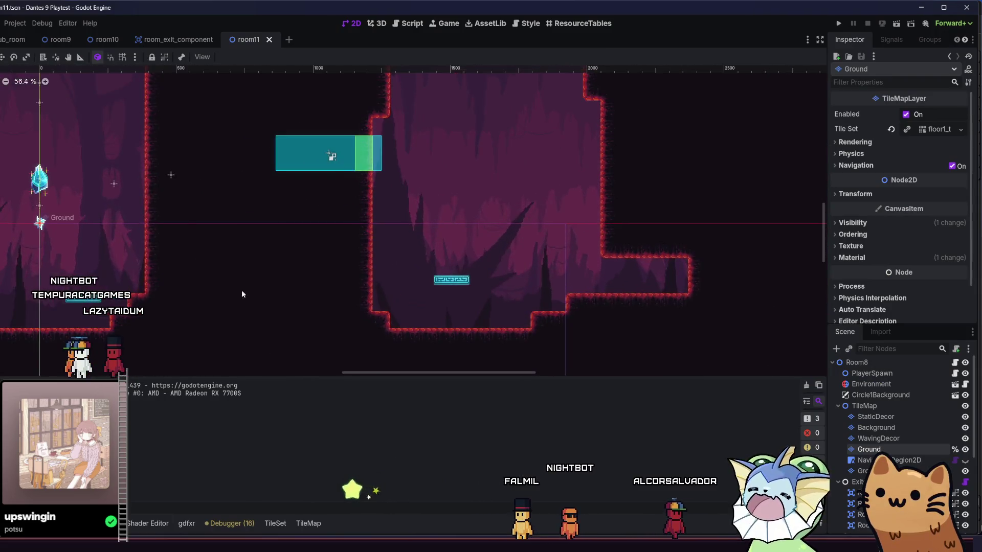
- Move the south-west room exit to the lower-left ground area and snap it to the grid
double_click(861, 493)
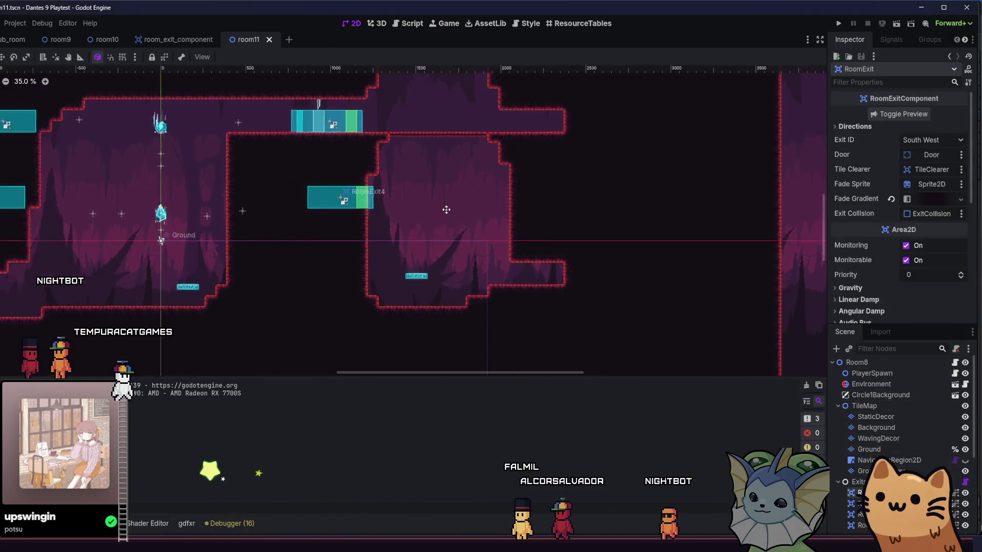
mouse_move(465, 236)
left_mouse_down()
mouse_move(551, 232)
mouse_move(688, 201)
left_mouse_up()
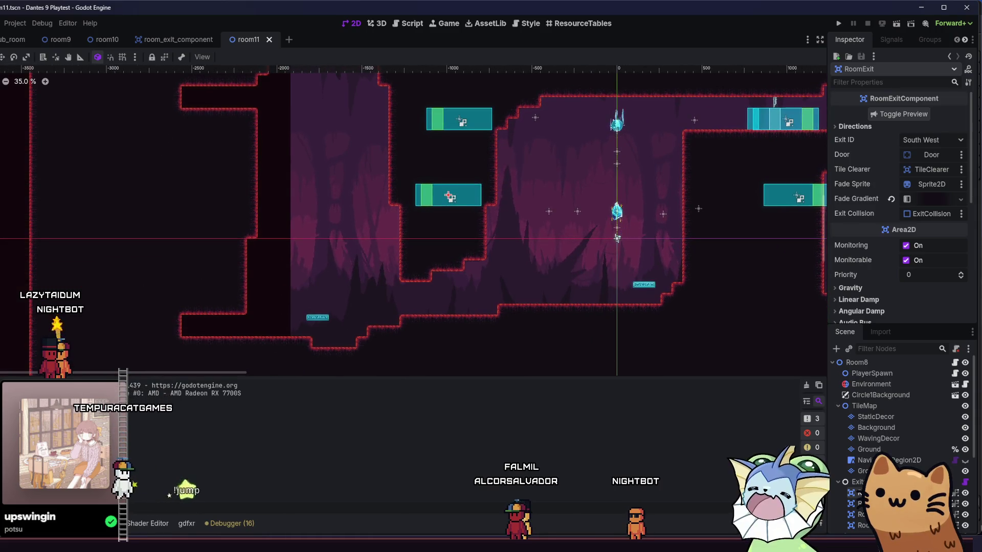
left_click_drag(448, 197, 175, 296)
scroll(250, 185, "up", 4)
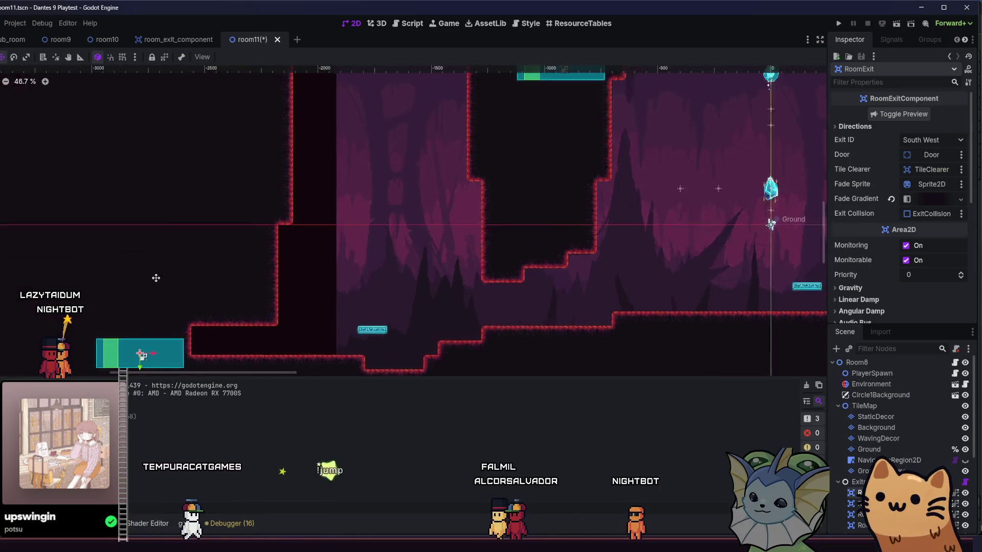
scroll(213, 238, "up", 3)
left_click_drag(218, 238, 286, 205)
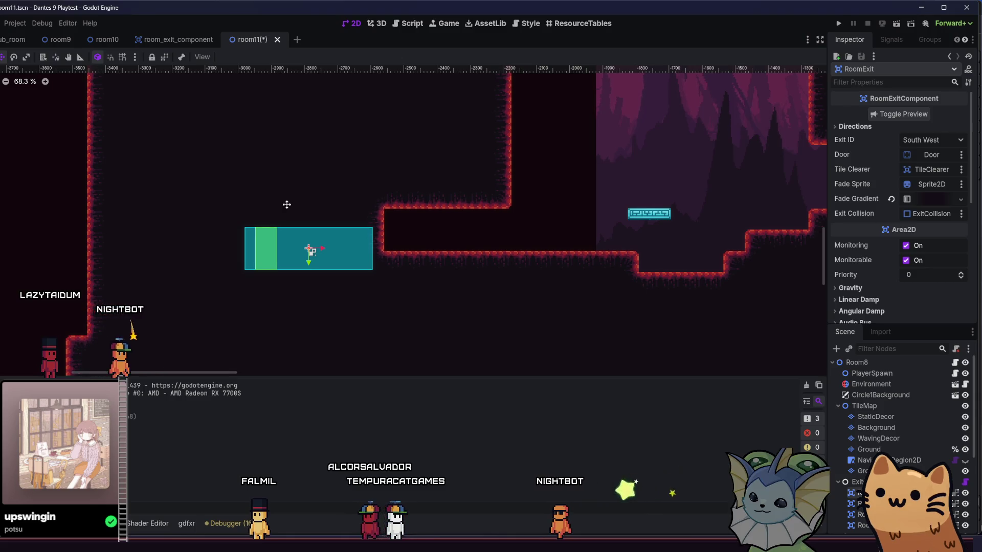
scroll(249, 222, "up", 2)
left_click_drag(249, 222, 387, 228)
scroll(387, 225, "up", 7)
left_click(122, 57)
left_click_drag(555, 251, 547, 251)
scroll(547, 250, "down", 14)
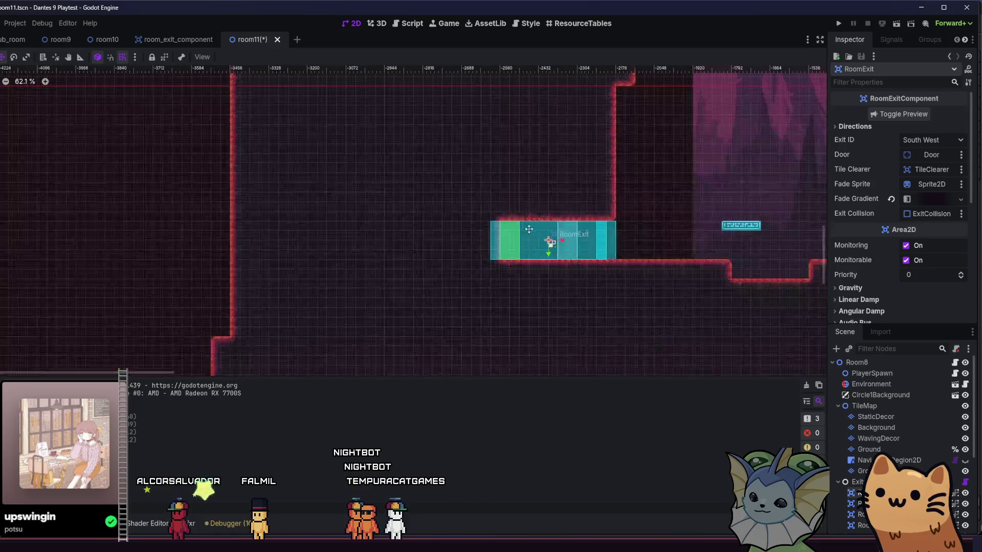
- Move the north-west, north-east and south-east exits to the top-left, upper-right and lower-right corridor ends
scroll(655, 256, "right", 3)
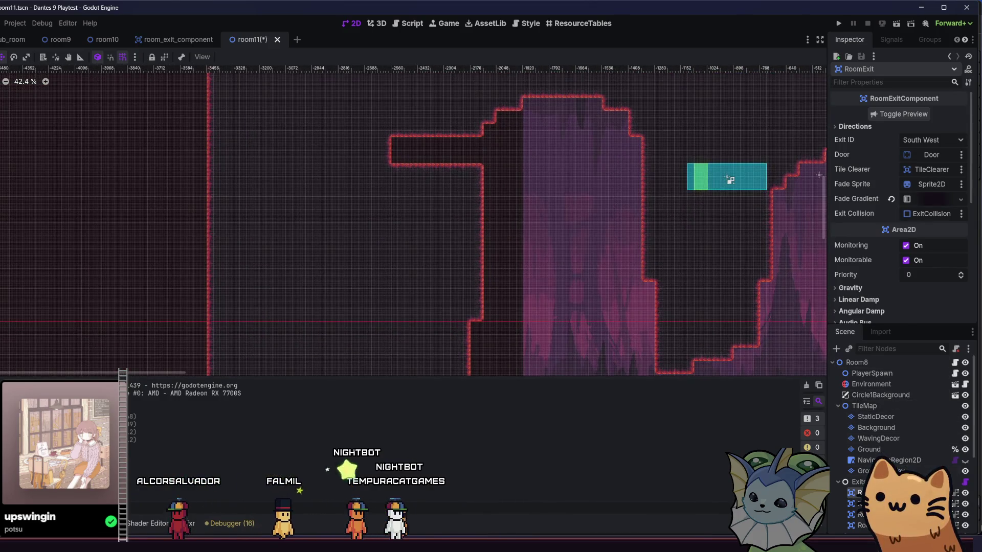
scroll(483, 257, "up", 3)
mouse_move(483, 256)
left_mouse_down()
mouse_move(526, 180)
mouse_move(344, 175)
mouse_move(390, 169)
left_mouse_up()
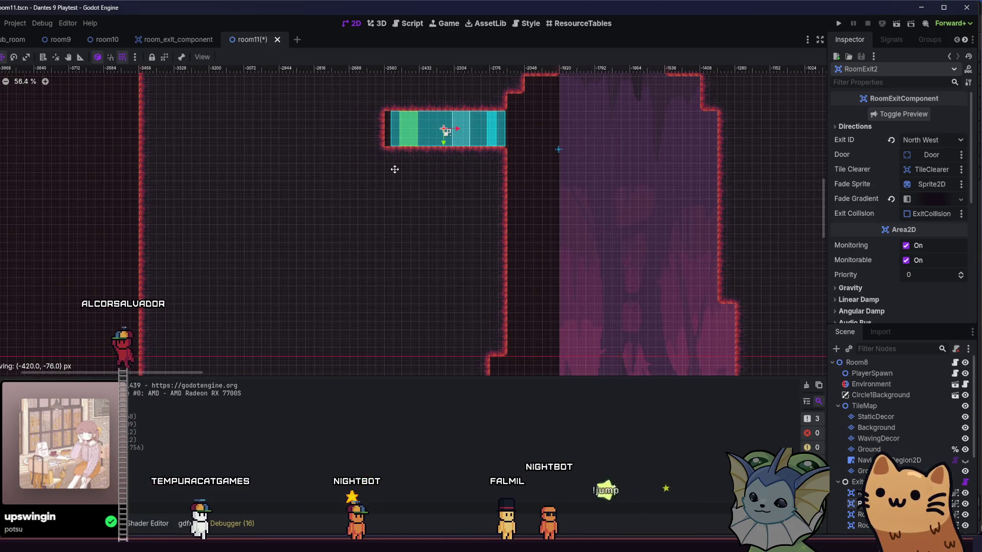
scroll(397, 169, "down", 3)
scroll(397, 169, "right", 10)
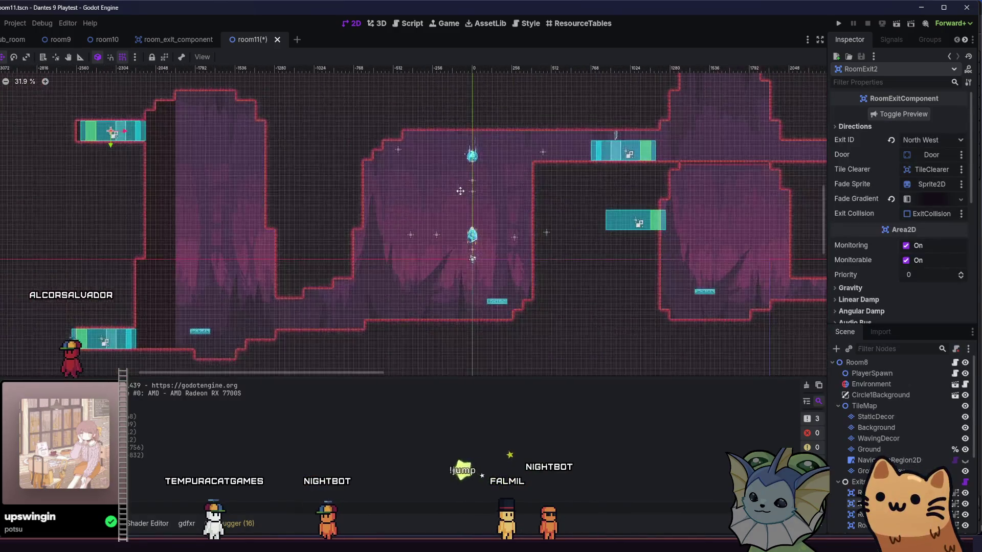
scroll(358, 199, "up", 2)
mouse_move(368, 102)
left_mouse_down()
mouse_move(534, 179)
mouse_move(557, 128)
left_mouse_up()
scroll(530, 194, "up", 1)
left_click_drag(530, 194, 563, 188)
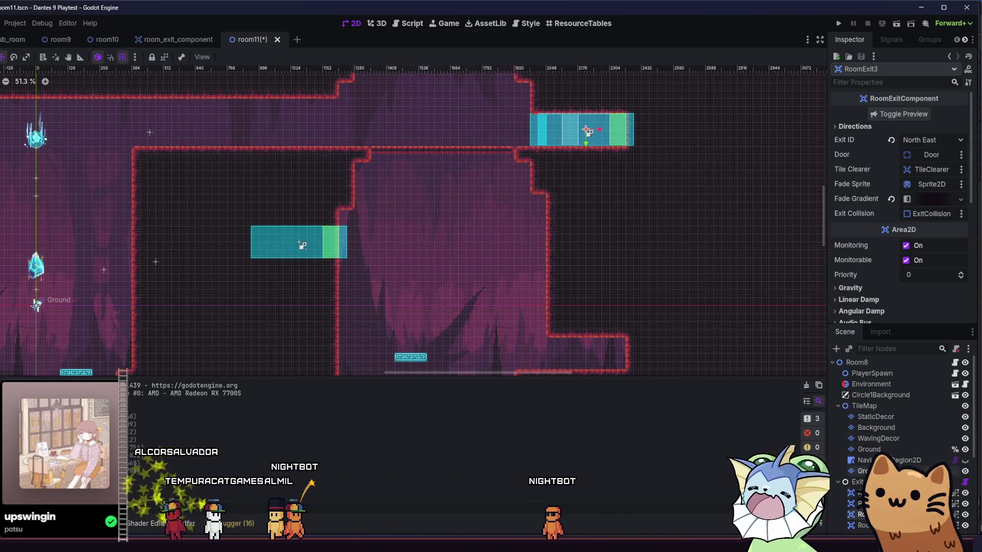
mouse_move(523, 264)
left_mouse_down()
mouse_move(581, 296)
mouse_move(679, 323)
left_mouse_up()
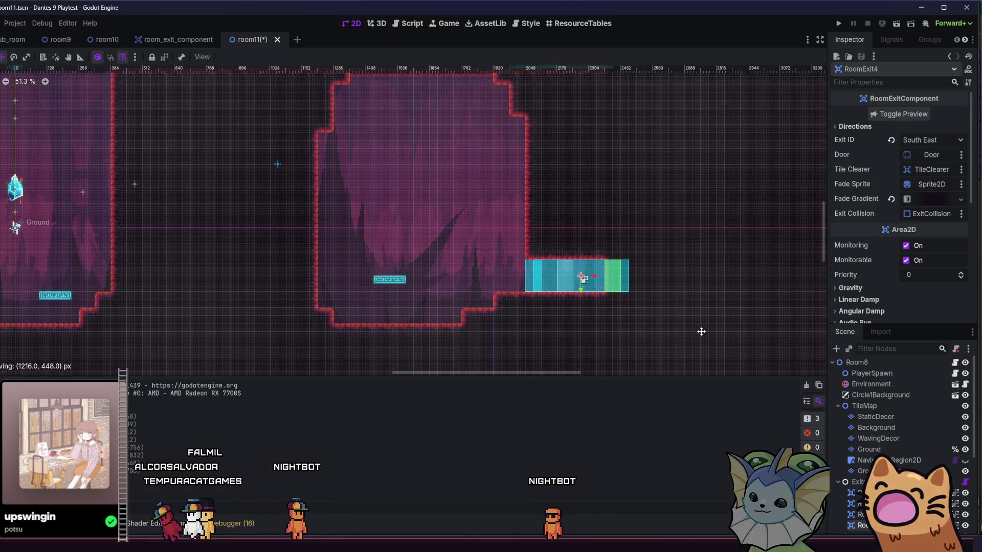
left_click_drag(697, 332, 701, 332)
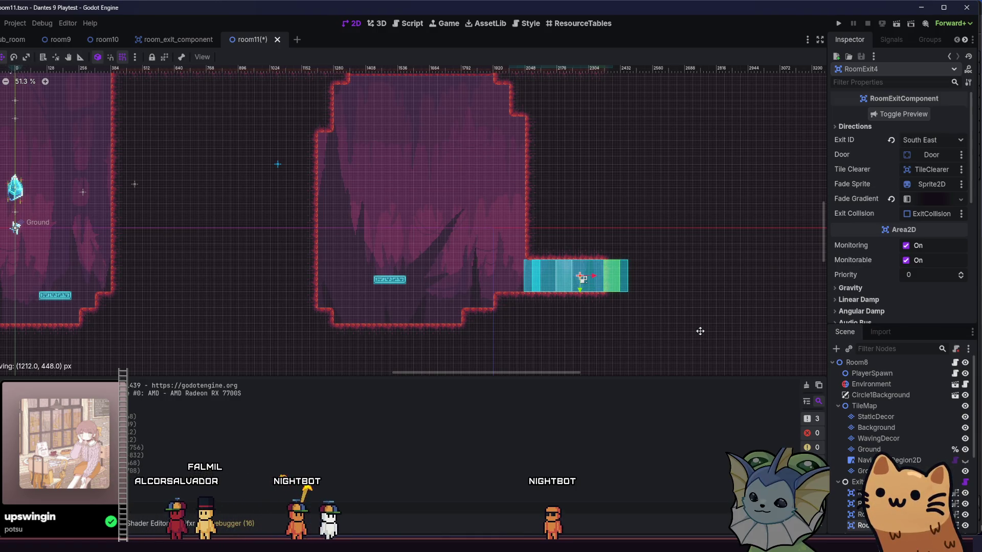
- Select the Ground layer with its terrain tiles and save room11 with Ctrl+S
left_click(882, 449)
left_click(93, 358)
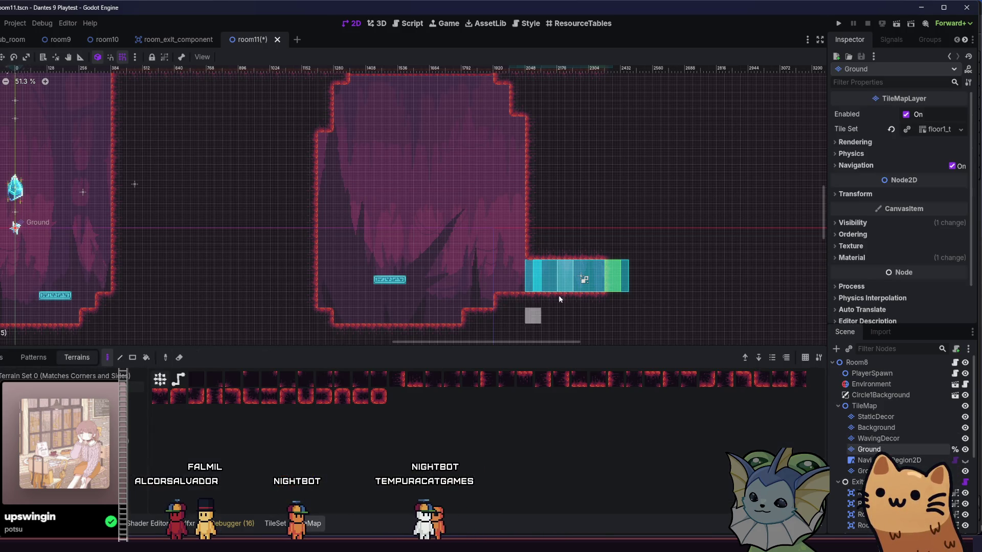
scroll(447, 212, "up", 5)
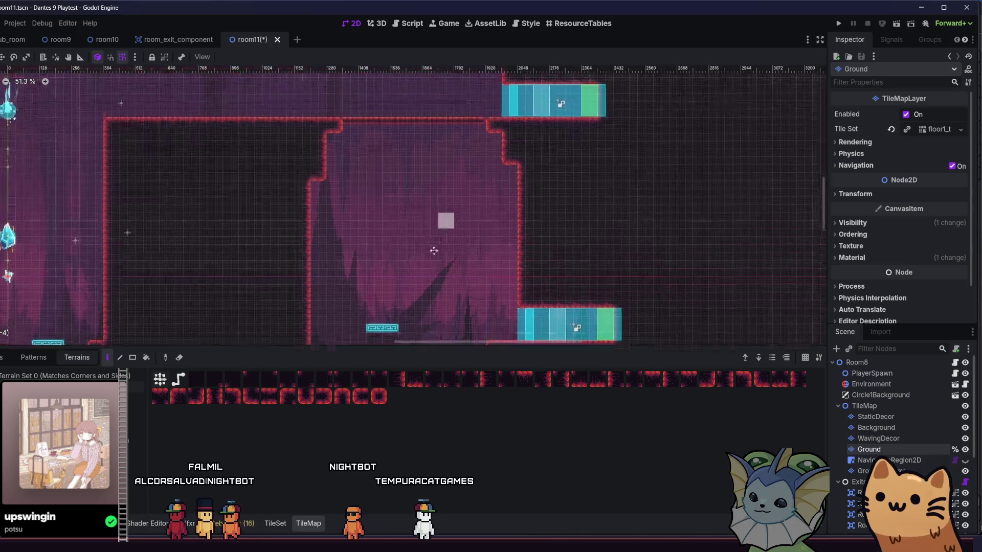
scroll(562, 143, "down", 3)
scroll(461, 148, "left", 10)
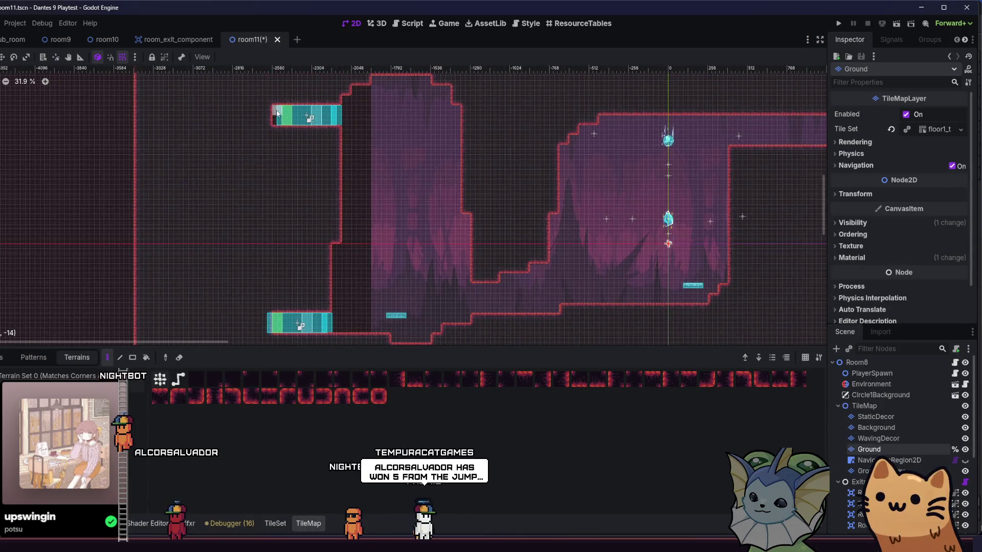
scroll(278, 152, "down", 1)
key("ctrl+s")
- Repaint the ground terrain around the notch in the cave's western wall
scroll(128, 179, "right", 5)
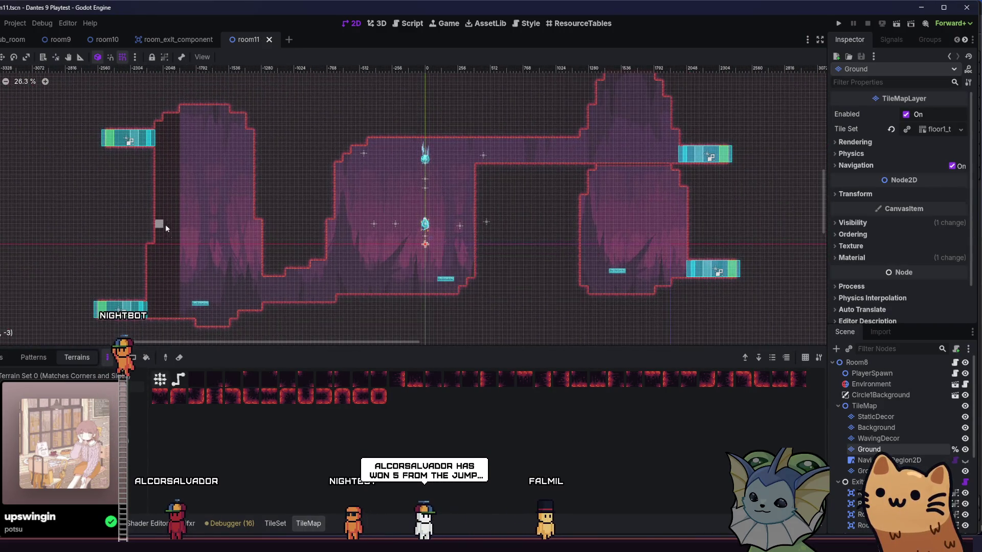
scroll(261, 202, "left", 3)
scroll(261, 202, "up", 3)
scroll(371, 202, "down", 1)
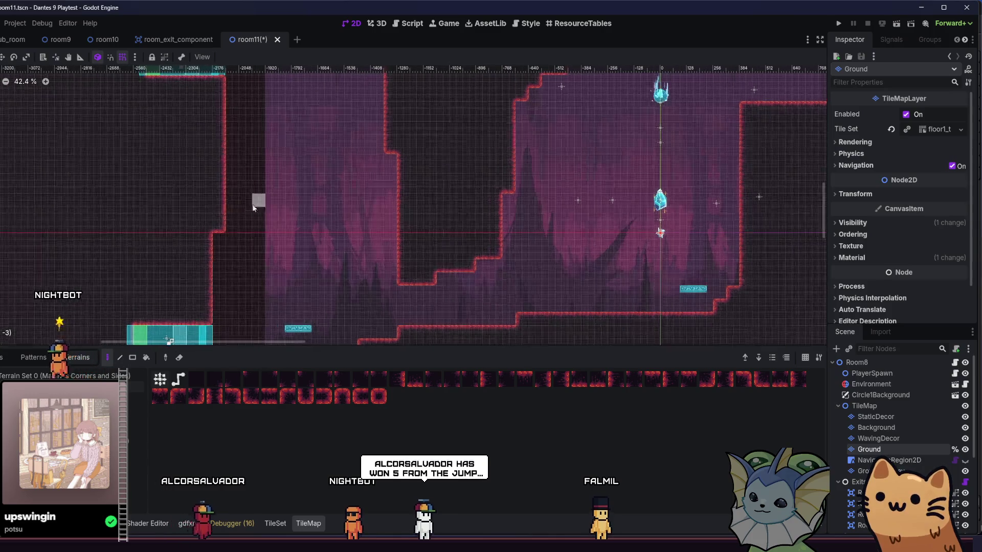
scroll(227, 224, "up", 1)
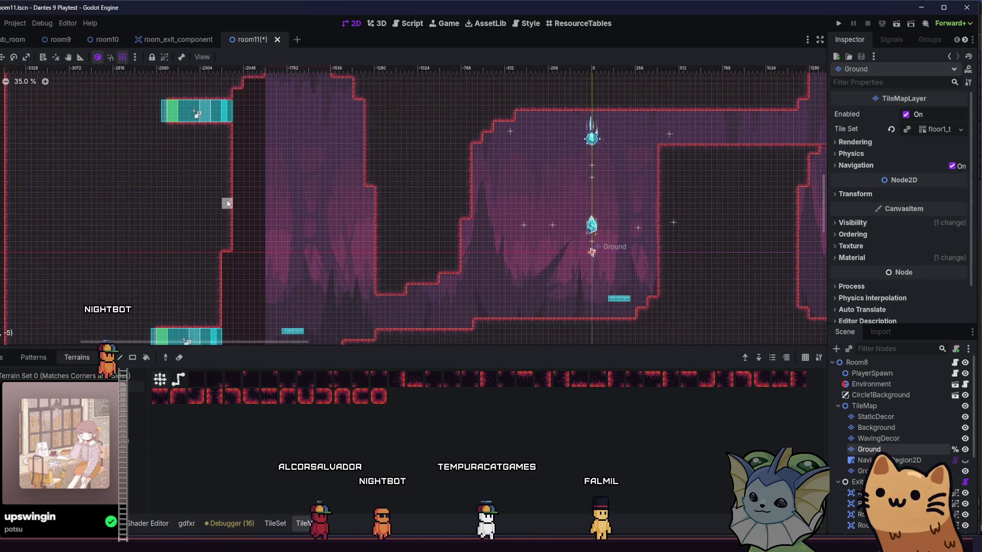
mouse_move(262, 210)
left_mouse_down()
mouse_move(240, 203)
mouse_move(229, 227)
mouse_move(243, 201)
left_mouse_up()
scroll(211, 226, "down", 2)
scroll(211, 226, "left", 3)
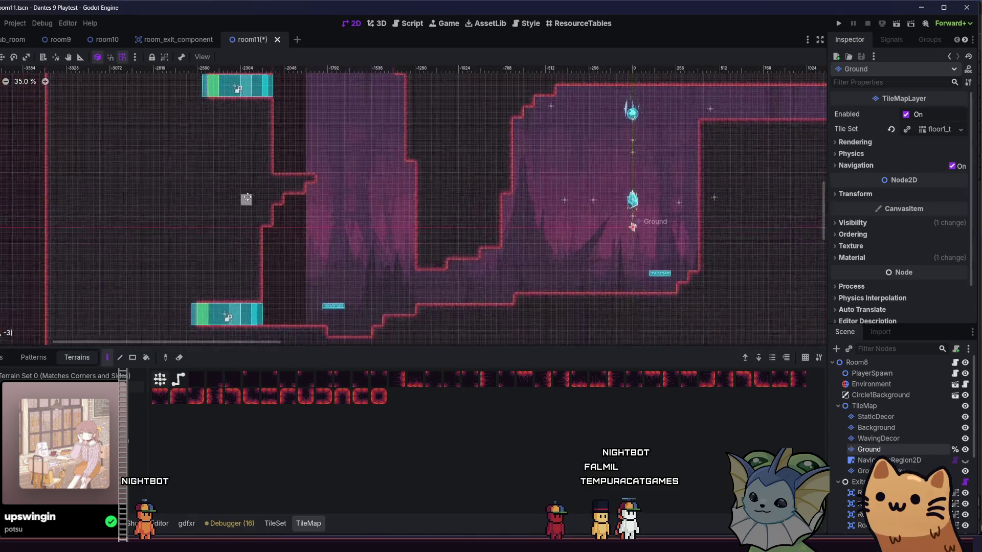
scroll(284, 149, "right", 3)
scroll(285, 148, "up", 2)
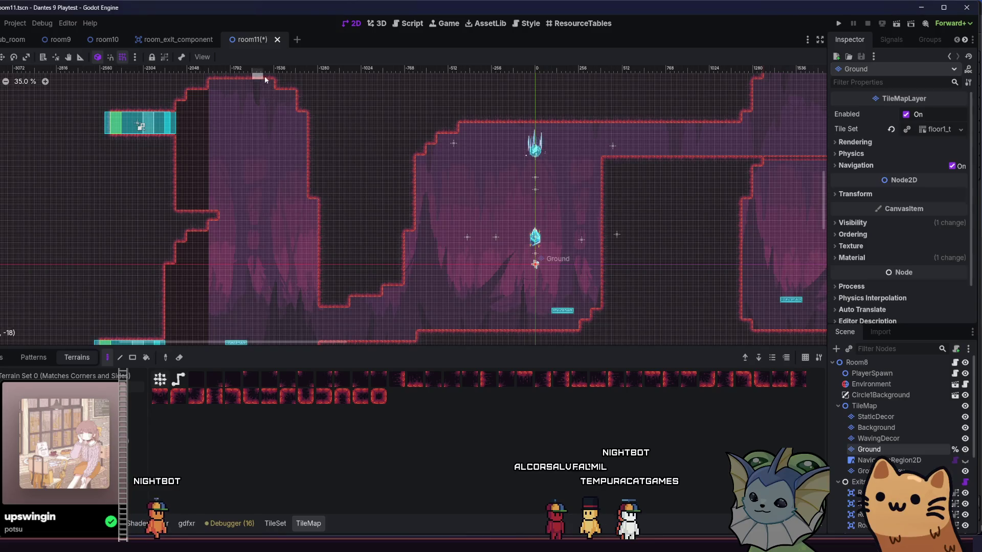
scroll(273, 232, "down", 4)
scroll(273, 232, "left", 4)
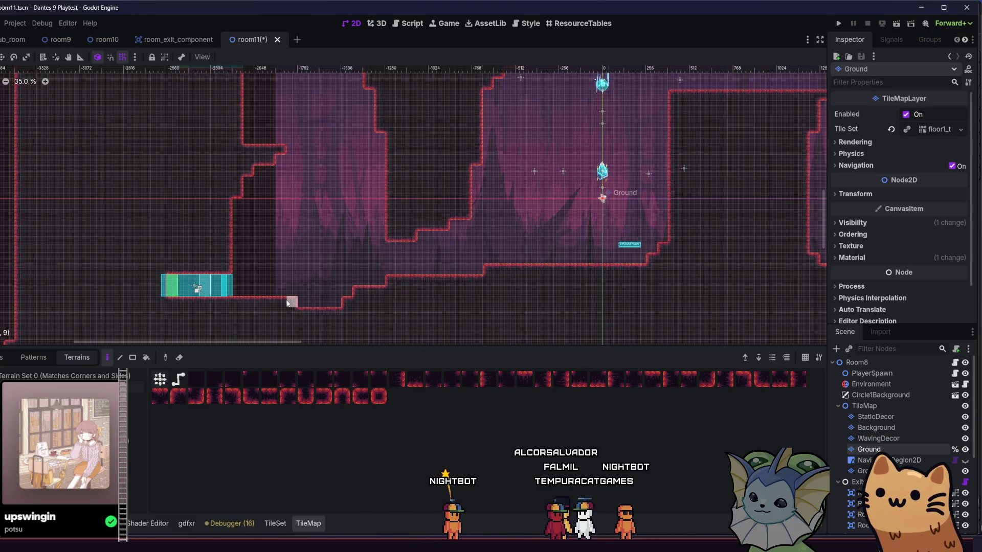
left_click(3, 358)
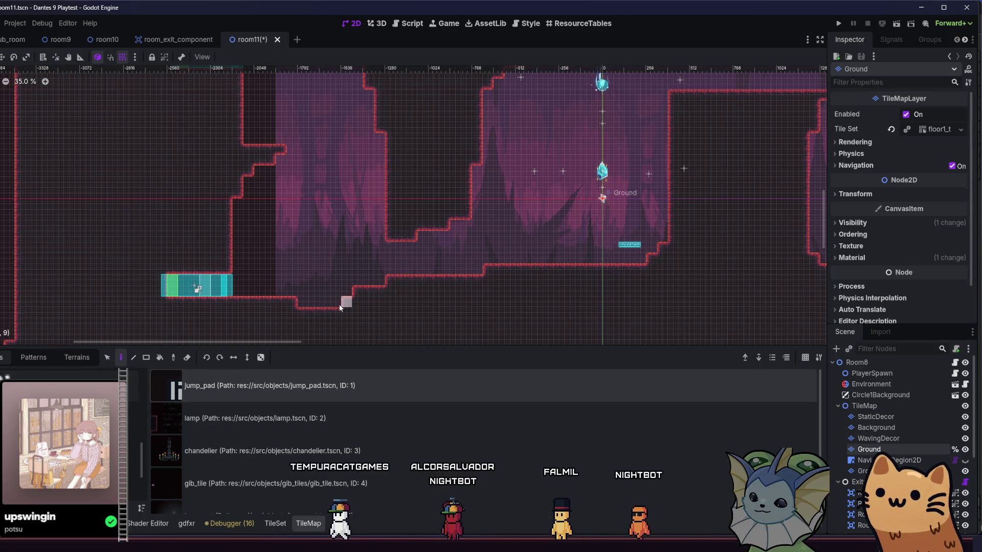
- Place a jump pad on the cave floor near the lower-left exit and erase the extra one on the ledge
left_click(312, 291)
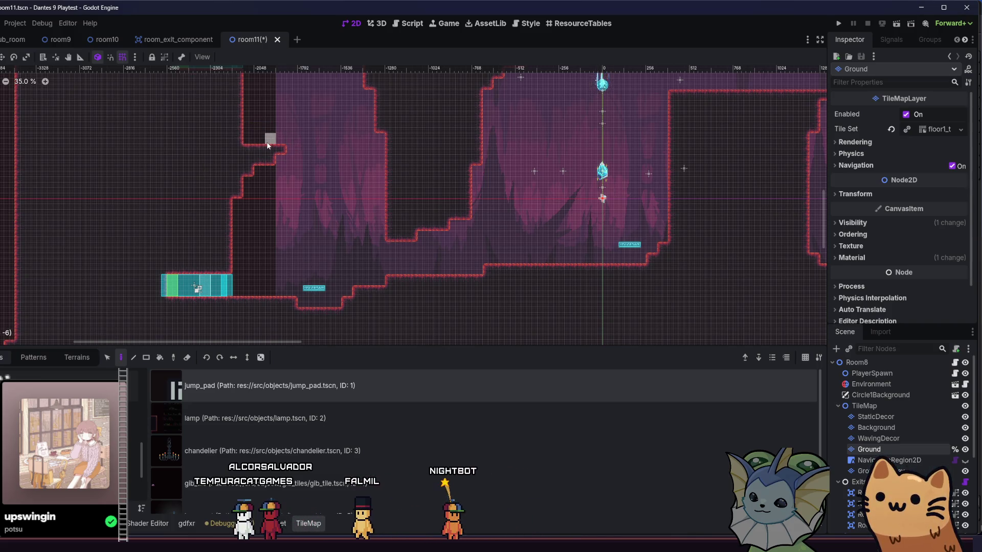
scroll(207, 175, "up", 3)
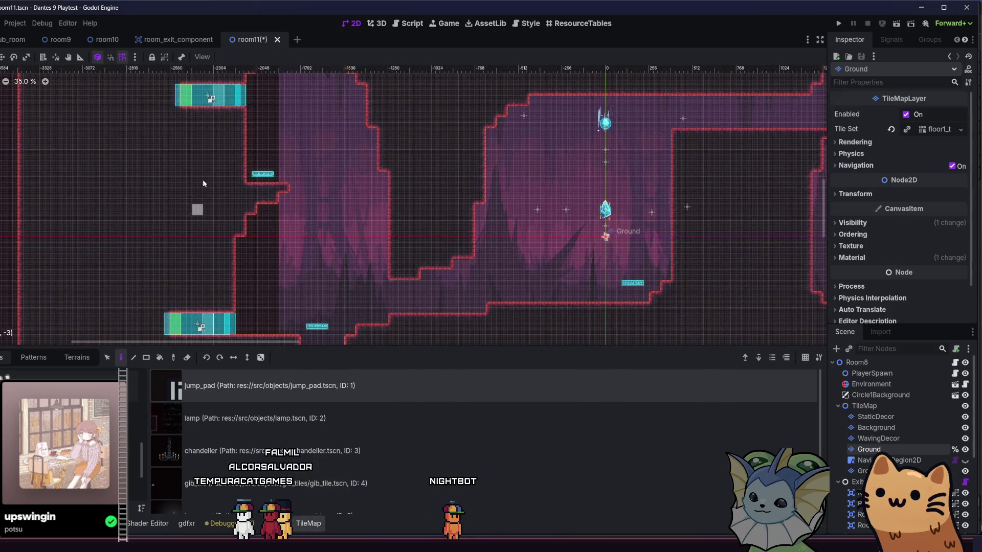
mouse_move(159, 196)
left_mouse_down()
mouse_move(290, 237)
mouse_move(403, 250)
mouse_move(198, 203)
left_mouse_up()
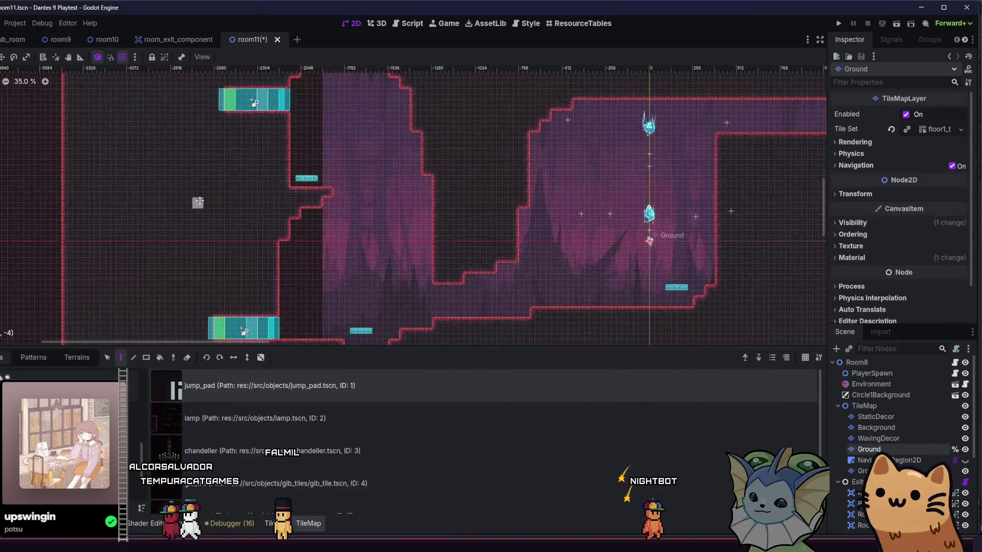
right_click(304, 180)
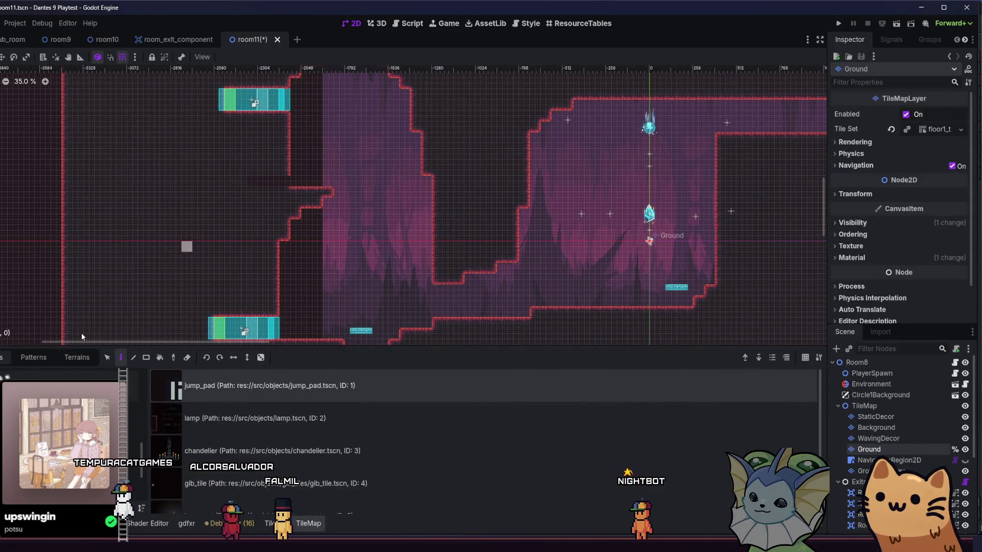
left_click(76, 357)
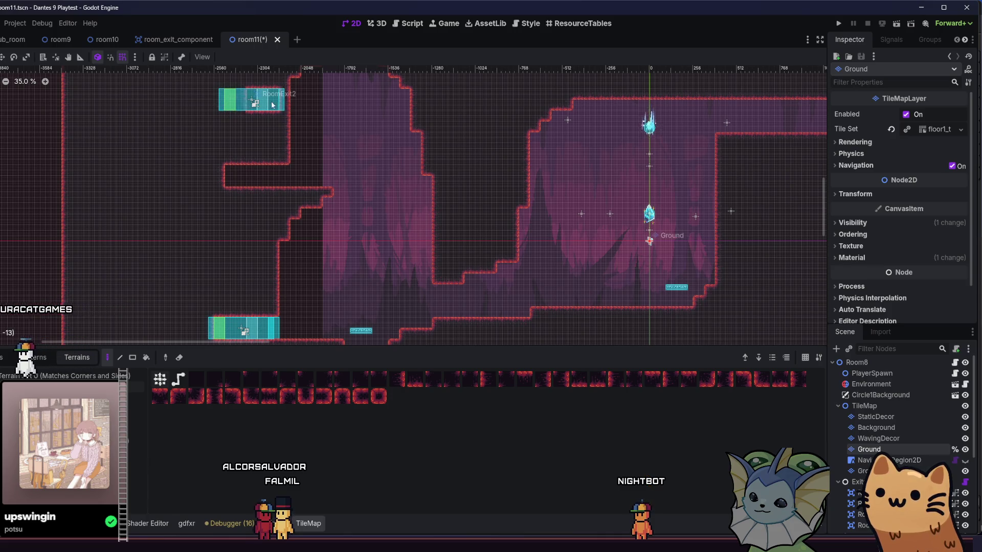
- Select the RoomExit2 north-west exit box on the canvas, closing the TileMap panel
scroll(271, 93, "up", 3)
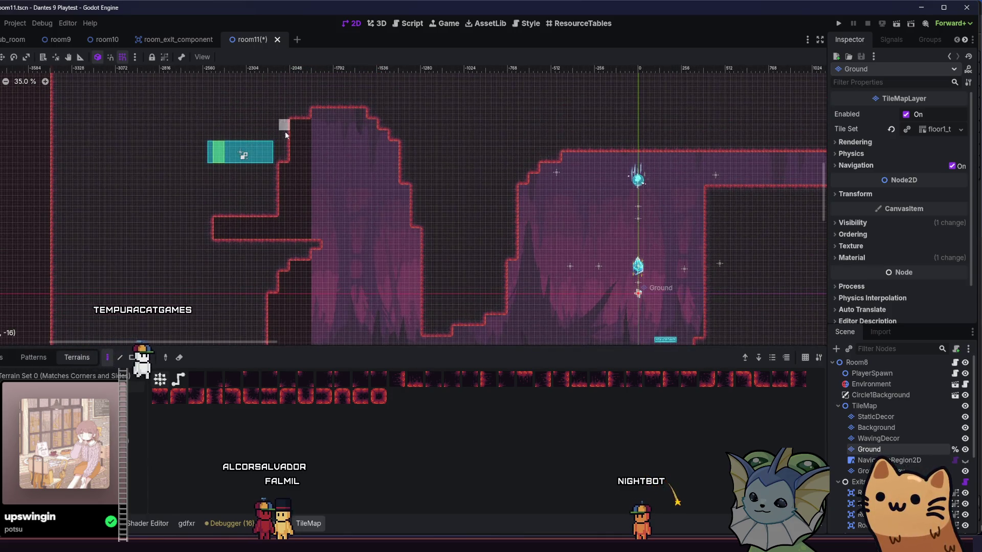
scroll(286, 128, "down", 5)
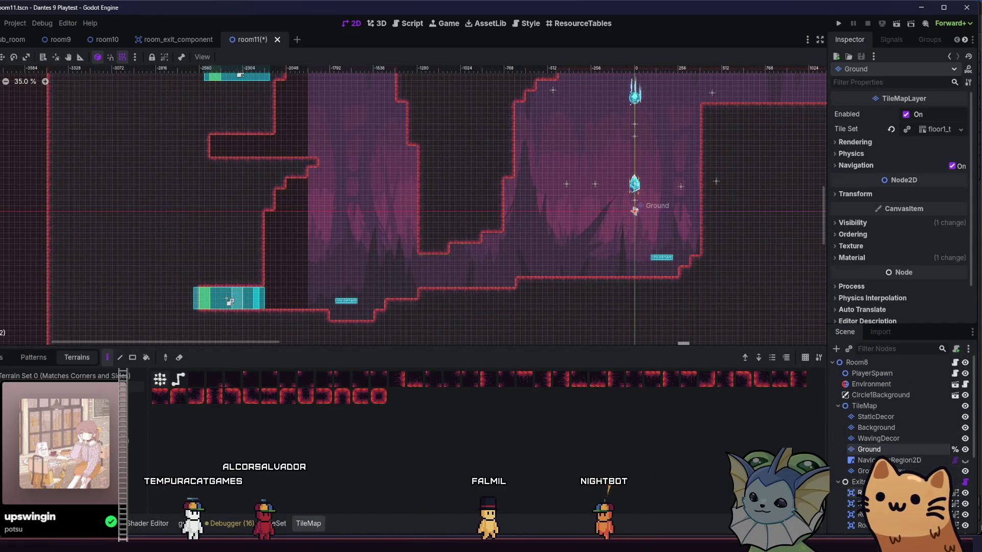
left_click(634, 210)
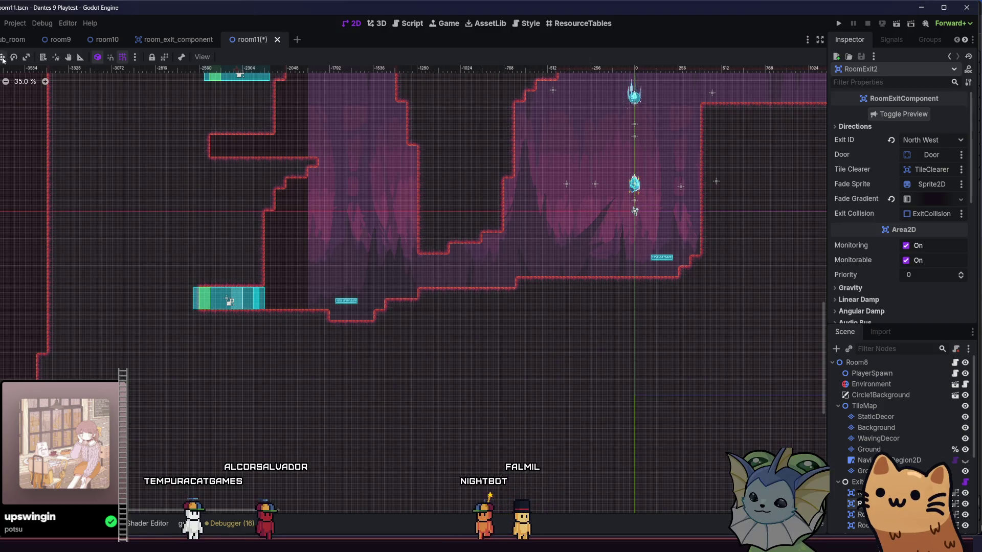
- Move the north-west exit down onto its ledge and save room11
scroll(111, 179, "up", 2)
left_click_drag(267, 188, 248, 217)
scroll(201, 180, "up", 3)
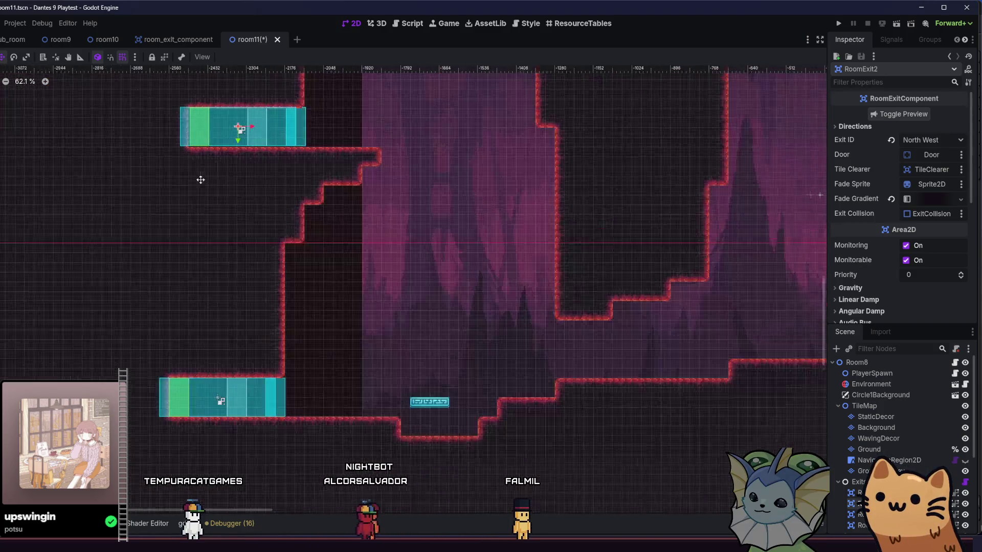
scroll(197, 173, "down", 5)
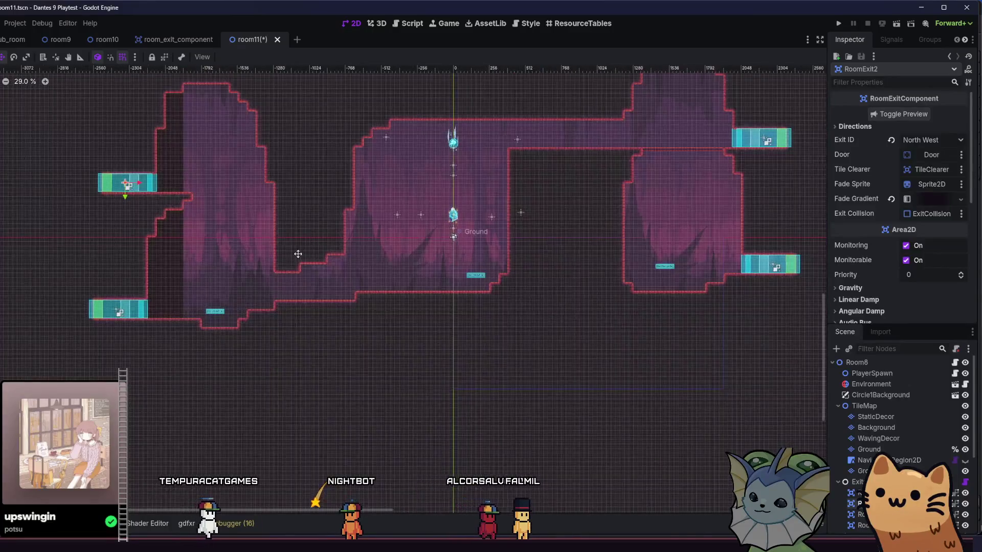
key("ctrl+s")
- Bring the central chamber into view and select the Ground layer for painting
mouse_move(236, 291)
left_mouse_down()
mouse_move(245, 311)
mouse_move(279, 325)
left_mouse_up()
scroll(413, 317, "up", 2)
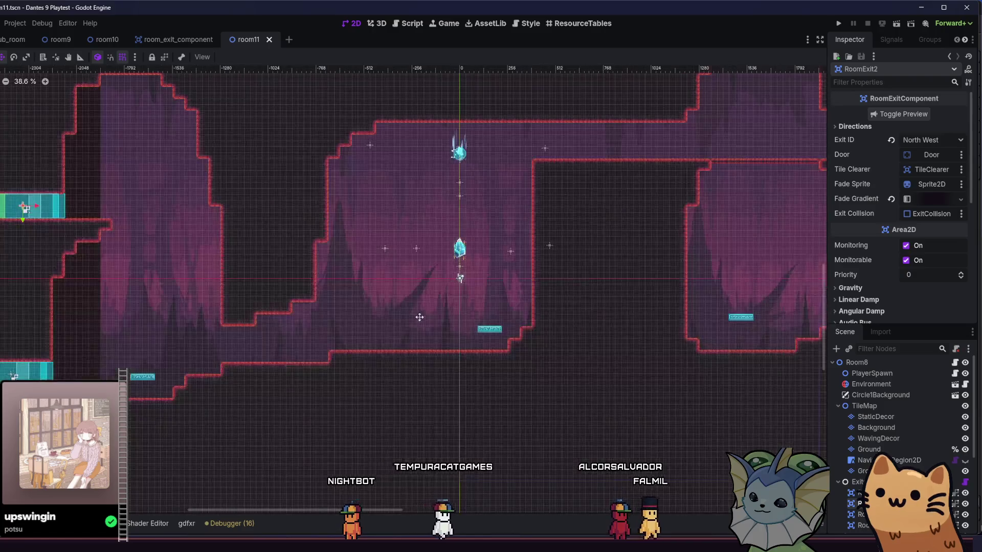
left_click_drag(414, 317, 333, 321)
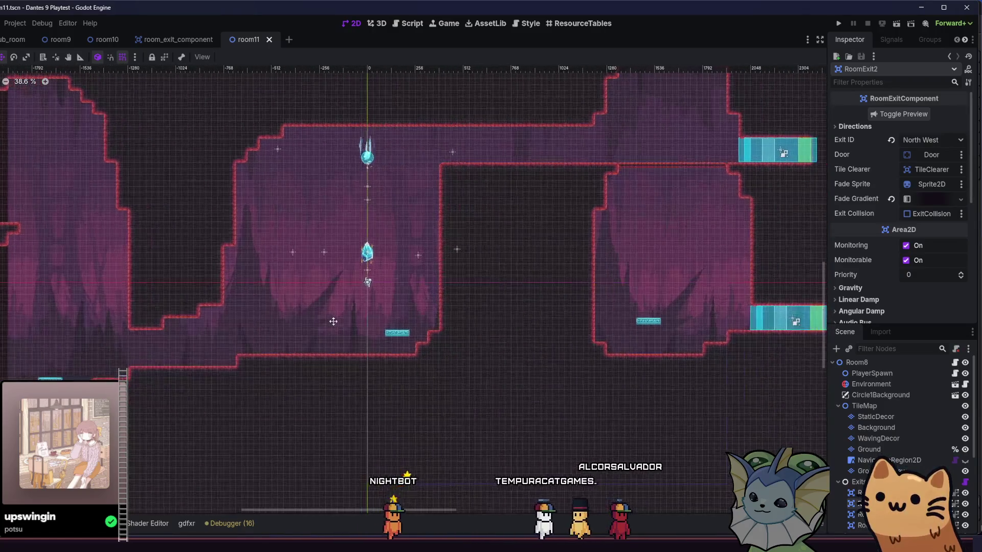
left_click(885, 448)
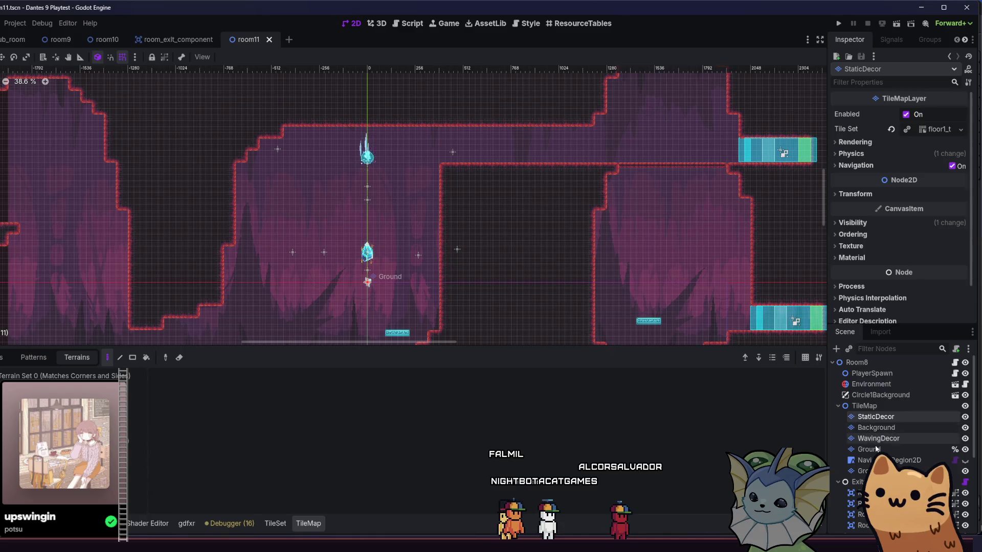
- Pick Terrain Set 0 and paint a solid Ground rock block into the upper corridor
left_click(59, 376)
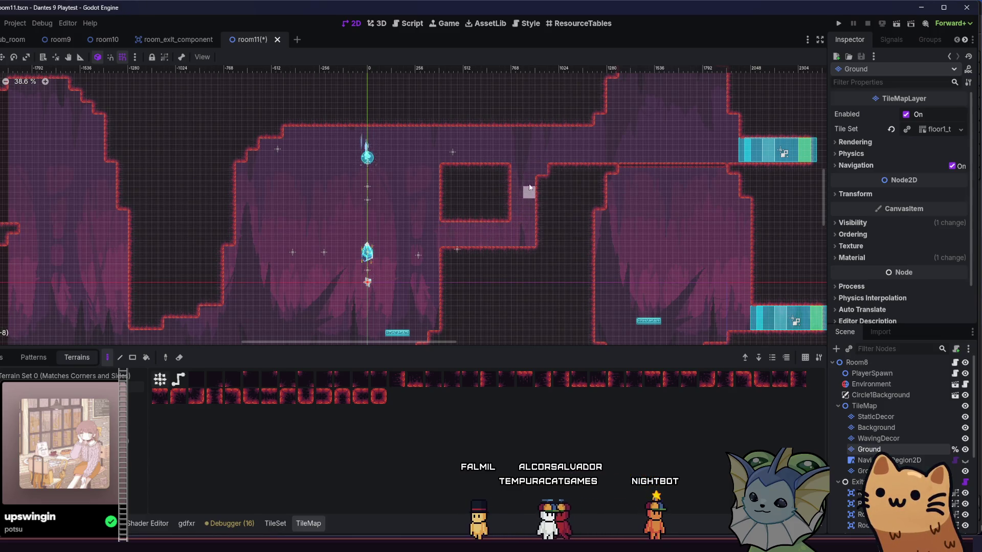
left_click_drag(540, 169, 542, 236)
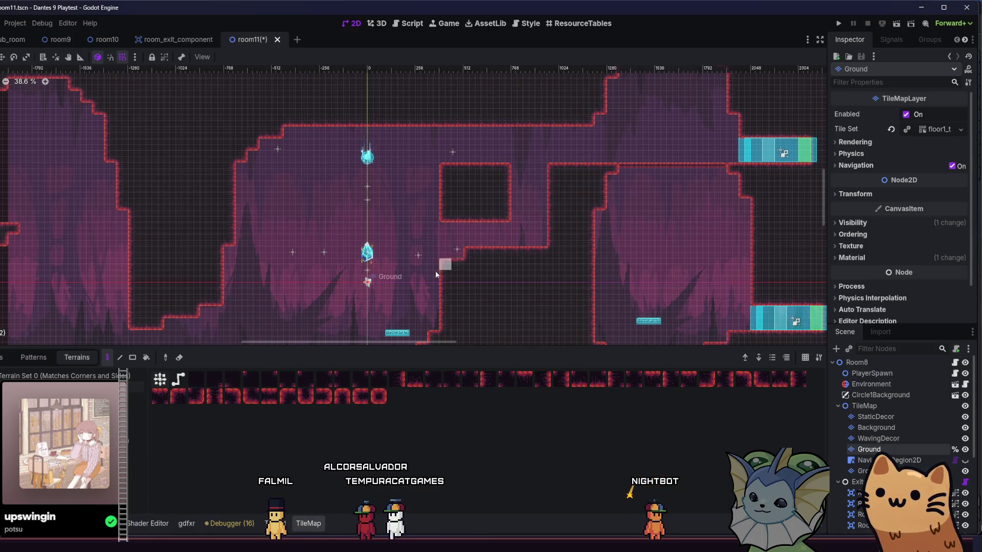
scroll(435, 245, "down", 1)
scroll(435, 245, "right", 1)
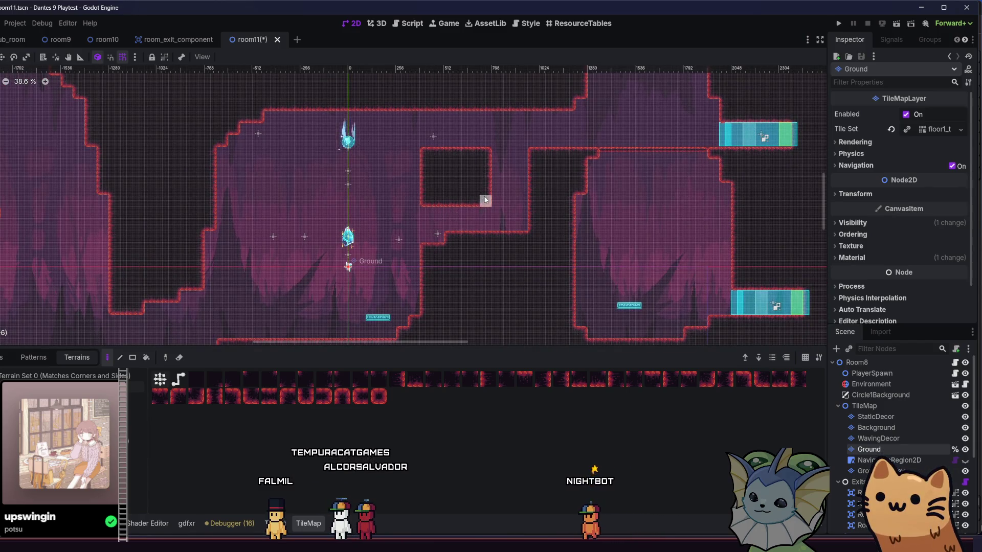
scroll(417, 241, "up", 1)
scroll(417, 241, "right", 1)
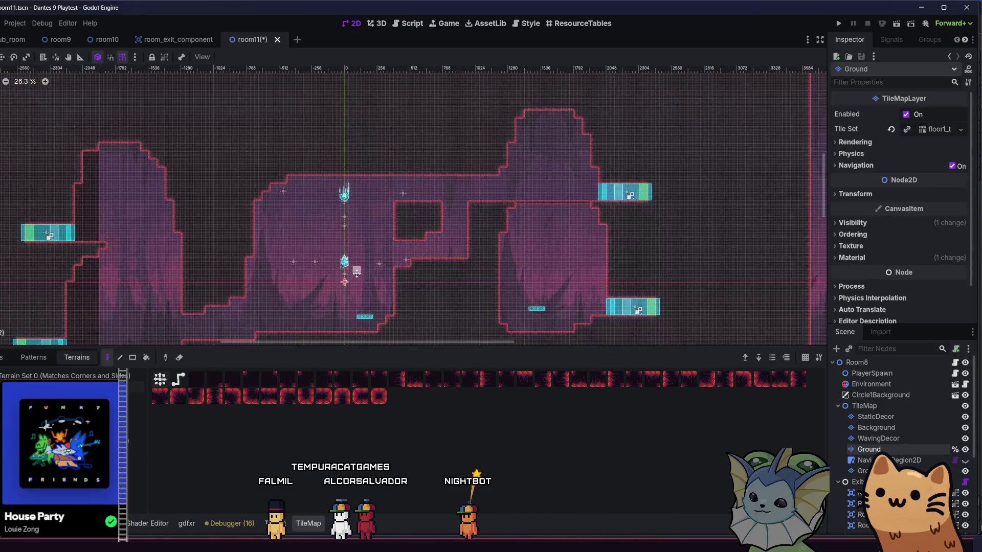
scroll(400, 279, "down", 2)
scroll(400, 280, "left", 1)
scroll(421, 222, "down", 1)
scroll(421, 222, "left", 2)
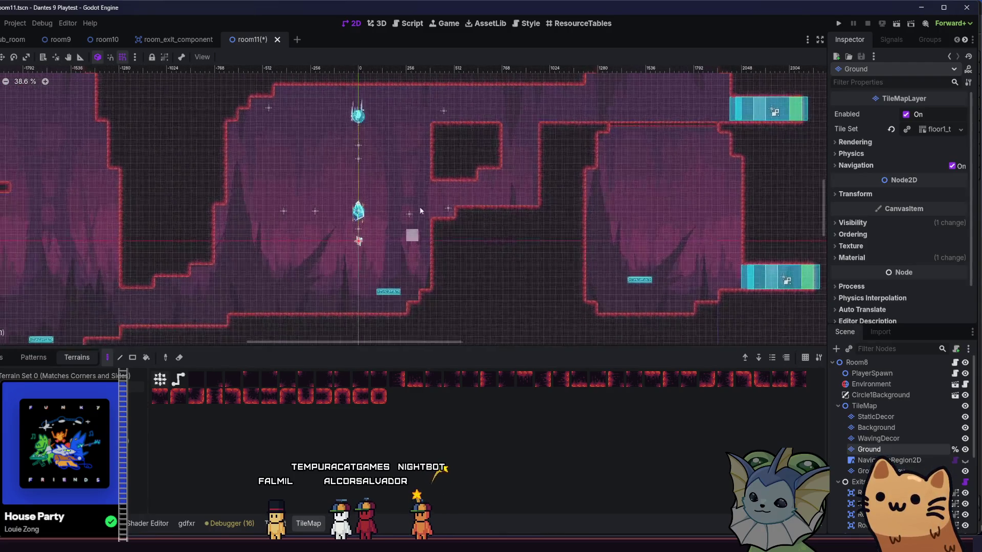
scroll(433, 284, "down", 1)
scroll(433, 284, "right", 1)
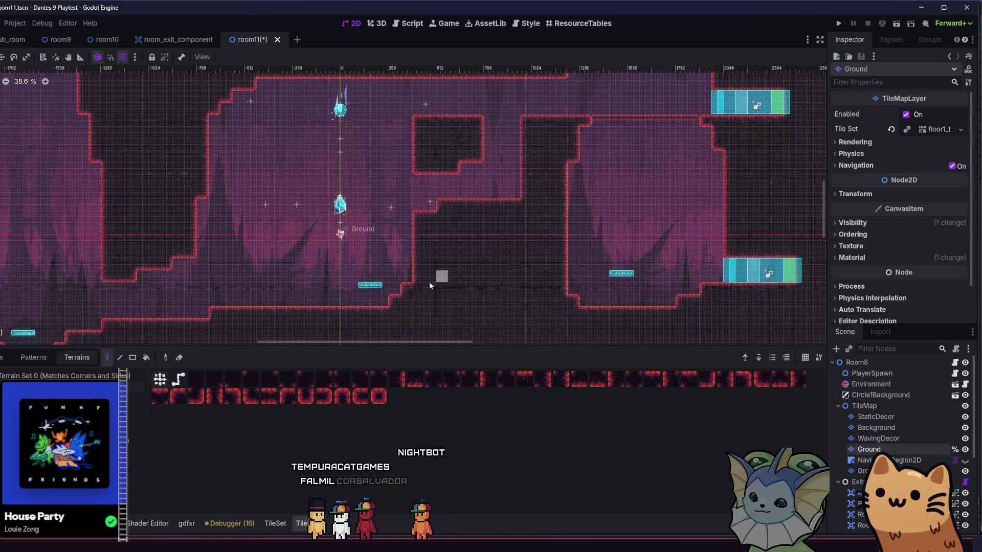
scroll(487, 204, "right", 1)
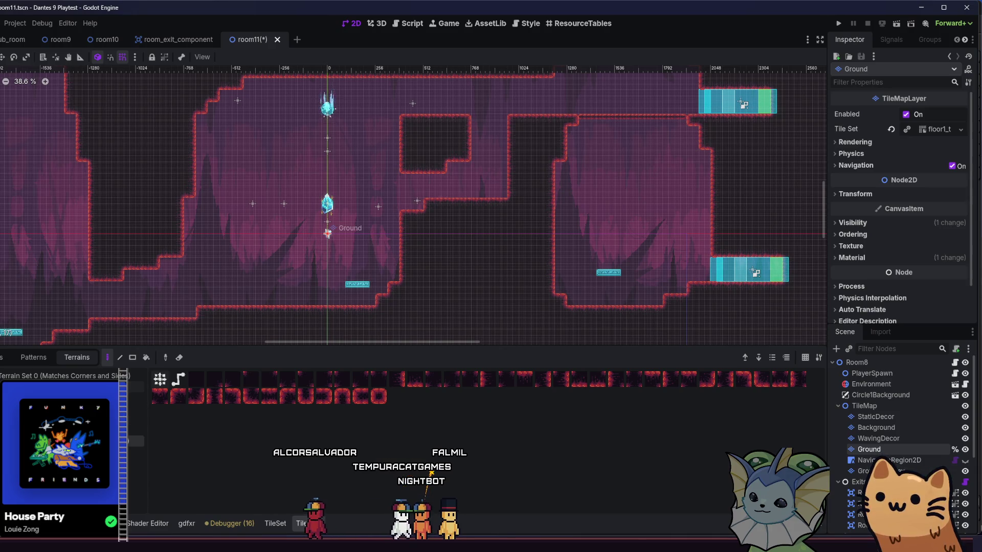
- Fill the upper and lower wall notches with Ground terrain
left_click(494, 128)
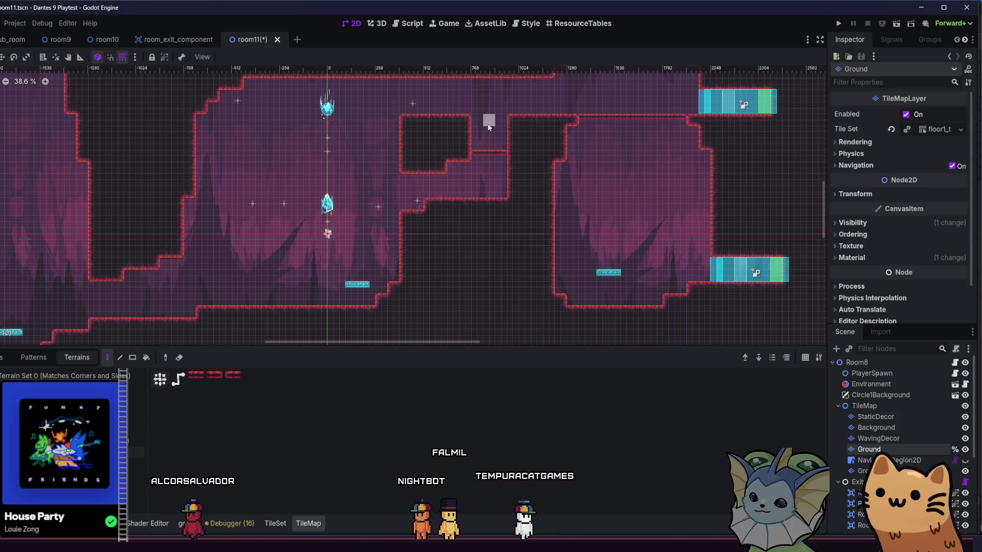
scroll(408, 250, "left", 6)
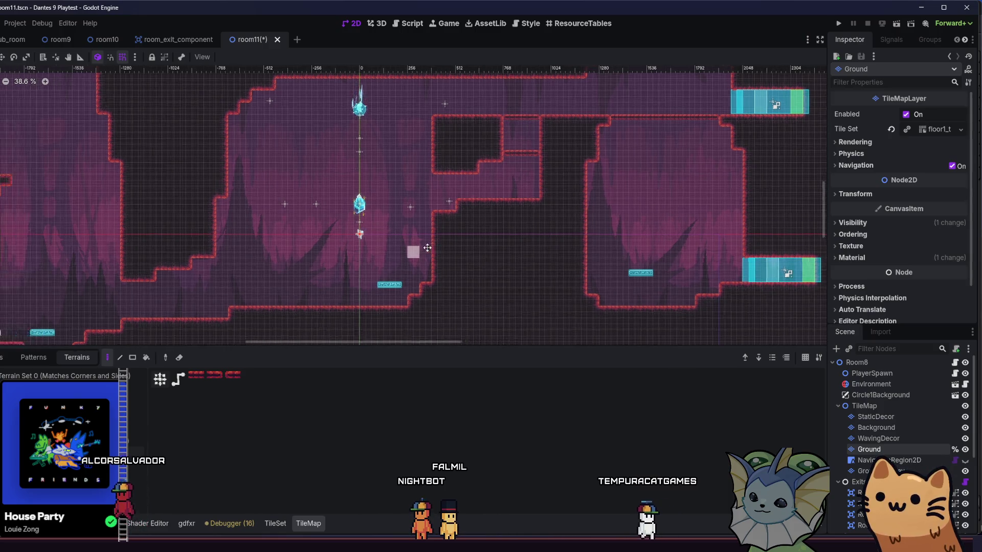
left_click(597, 205)
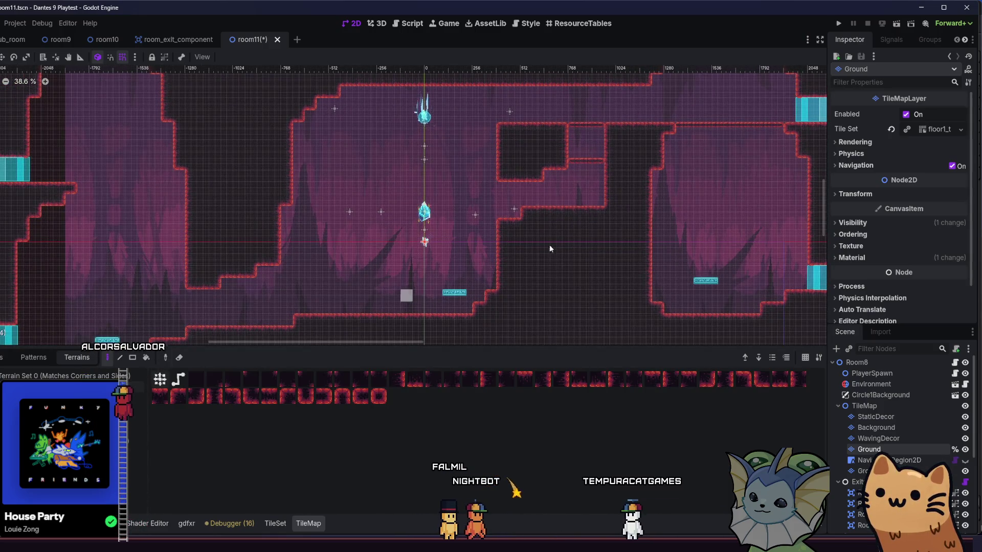
scroll(534, 216, "left", 7)
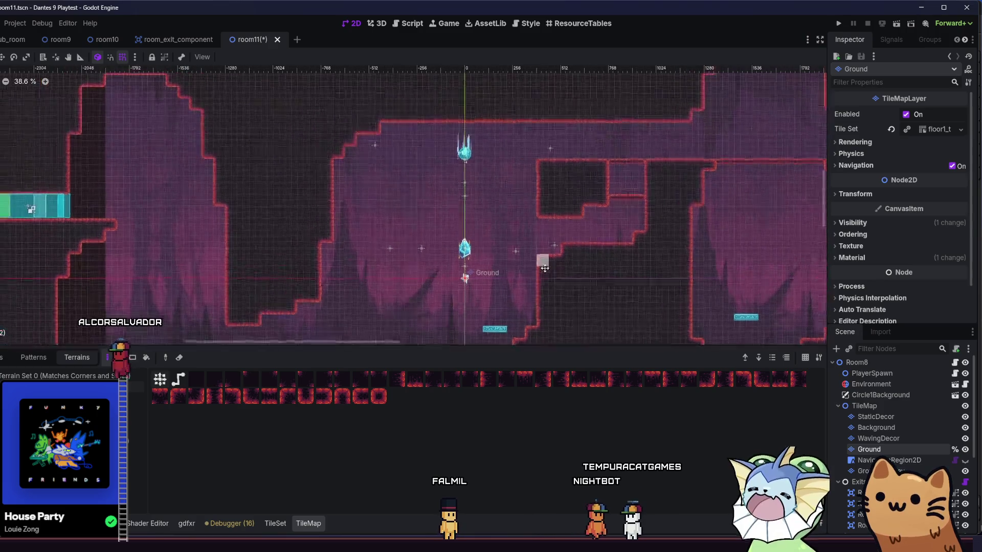
scroll(445, 297, "down", 1)
scroll(444, 298, "down", 3)
left_click_drag(409, 281, 354, 271)
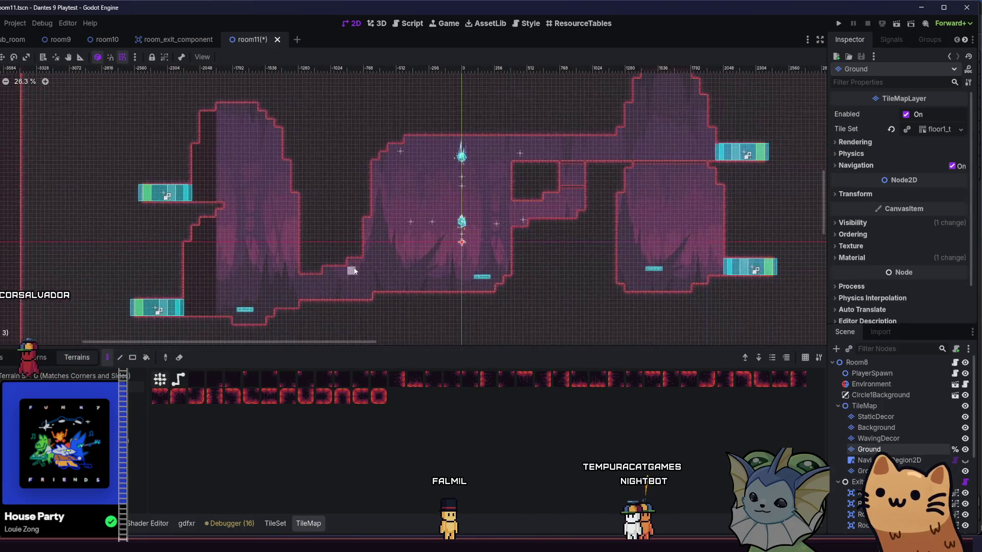
scroll(327, 276, "up", 1)
scroll(307, 259, "left", 4)
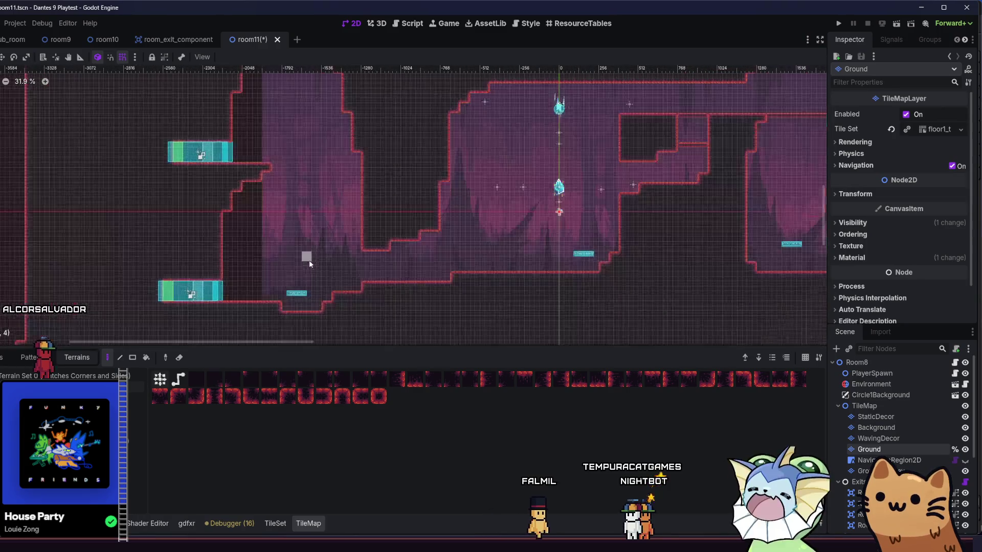
scroll(245, 254, "up", 2)
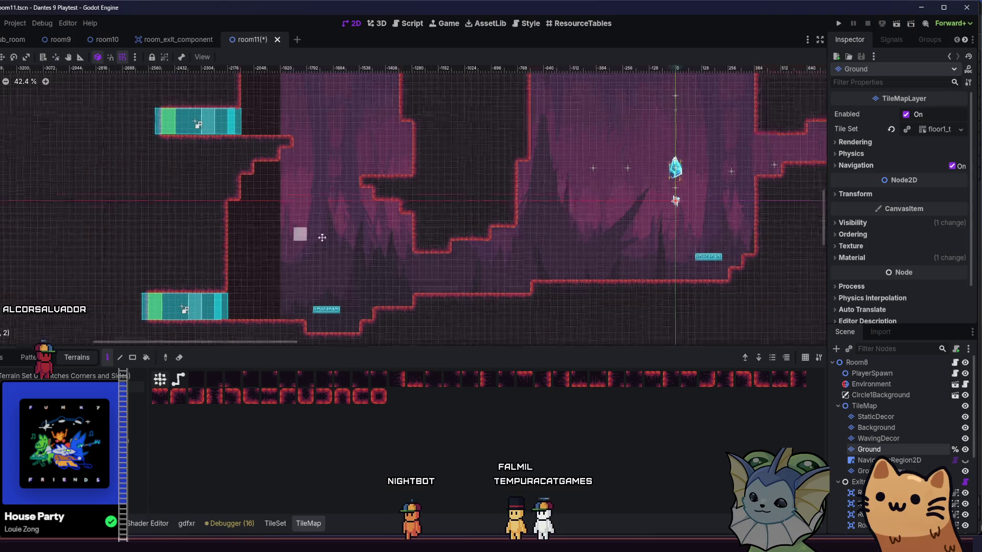
- Paint a Ground ledge from the right chamber's right wall and reshape its top and underside
scroll(369, 263, "down", 2)
scroll(368, 265, "left", 1)
mouse_move(369, 265)
left_mouse_down()
mouse_move(460, 281)
mouse_move(407, 251)
mouse_move(358, 251)
left_mouse_up()
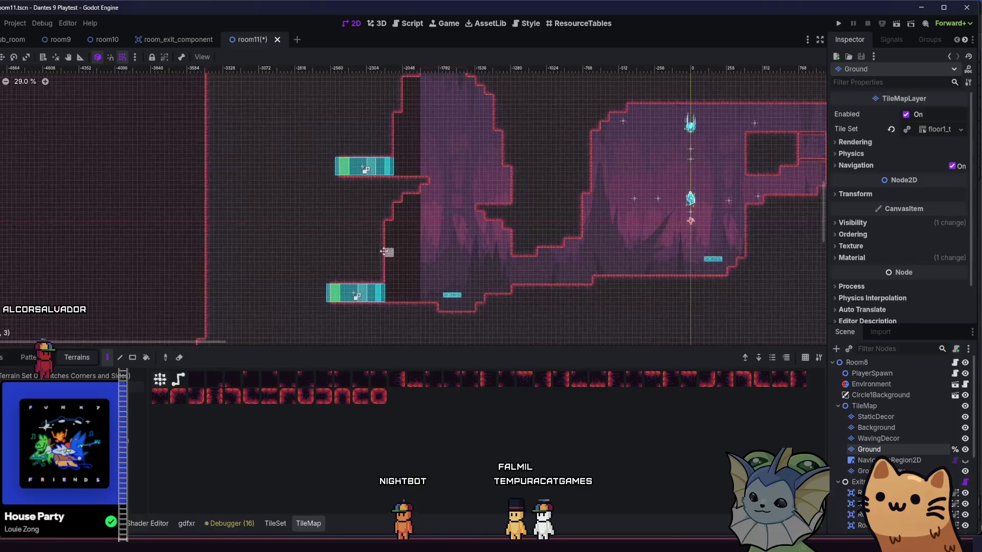
scroll(401, 235, "down", 3)
scroll(400, 236, "up", 5)
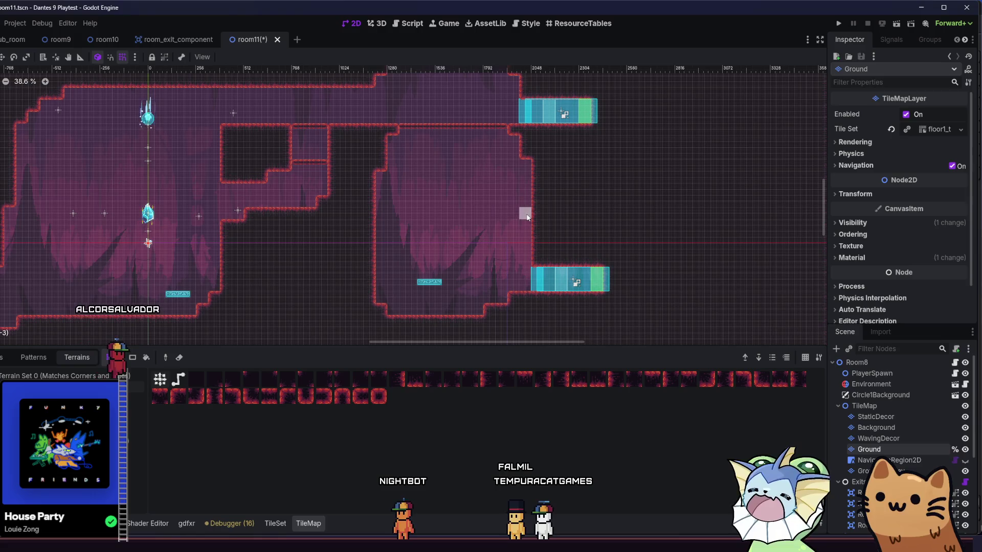
mouse_move(518, 203)
left_mouse_down()
mouse_move(461, 203)
mouse_move(527, 189)
left_mouse_up()
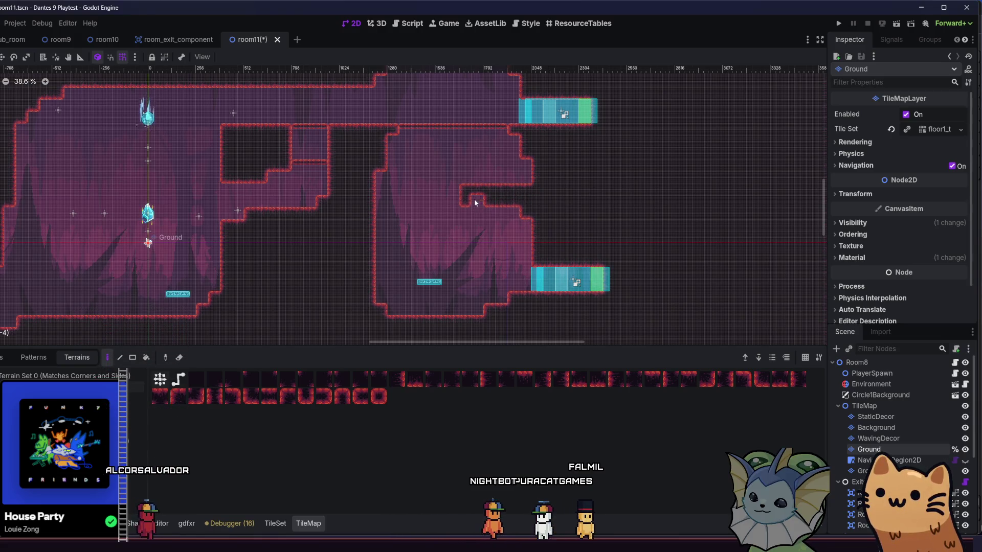
left_click_drag(465, 198, 487, 202)
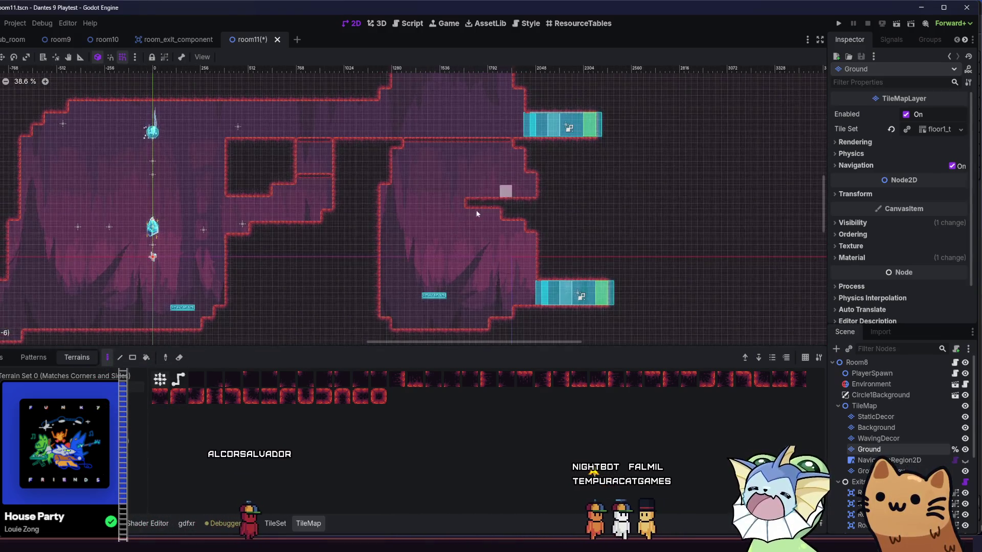
- Switch the TileMap panel to placing scene tiles
scroll(501, 209, "left", 3)
scroll(532, 225, "up", 1)
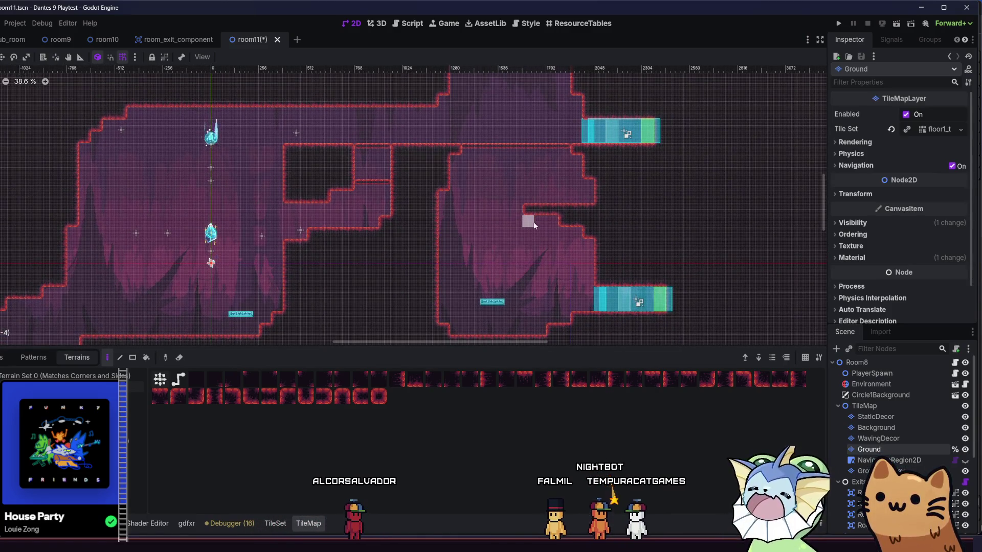
scroll(512, 280, "down", 2)
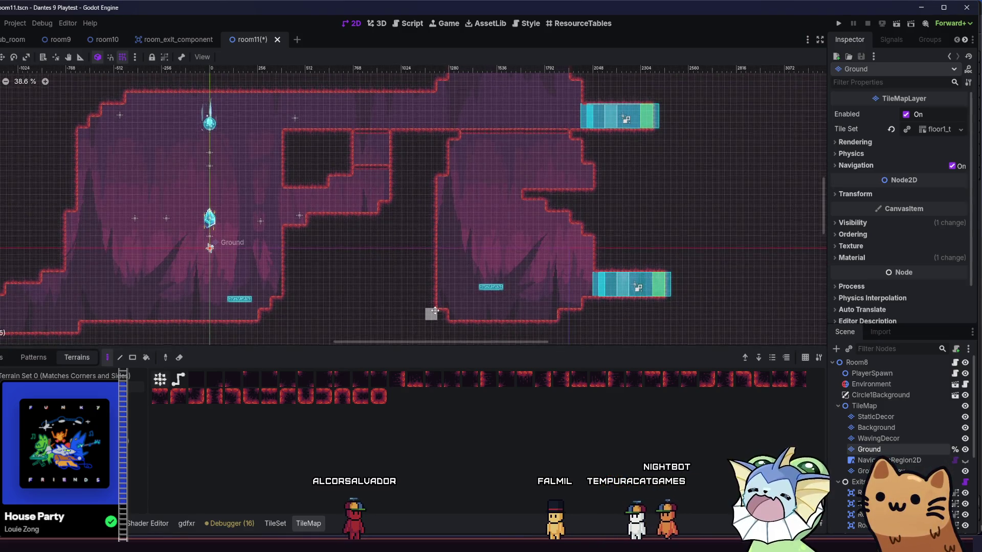
scroll(434, 311, "down", 1)
left_click(33, 357)
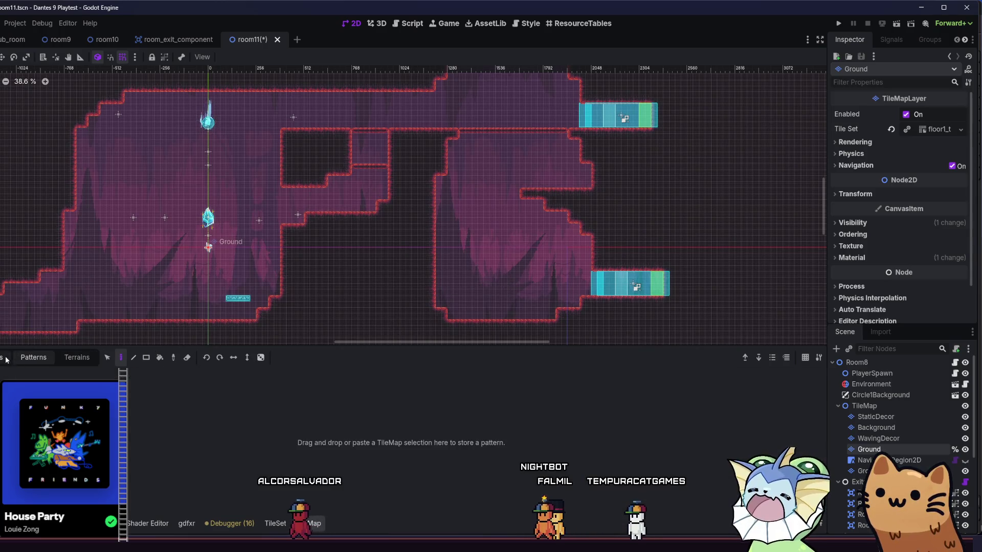
- Place the jump_pad scene tile on the right chamber's new ledge, then return to terrain painting
left_click(3, 357)
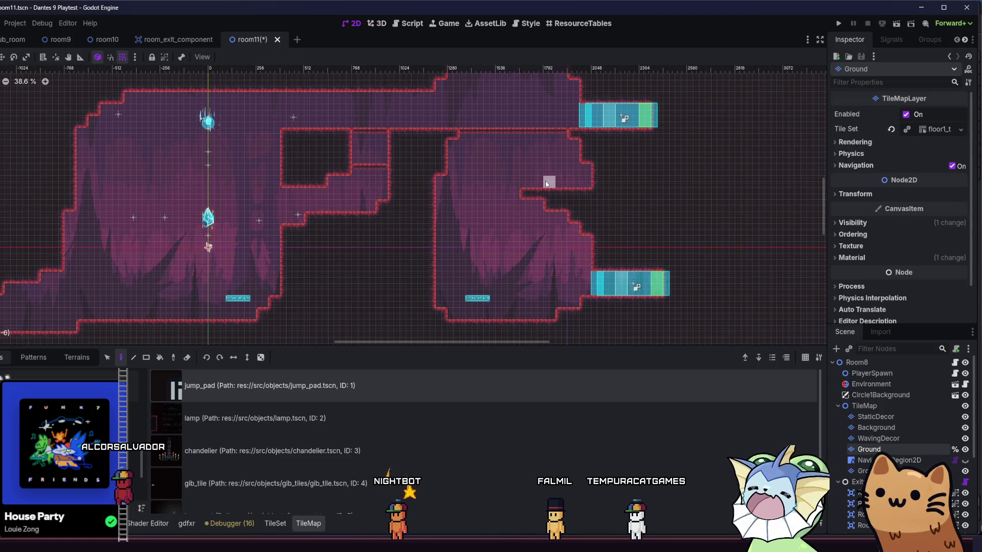
mouse_move(450, 212)
left_mouse_down()
mouse_move(564, 244)
mouse_move(651, 245)
left_mouse_up()
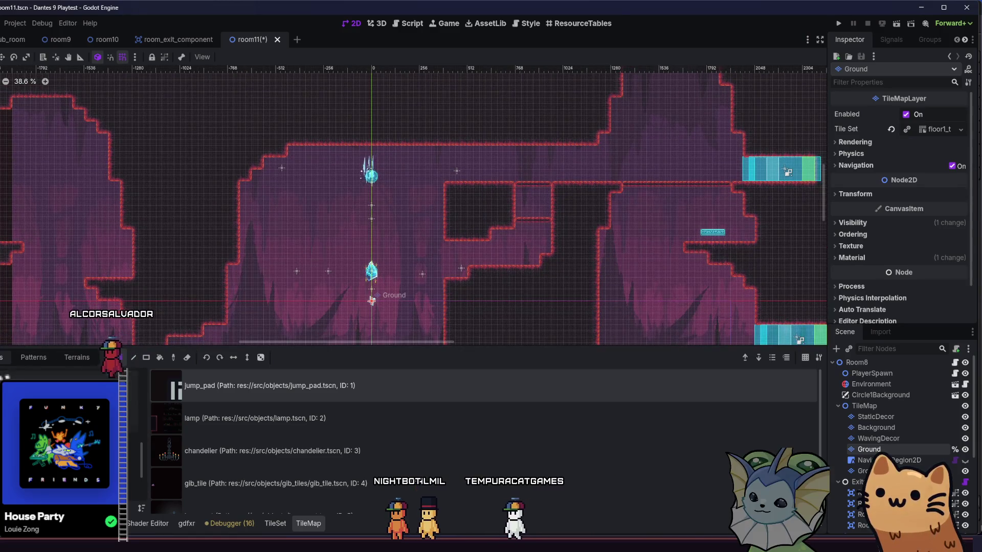
left_click(76, 357)
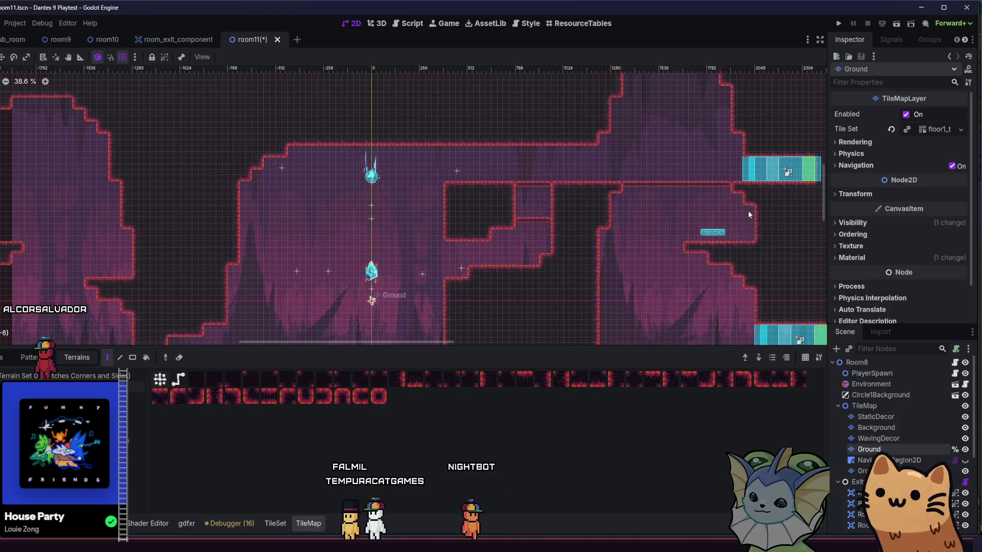
- Launch a playtest run of room11
scroll(573, 242, "down", 2)
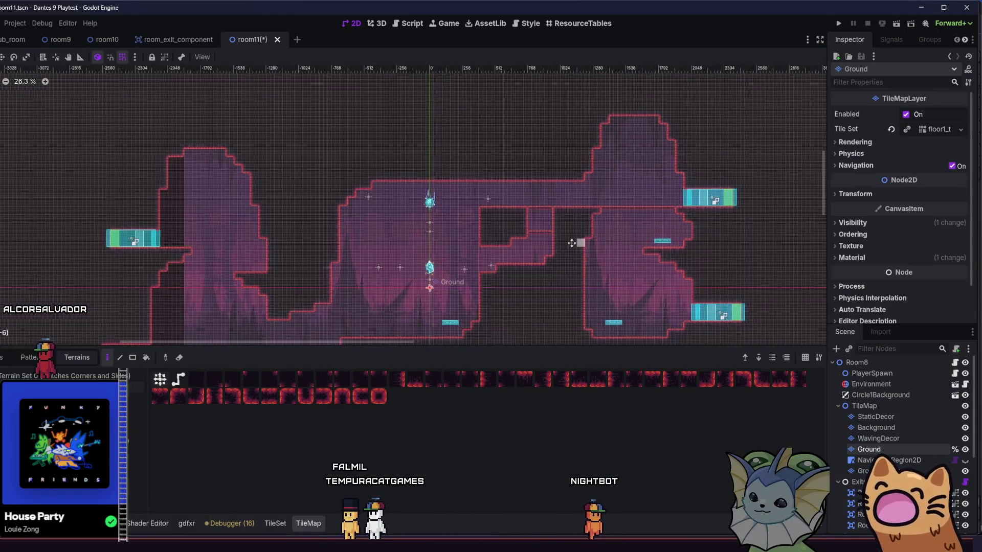
scroll(574, 243, "down", 2)
left_click(897, 25)
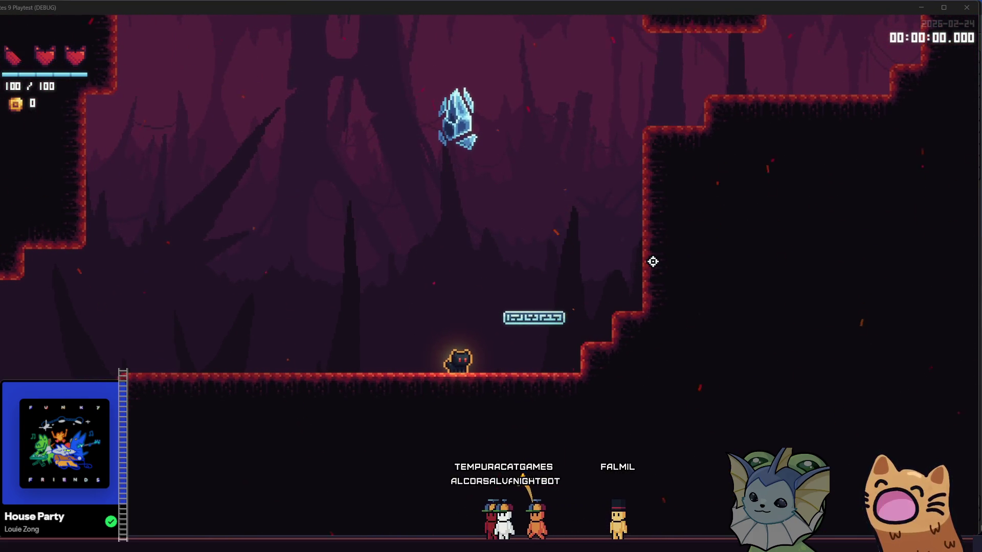
- Climb the cyan platforms, bounce off a jump pad and reach the floating platform on the left
key("space")
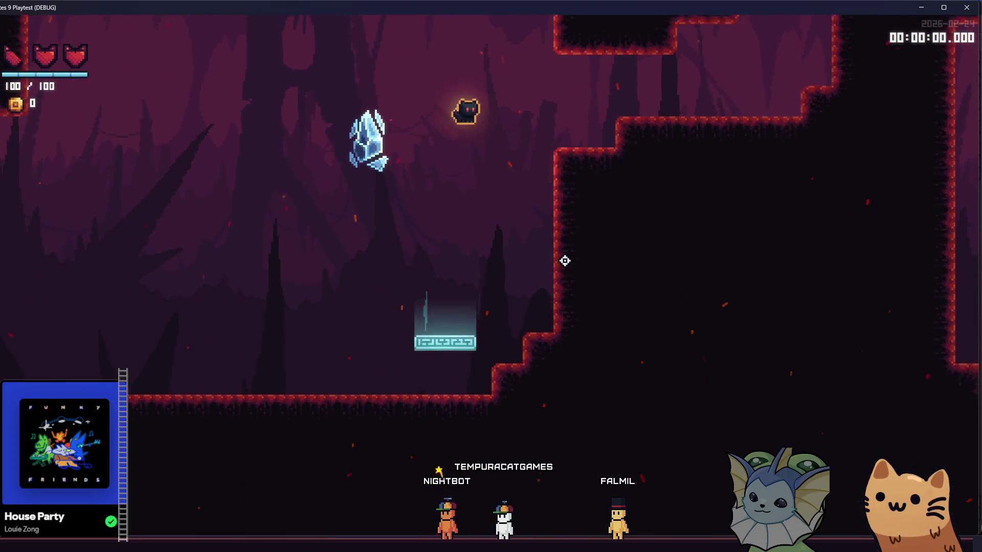
key("space")
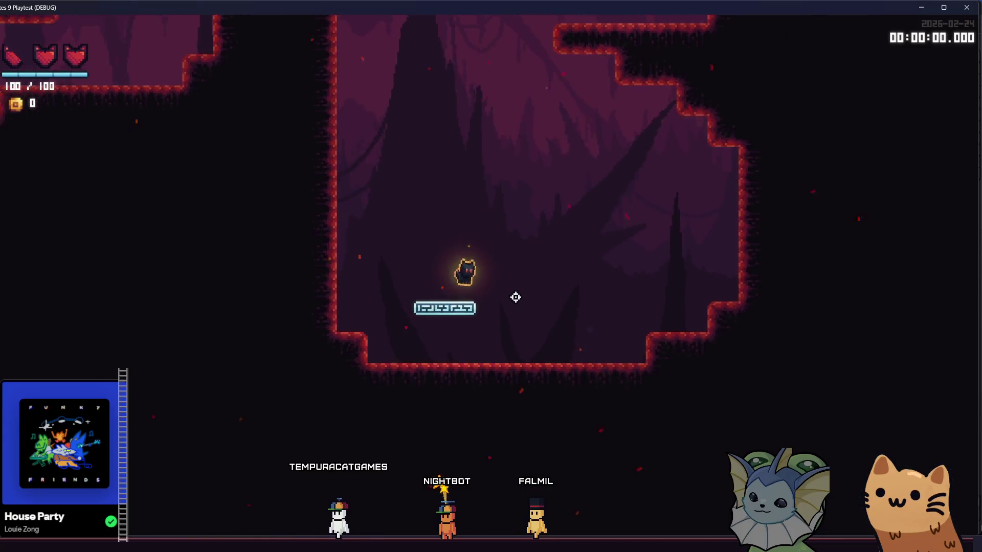
key("space")
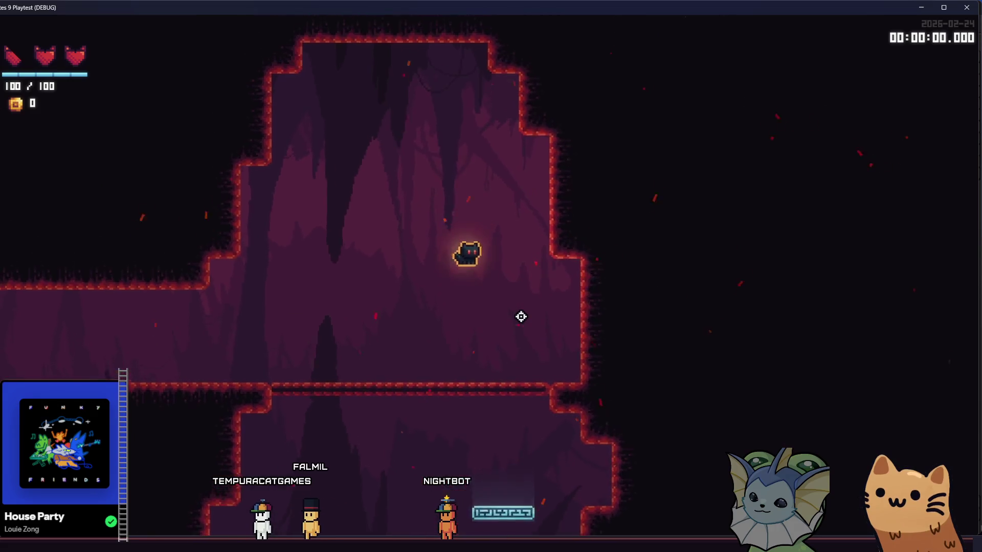
key("s")
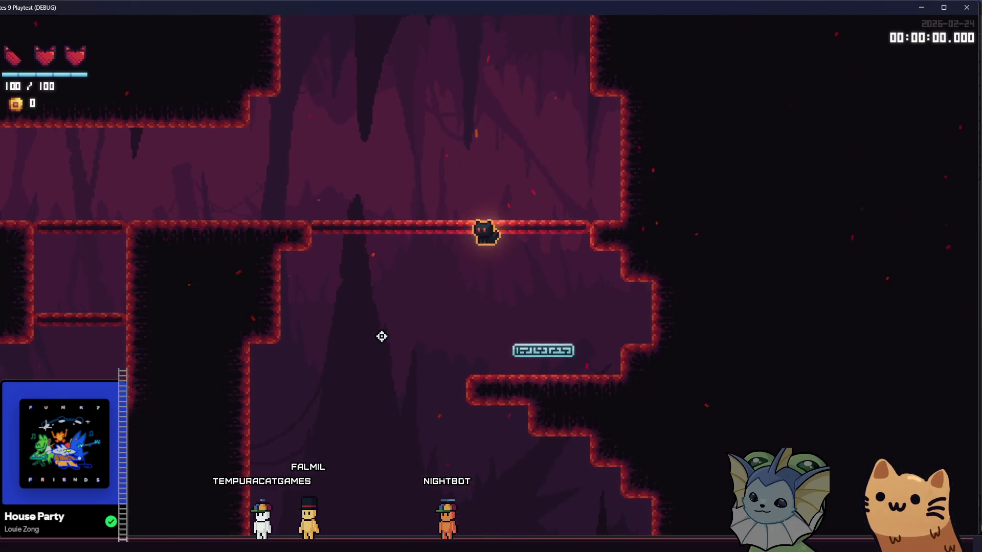
key("a")
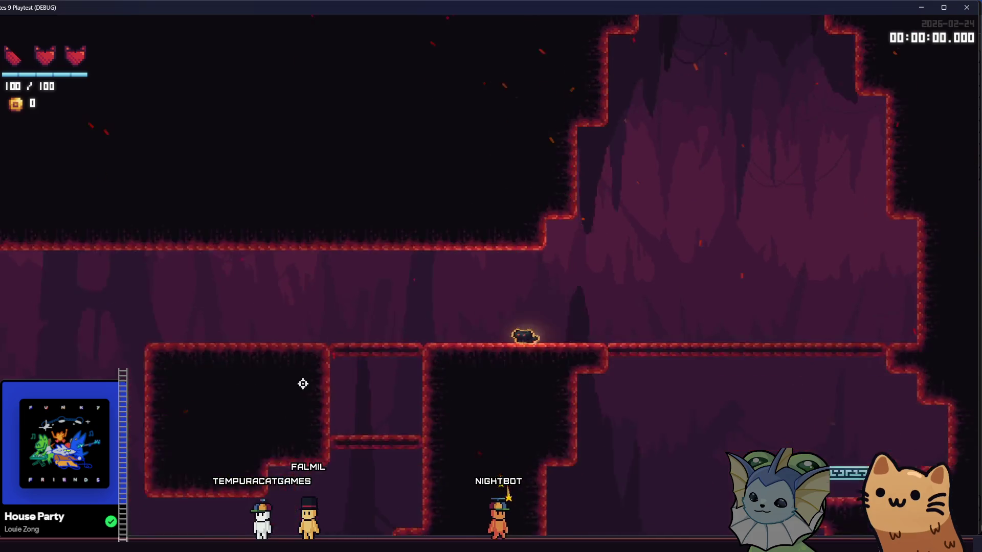
key("d")
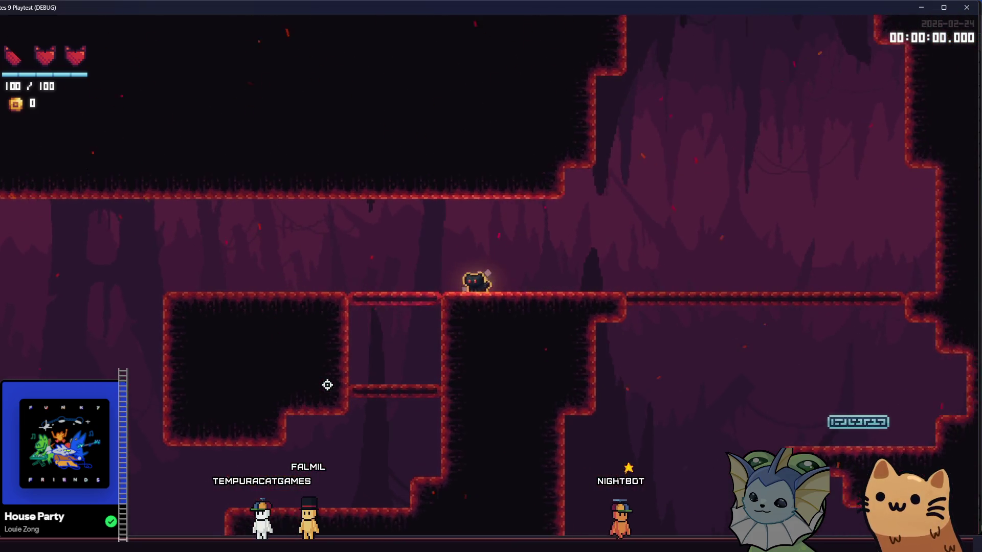
key("space")
key("a")
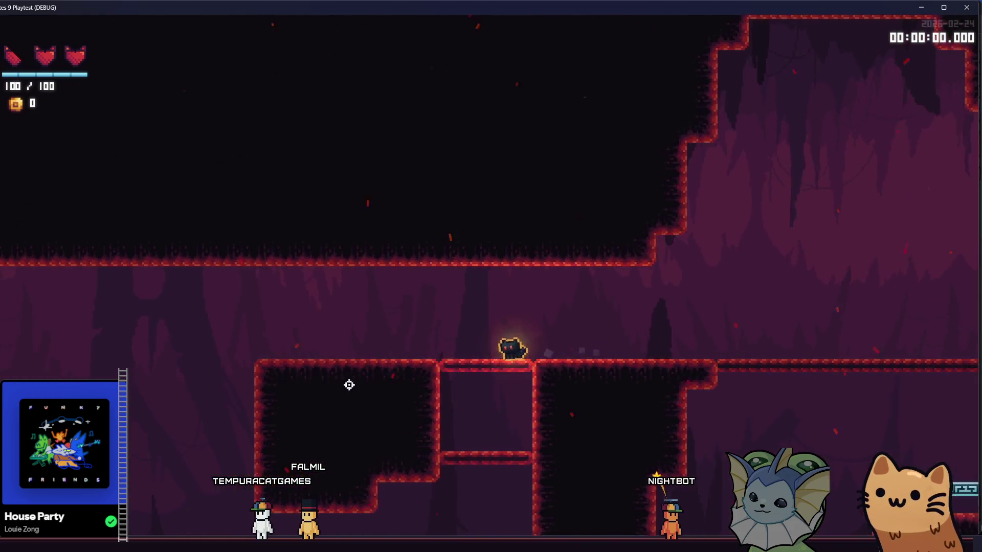
key("a")
key("space")
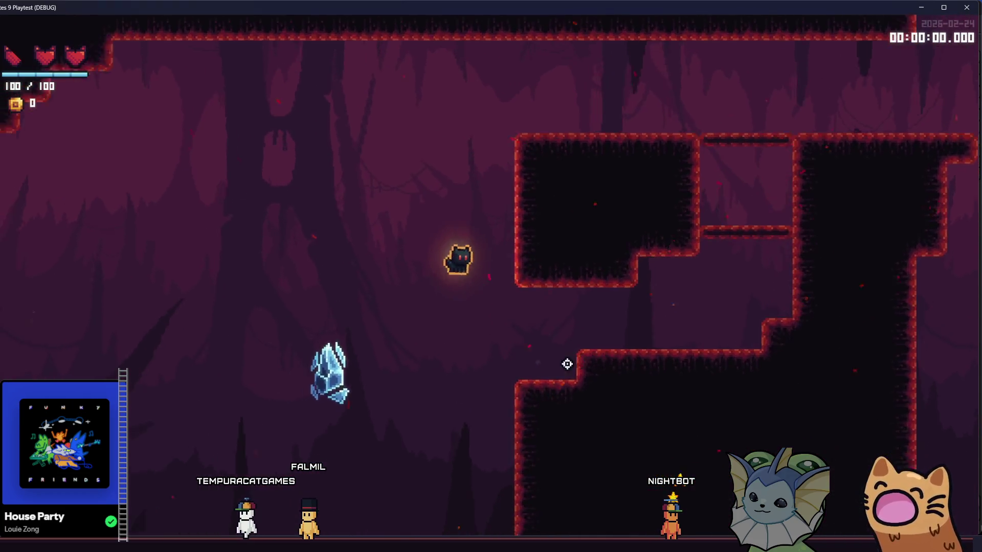
key("space")
key("d")
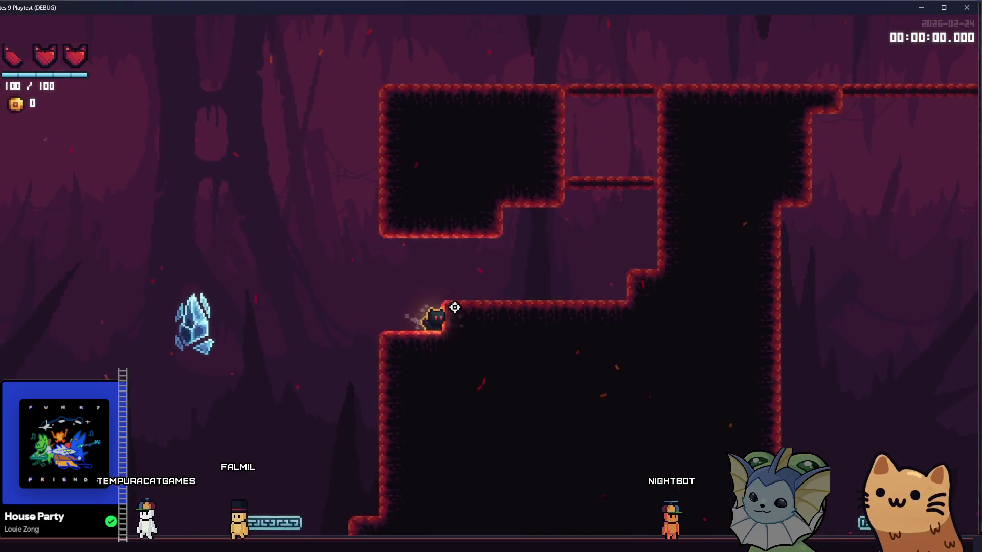
key("space")
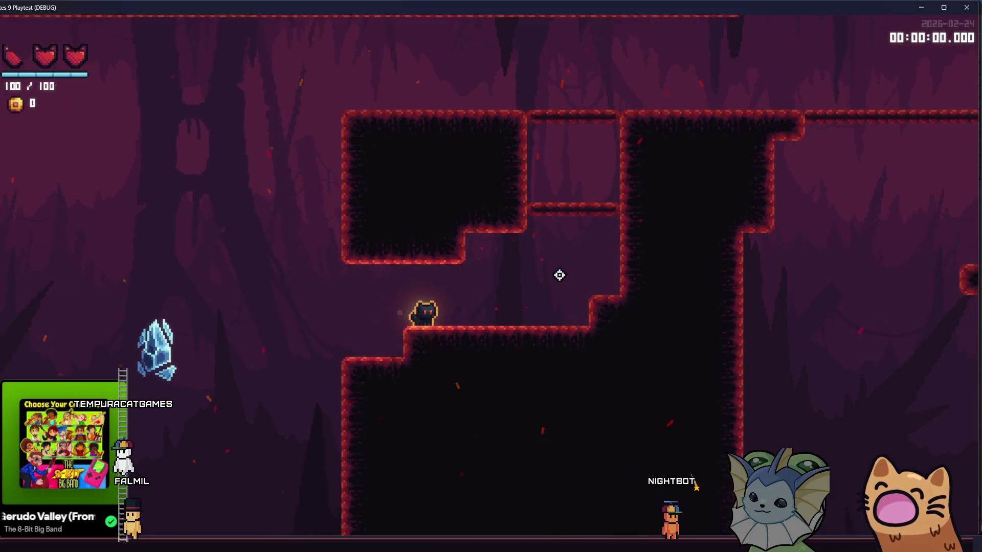
key("a")
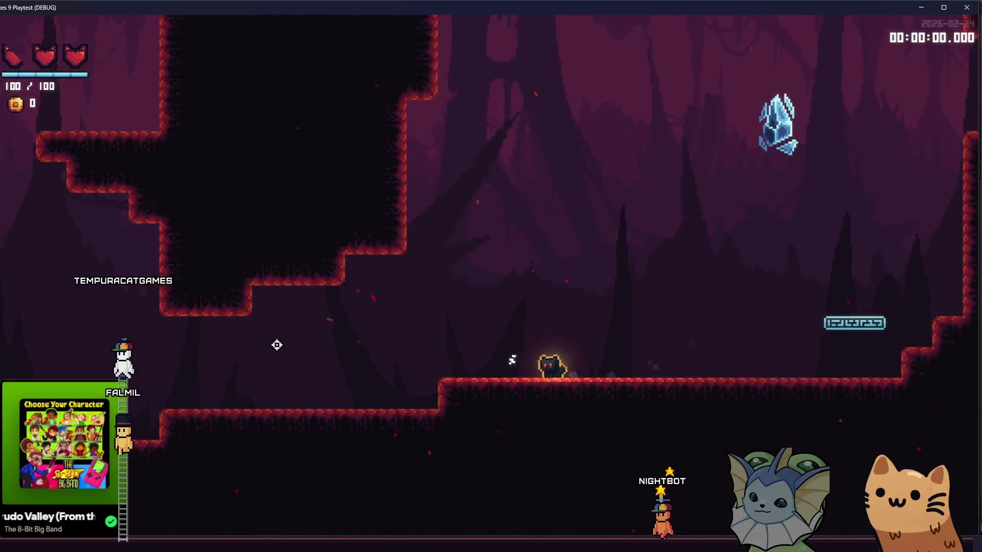
key("a")
key("space")
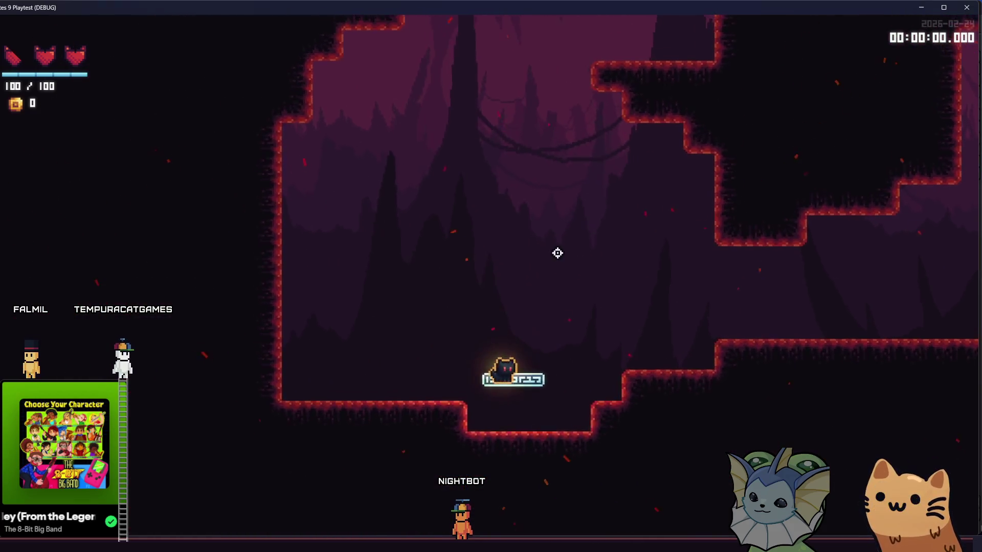
- Dash, attack and ride jump pads through the upper corridor rightward, then stop the playtest with F8
key("a")
key("space")
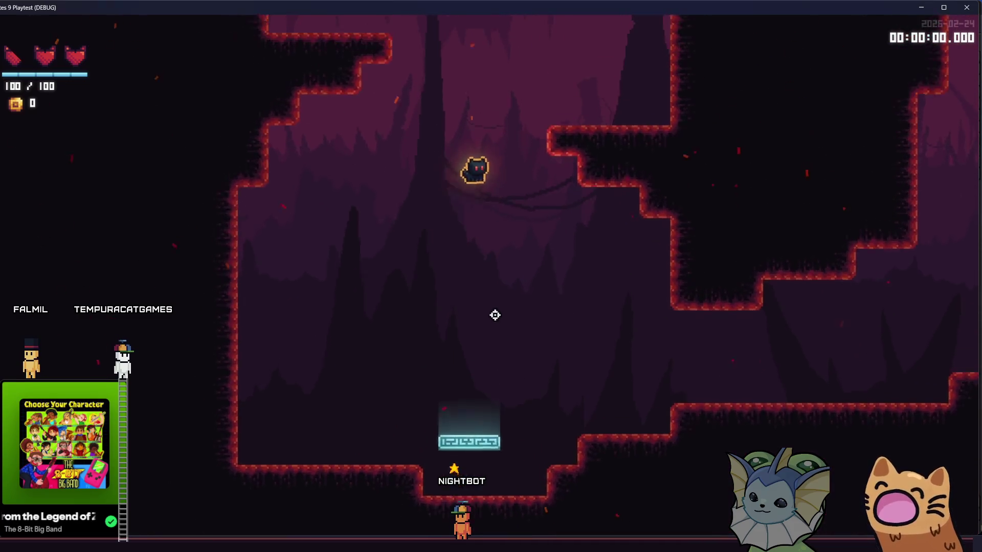
key("d")
key("space")
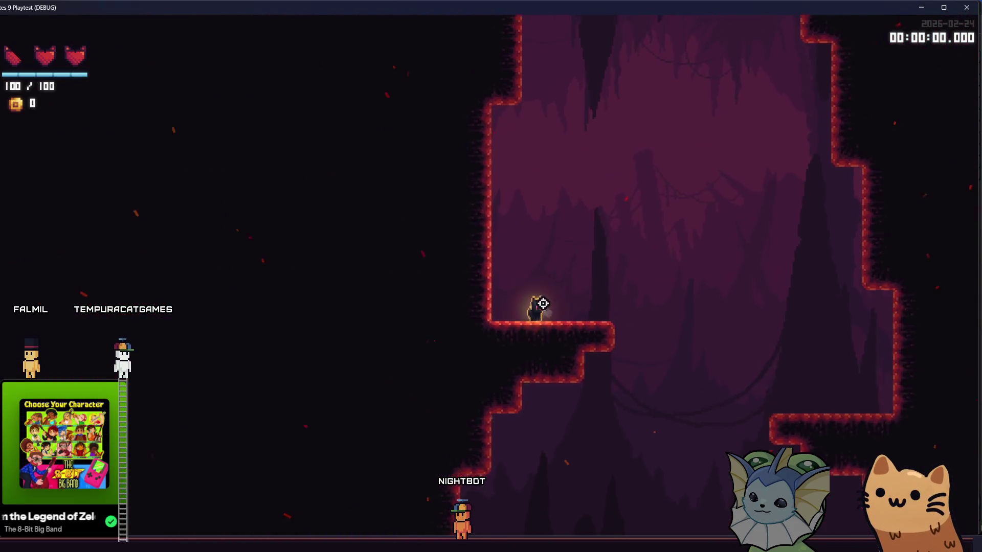
key("space")
key("space")
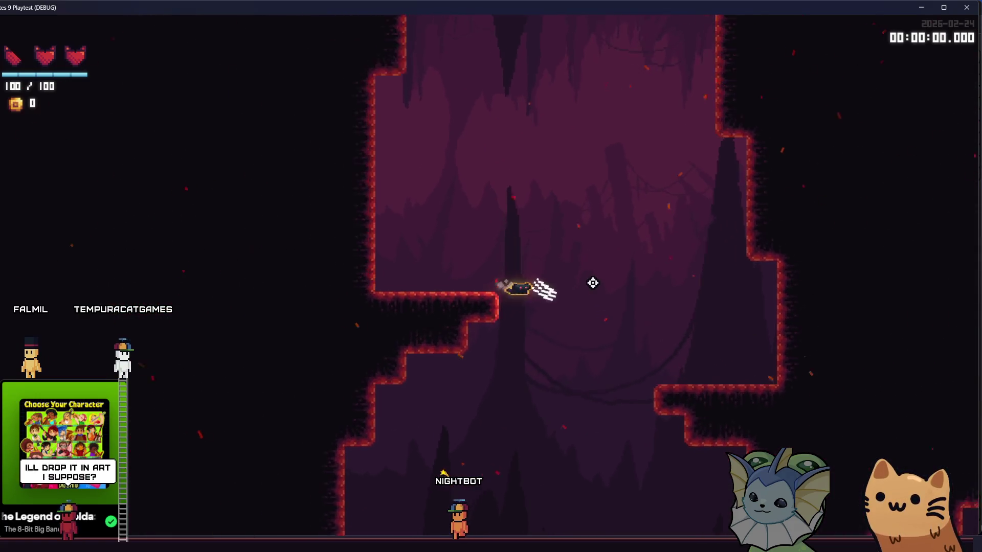
key("space")
key("space")
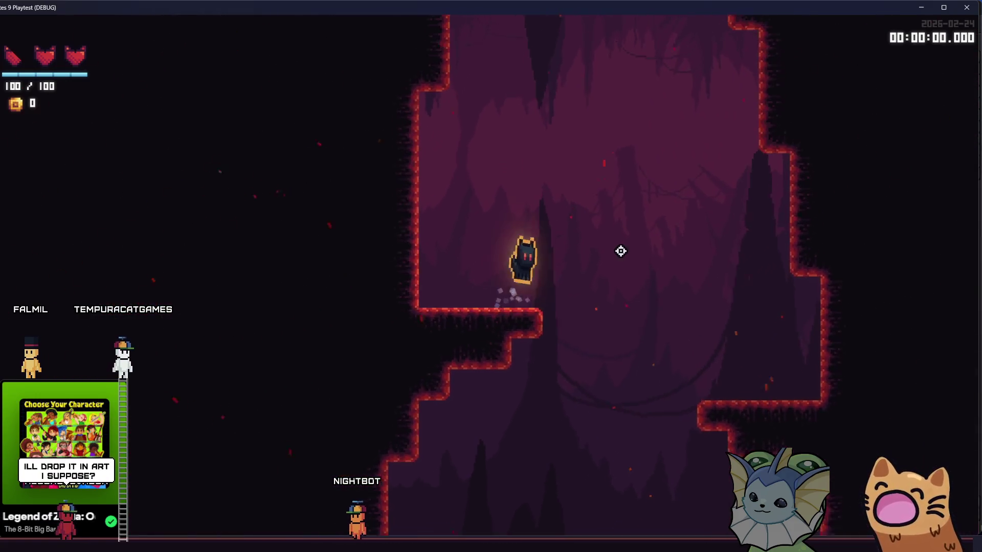
key("space")
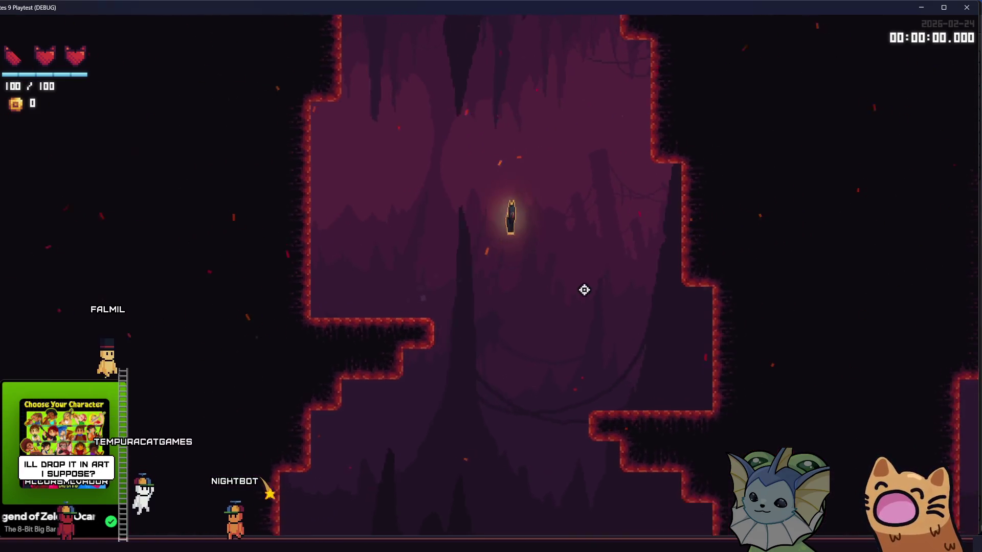
key("space")
key("space")
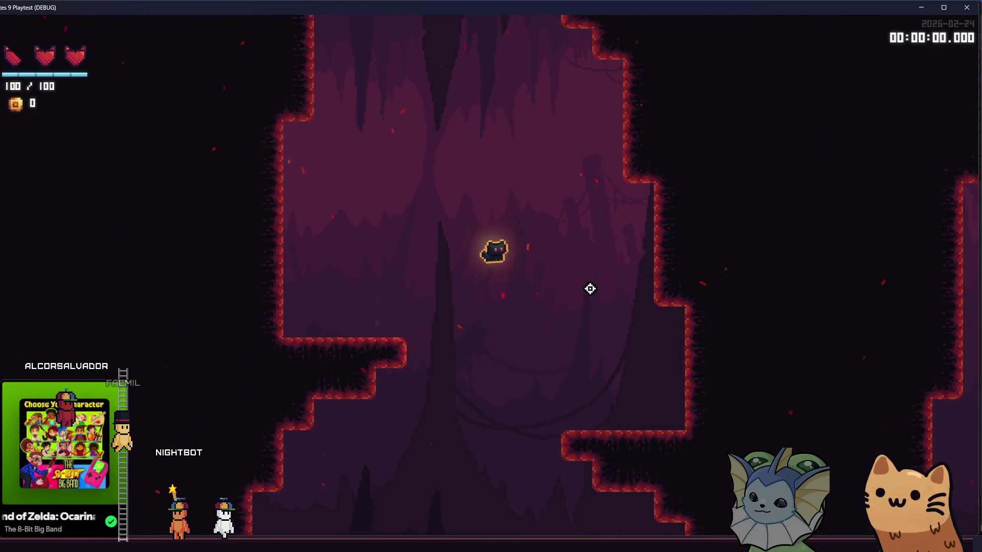
key("space")
left_click(620, 267)
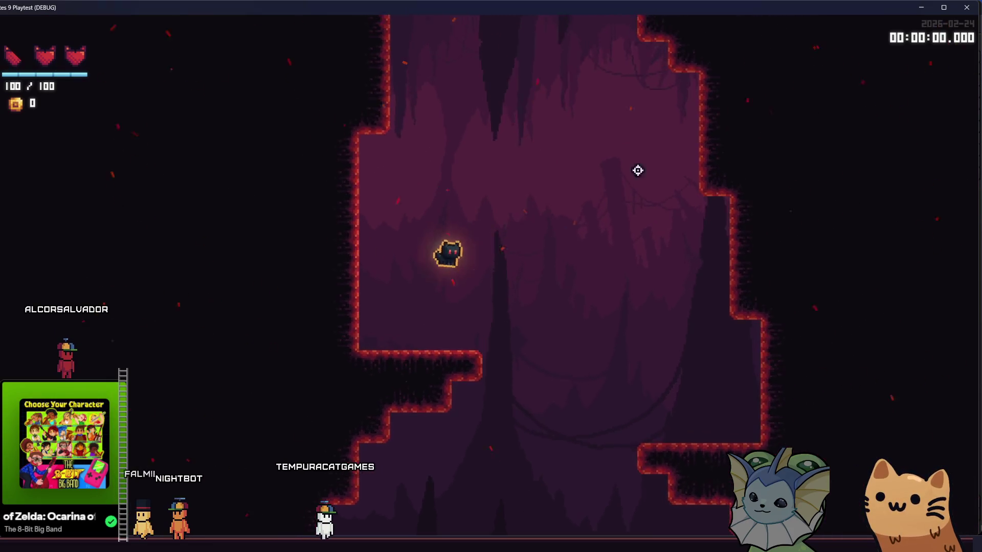
key("d")
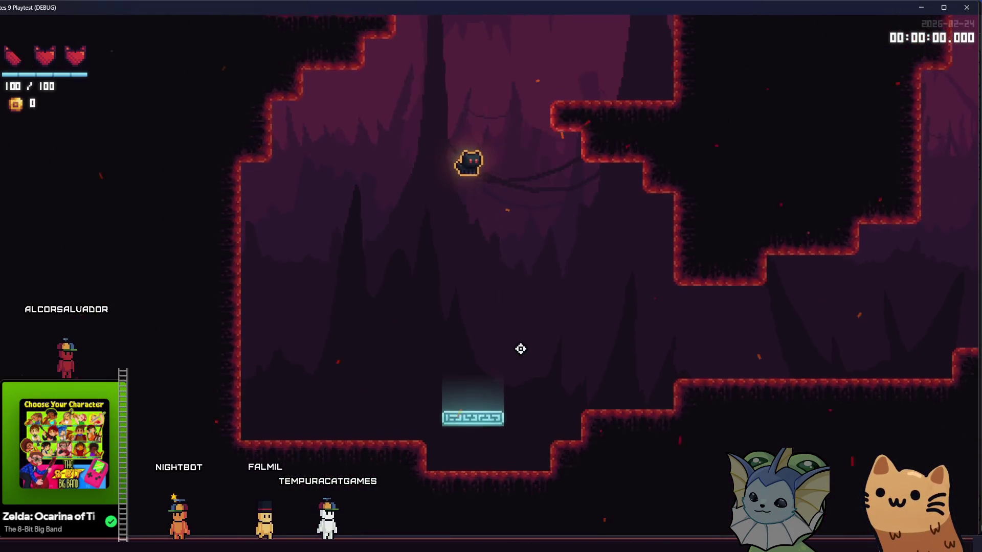
key("d")
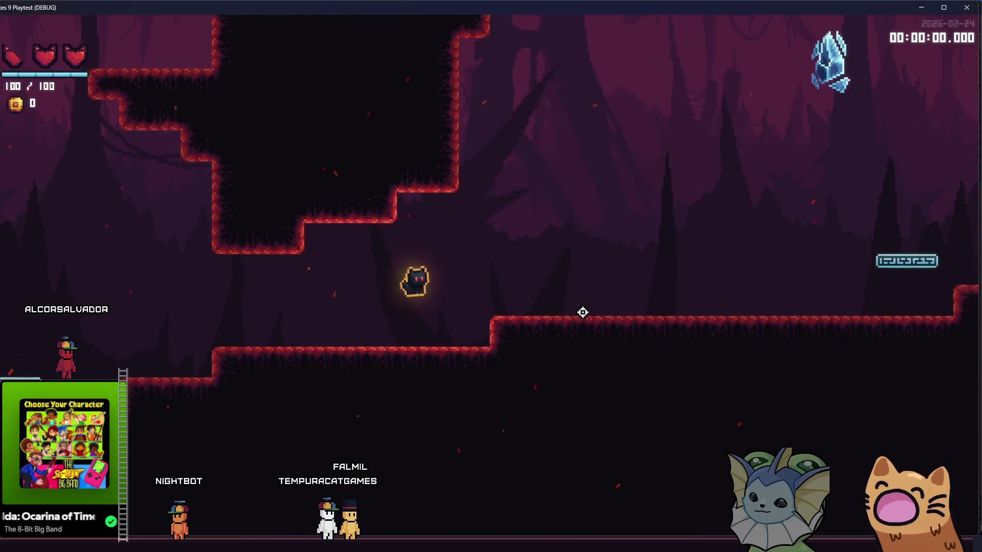
key("d")
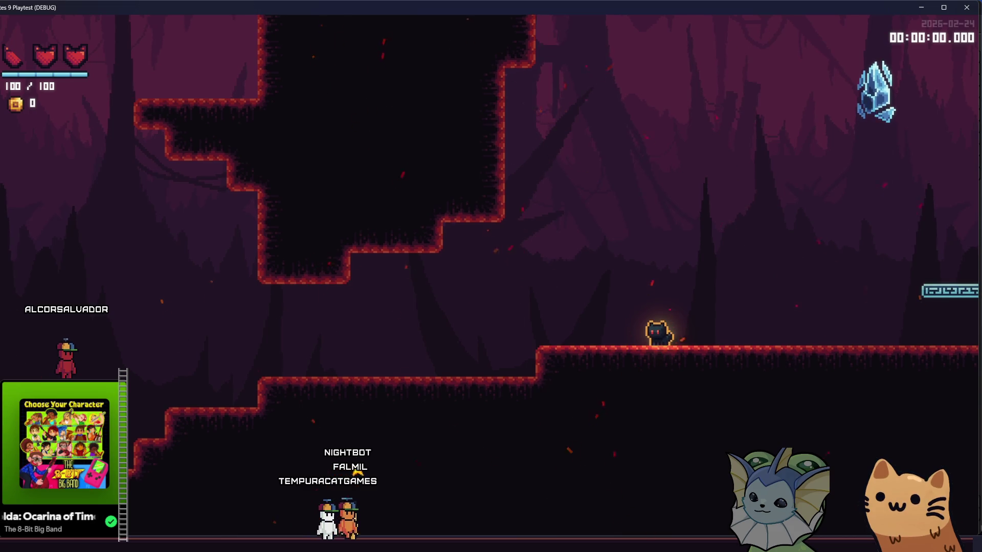
key("d")
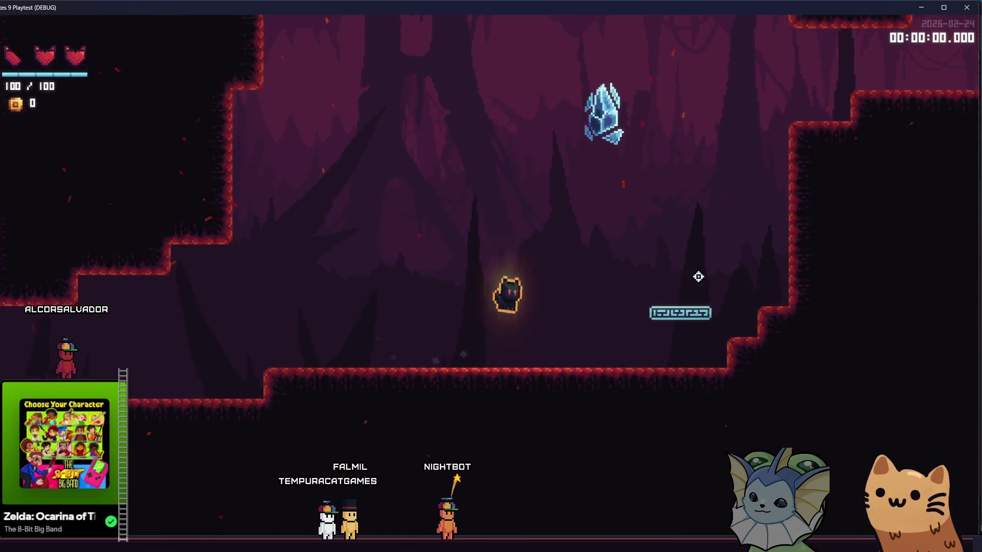
key("space")
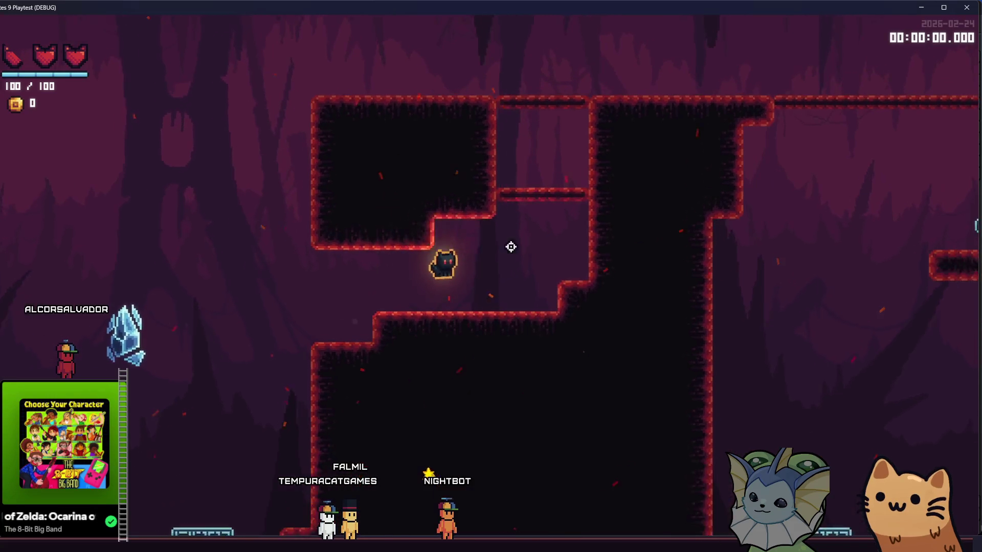
key("d")
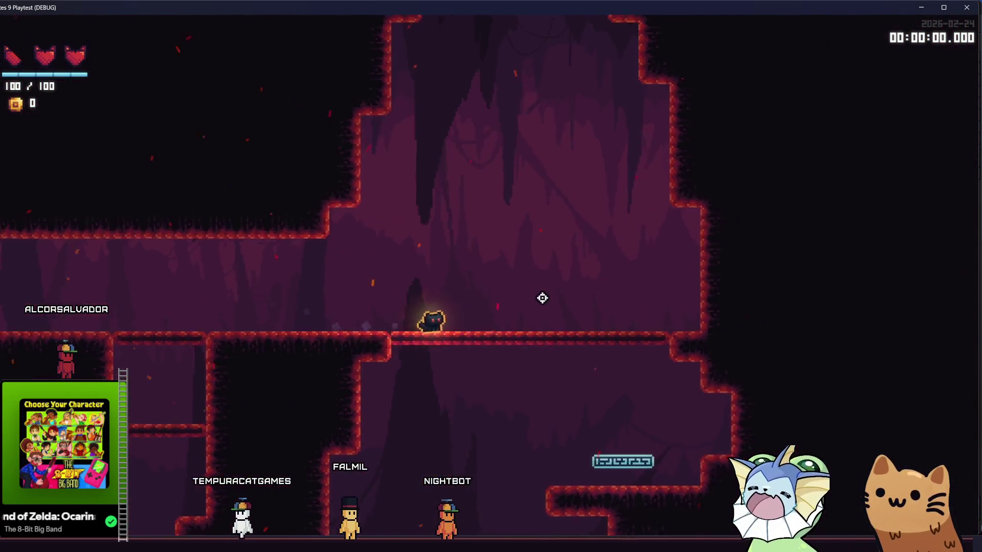
key("space")
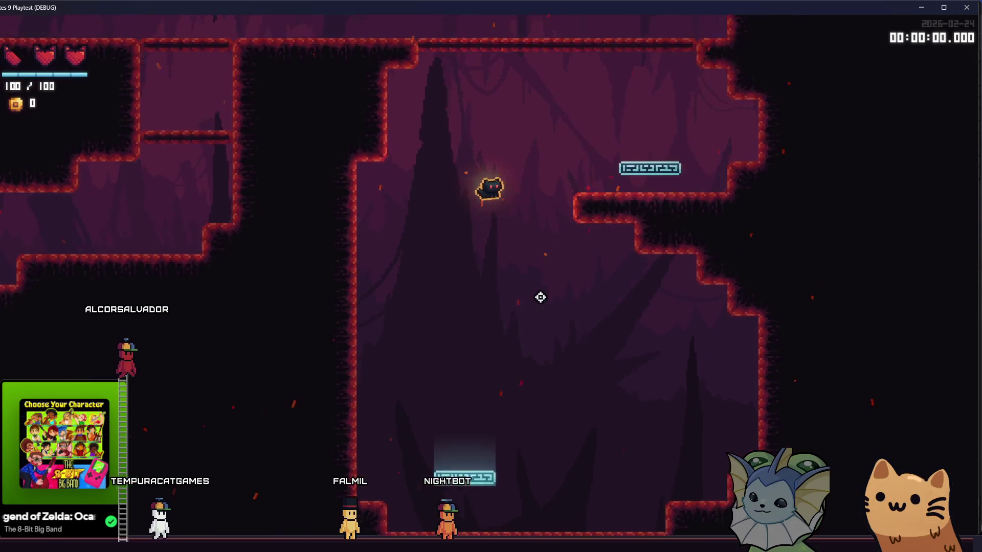
key("space")
key("d")
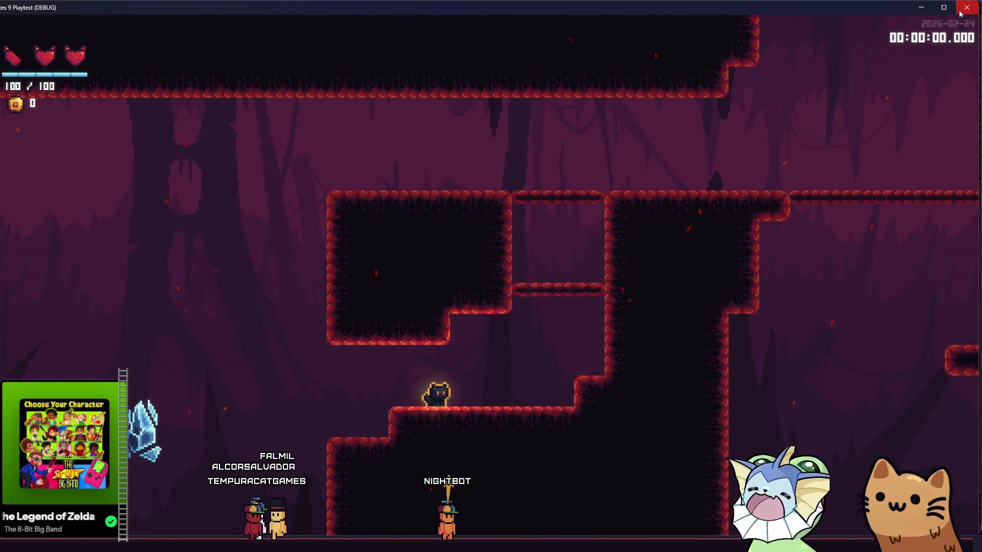
key("F8")
scroll(622, 235, "right", 5)
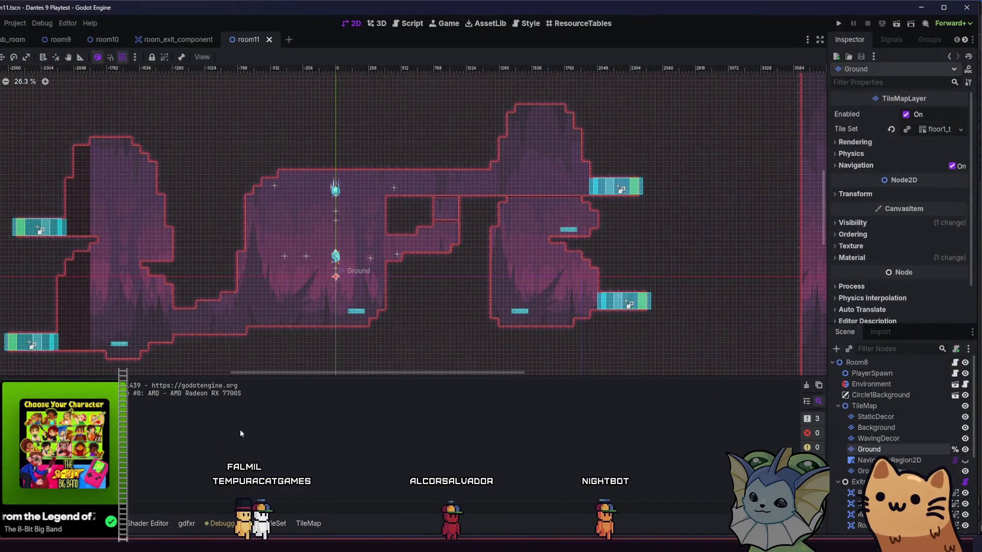
- On the Ground layer, paint tiles to shift the ledge step left
left_click(900, 448)
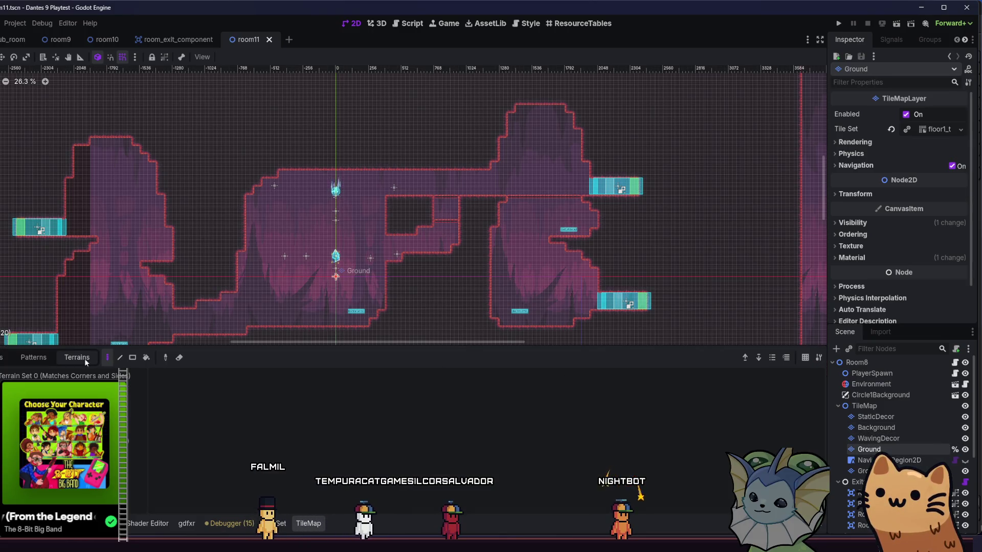
scroll(447, 149, "up", 4)
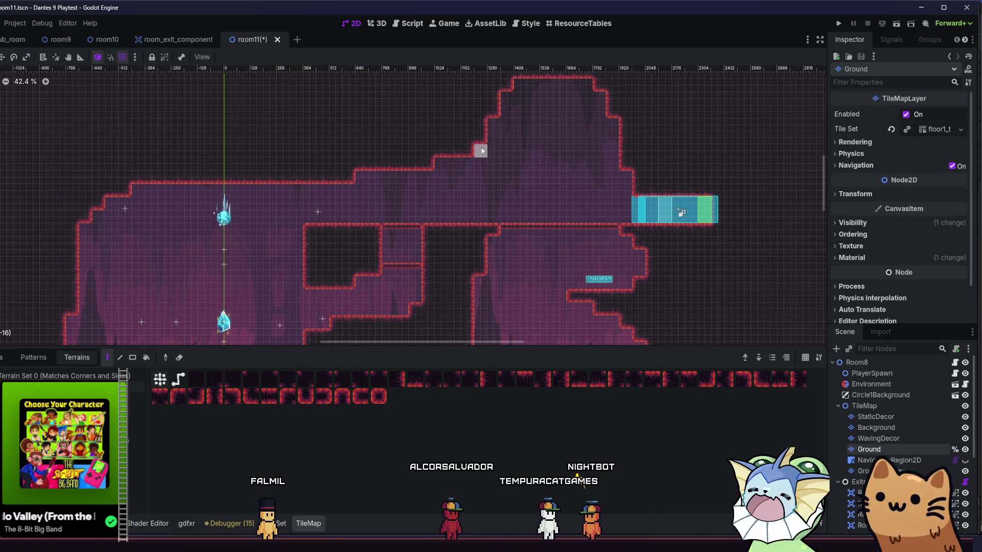
left_click_drag(430, 161, 365, 177)
scroll(296, 186, "down", 6)
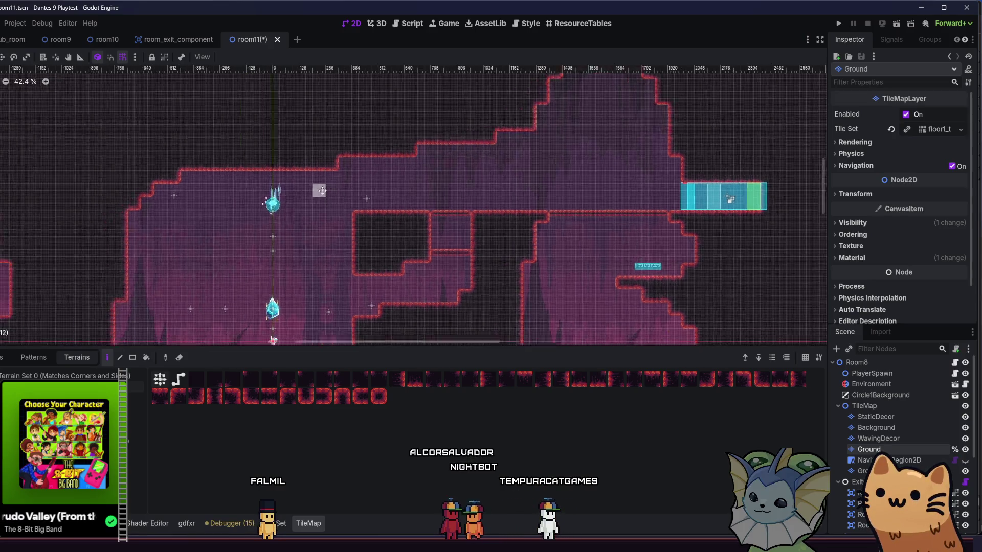
scroll(284, 207, "up", 3)
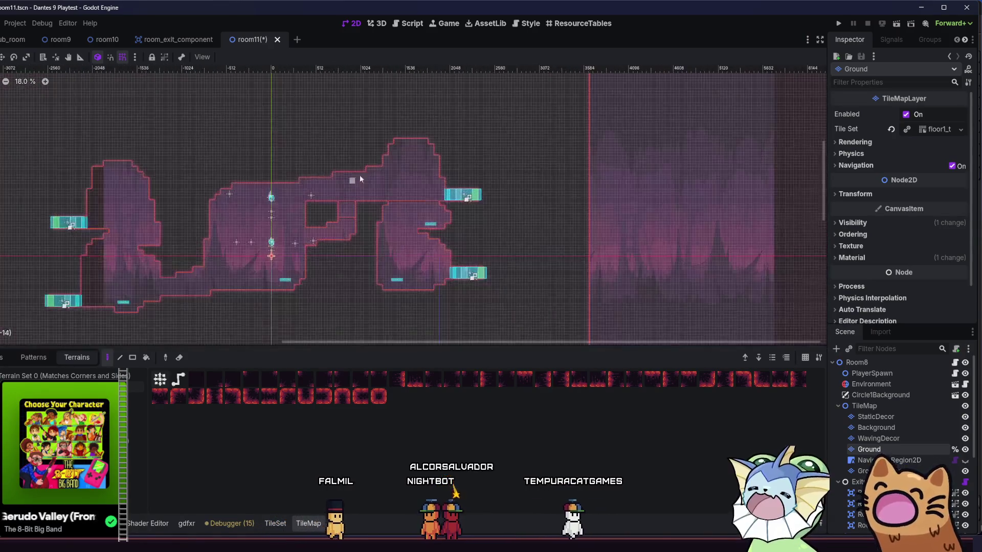
scroll(358, 202, "up", 3)
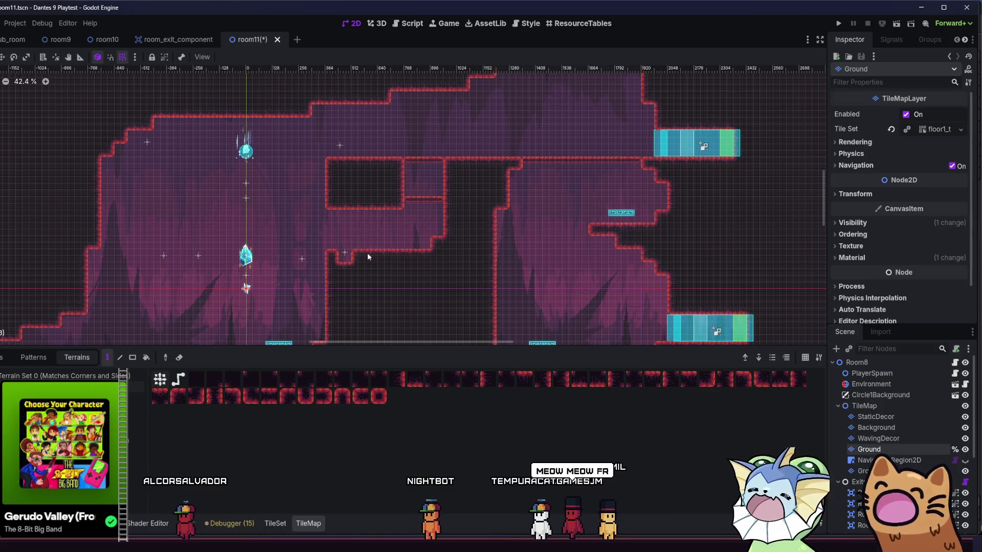
- Erase the stray step tile and paint wall tiles along the dark block's bottom edge
right_click(430, 242)
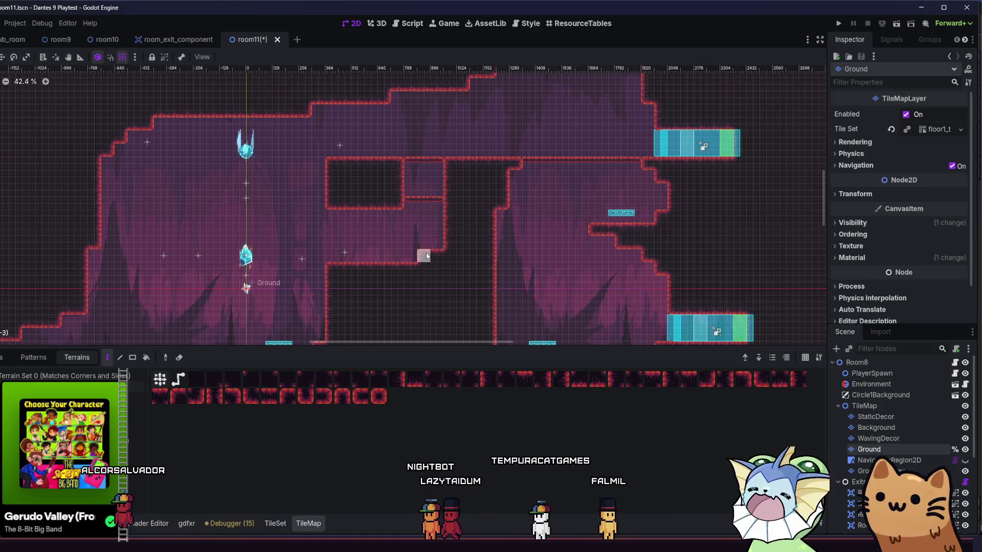
mouse_move(375, 215)
left_mouse_down()
mouse_move(338, 216)
mouse_move(386, 210)
left_mouse_up()
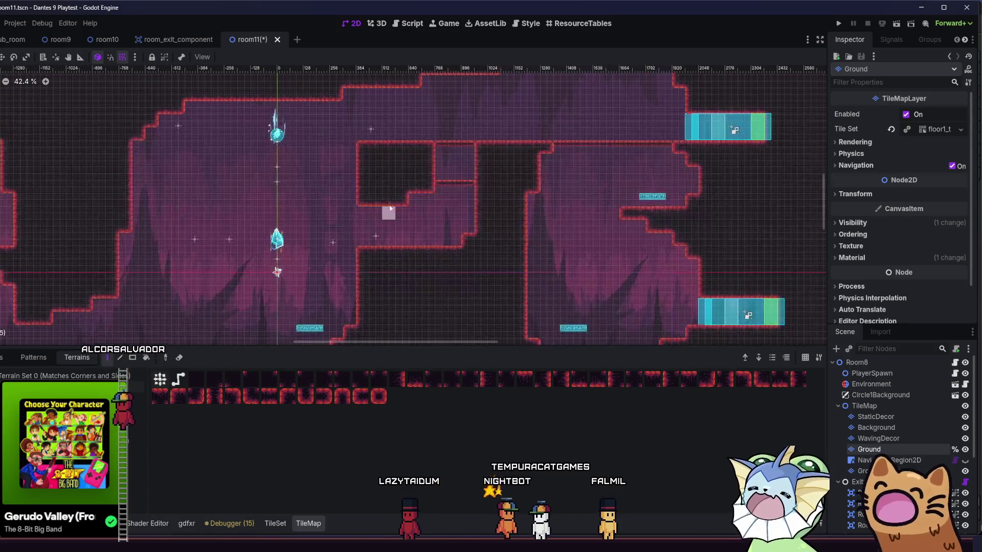
left_click_drag(329, 221, 356, 248)
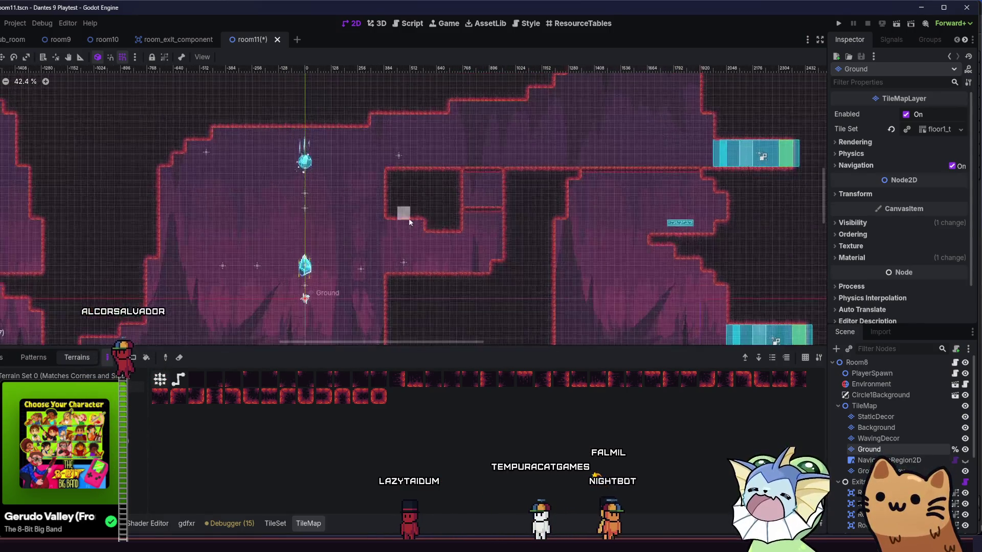
scroll(437, 225, "down", 3)
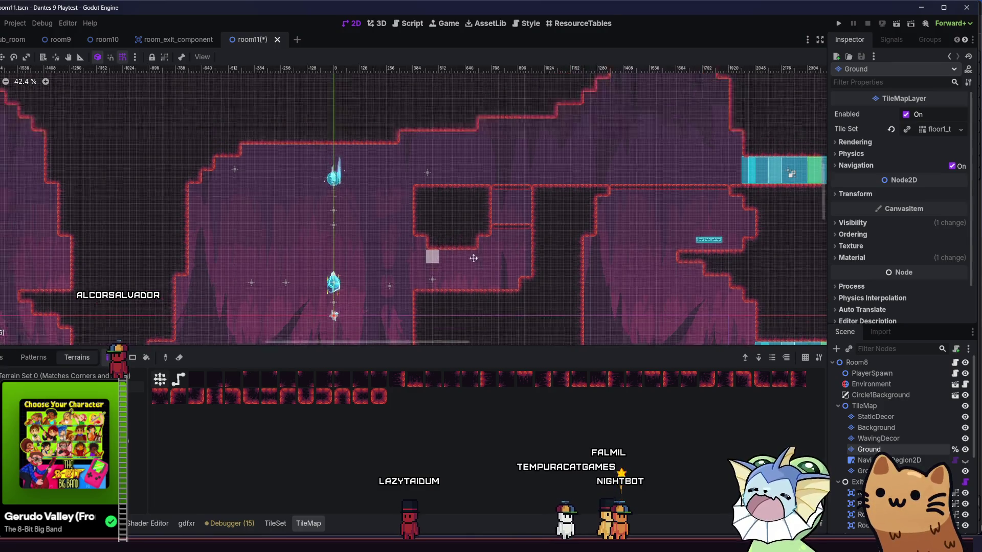
scroll(334, 196, "up", 2)
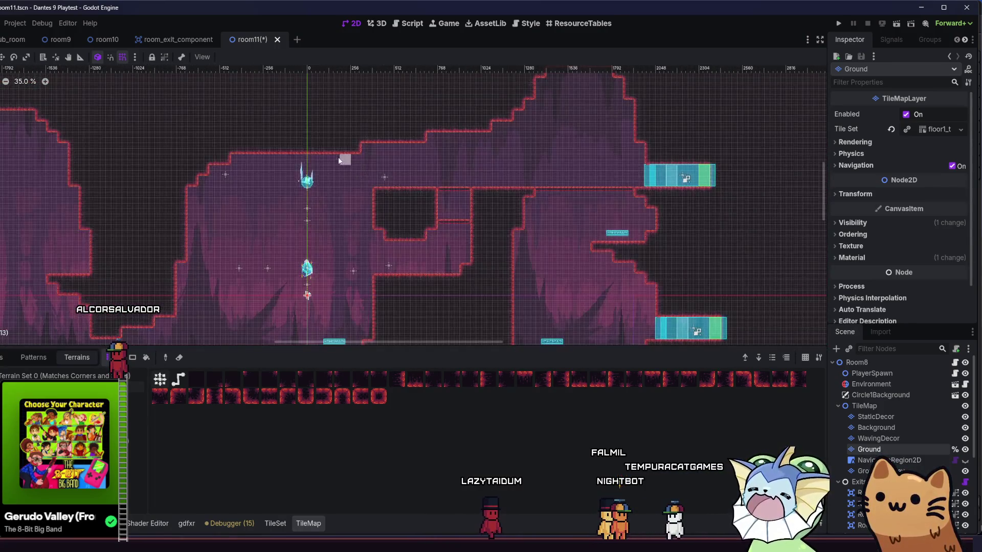
scroll(430, 170, "up", 2)
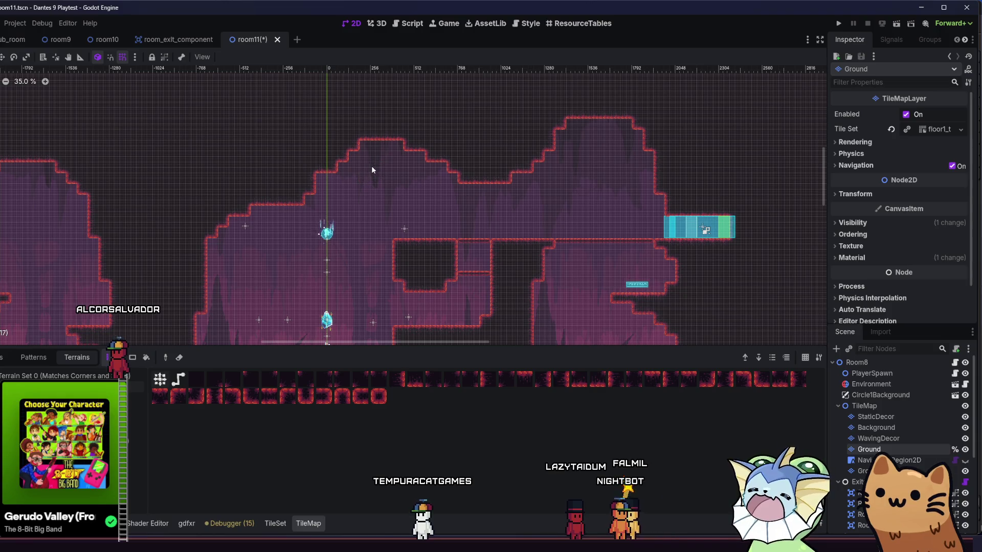
left_click_drag(286, 205, 357, 190)
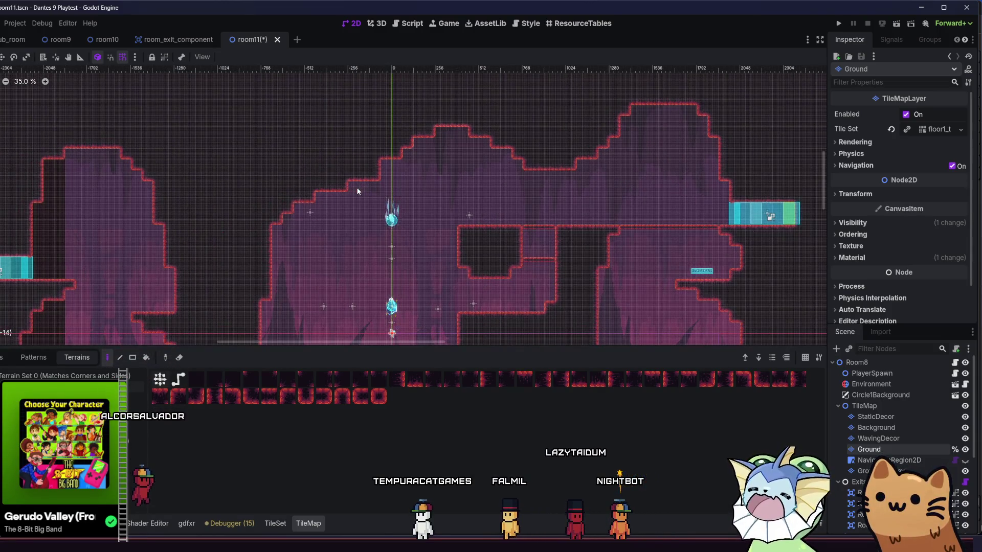
scroll(312, 195, "down", 2)
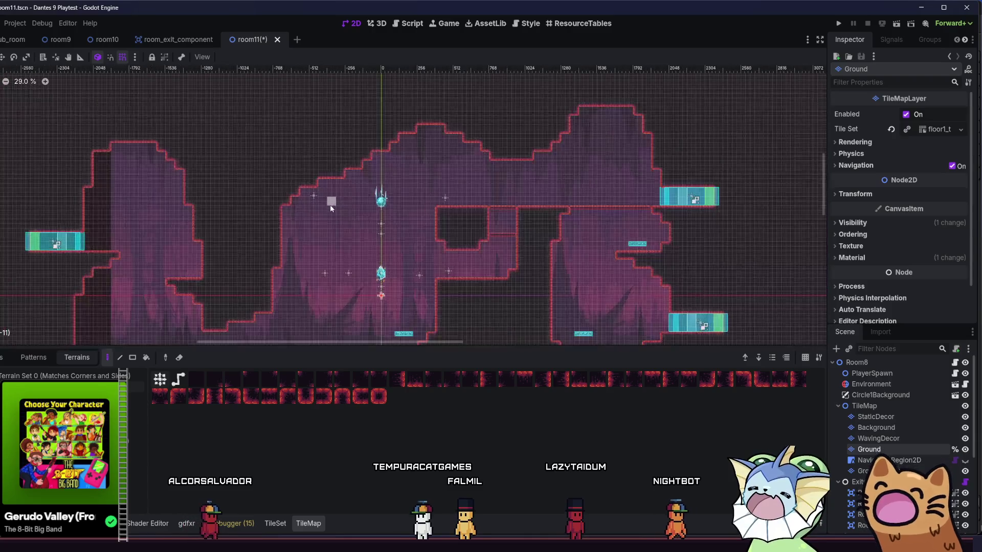
left_click_drag(331, 204, 332, 148)
scroll(332, 148, "up", 1)
scroll(223, 193, "up", 3)
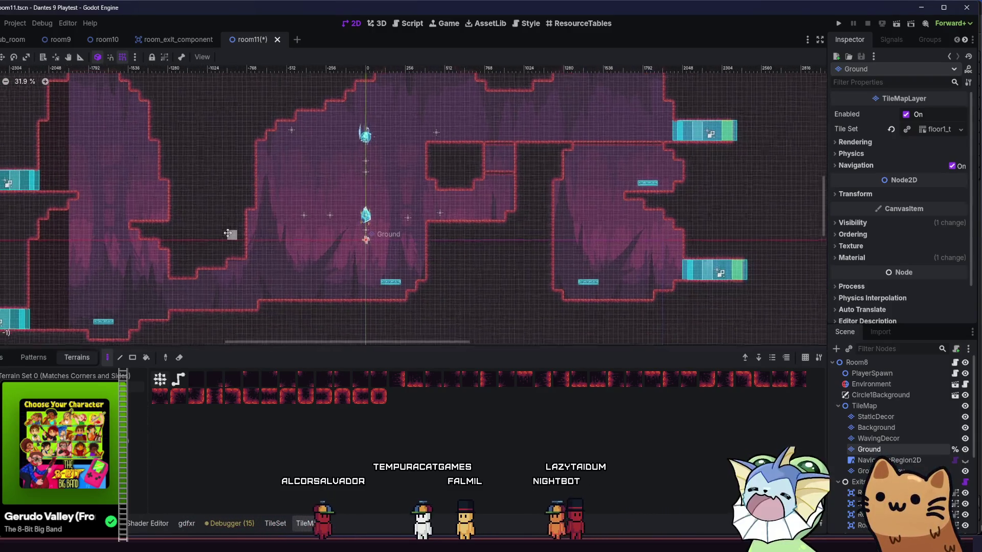
scroll(313, 252, "down", 4)
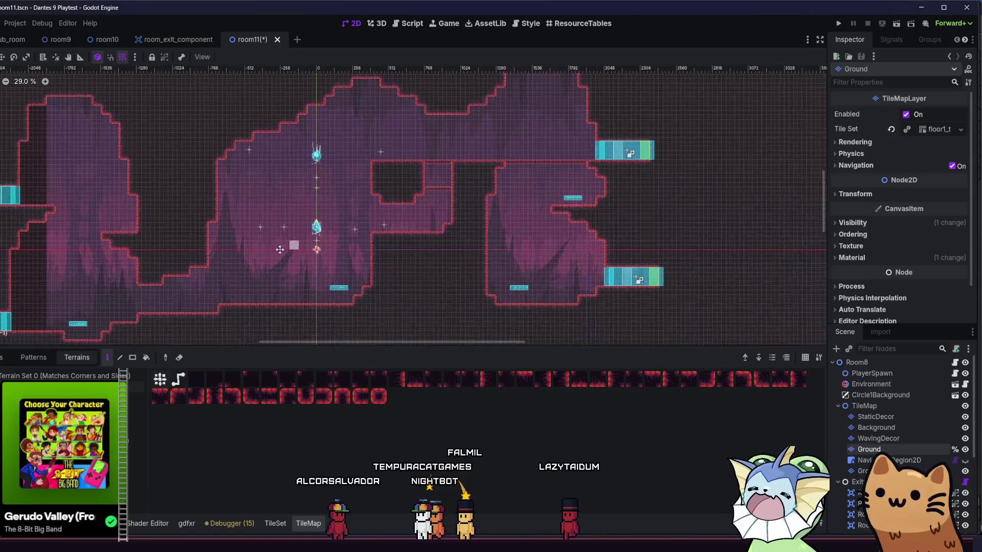
scroll(178, 226, "up", 3)
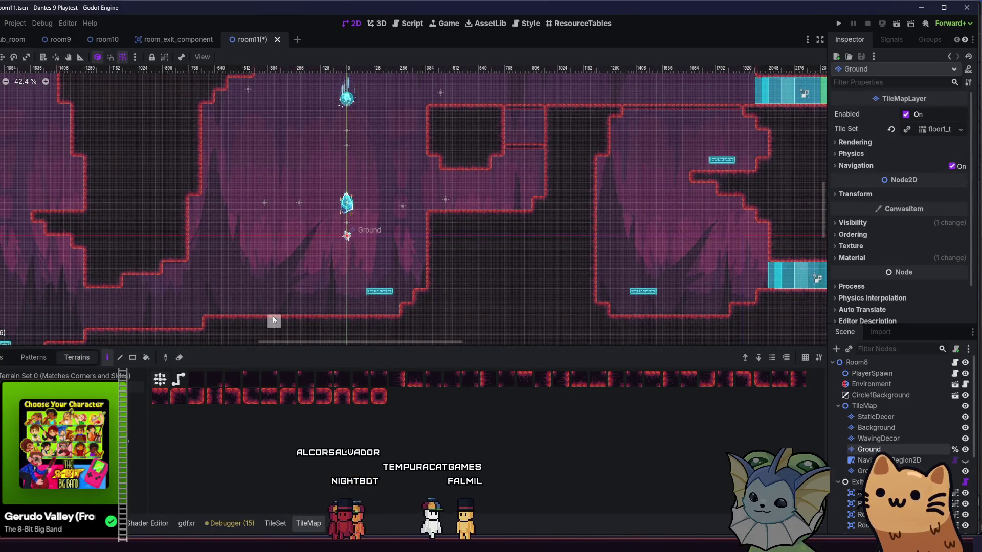
scroll(200, 240, "up", 2)
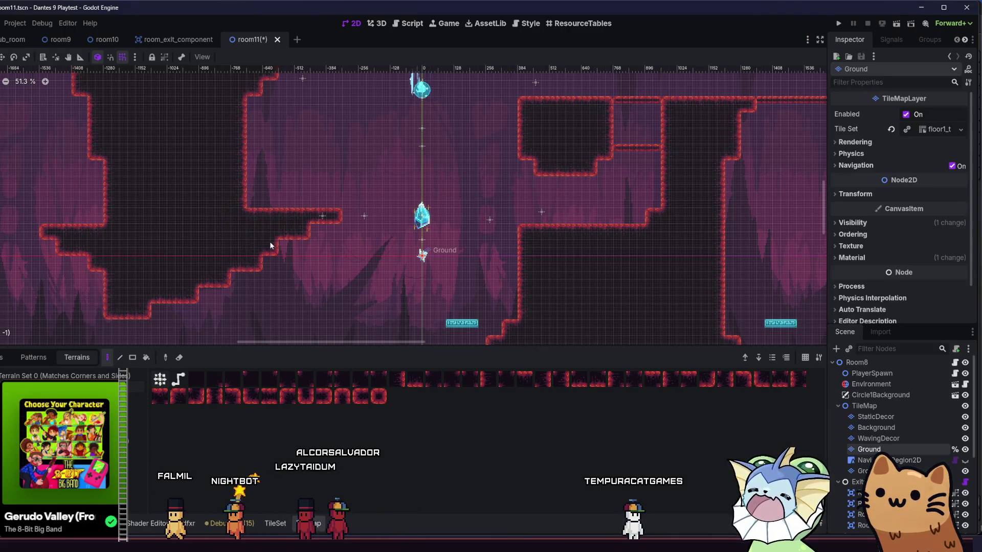
- Paint Ground wall tiles down the ceiling notch above the central column, including its bottom cell
scroll(317, 235, "down", 5)
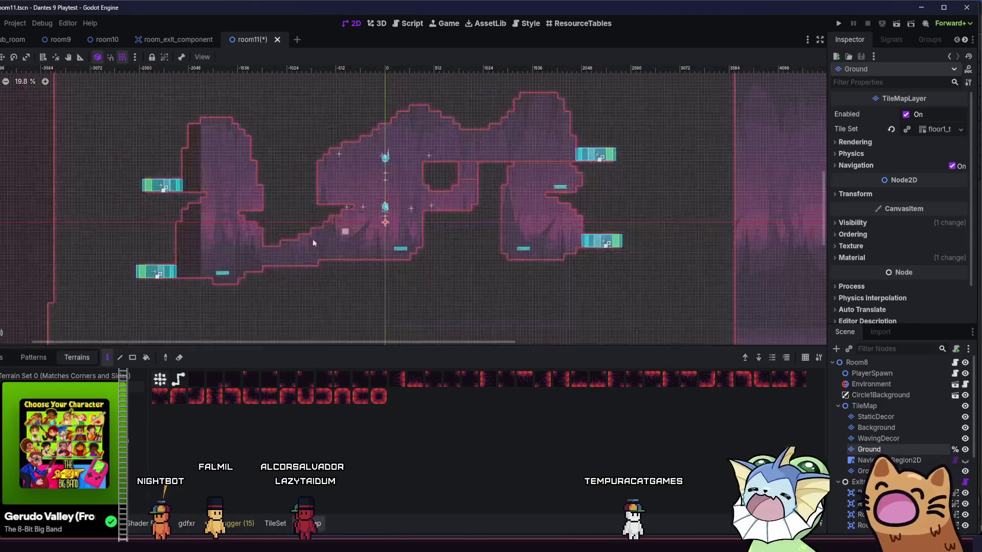
scroll(328, 234, "up", 3)
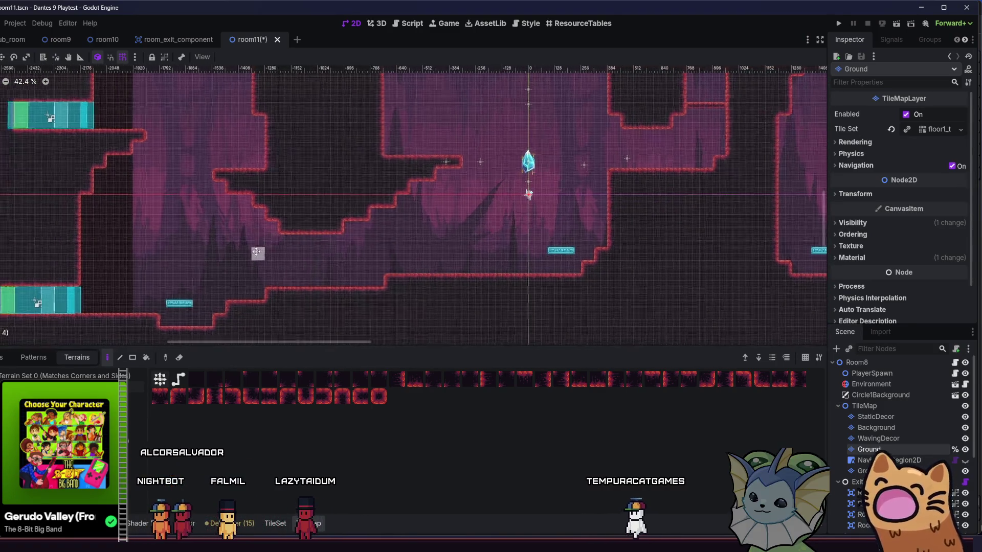
scroll(246, 245, "down", 2)
scroll(184, 256, "up", 1)
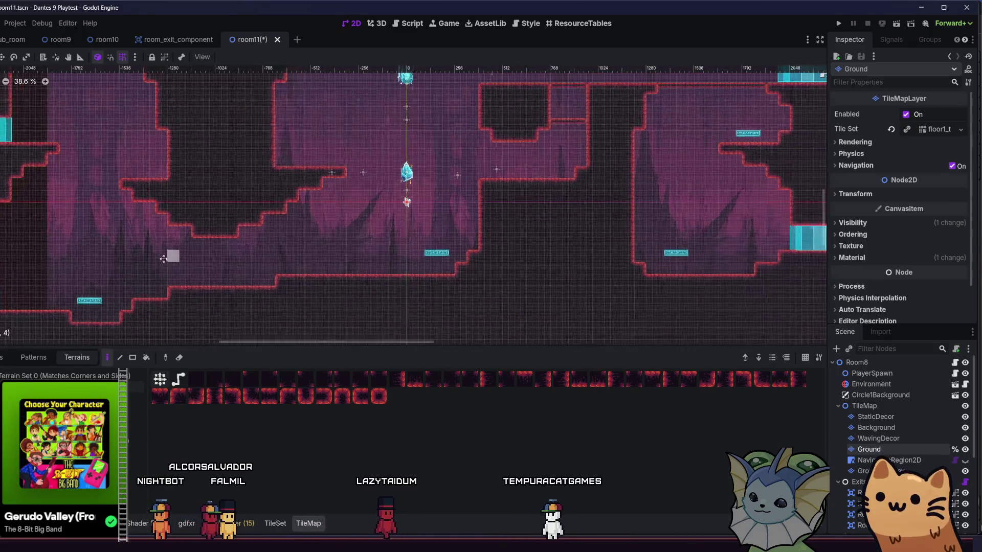
scroll(188, 247, "down", 2)
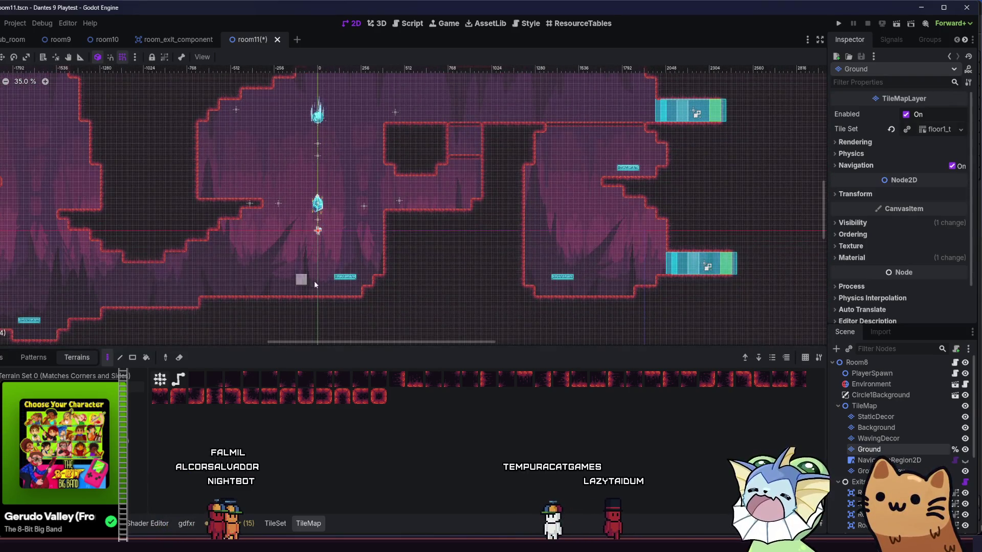
scroll(316, 279, "up", 2)
scroll(301, 274, "left", 2)
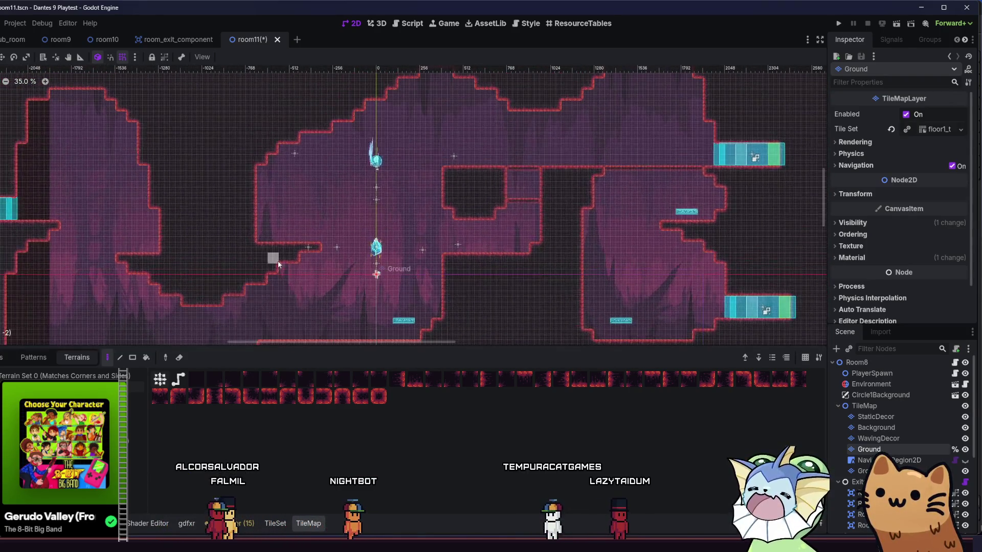
scroll(251, 261, "down", 4)
scroll(235, 258, "right", 2)
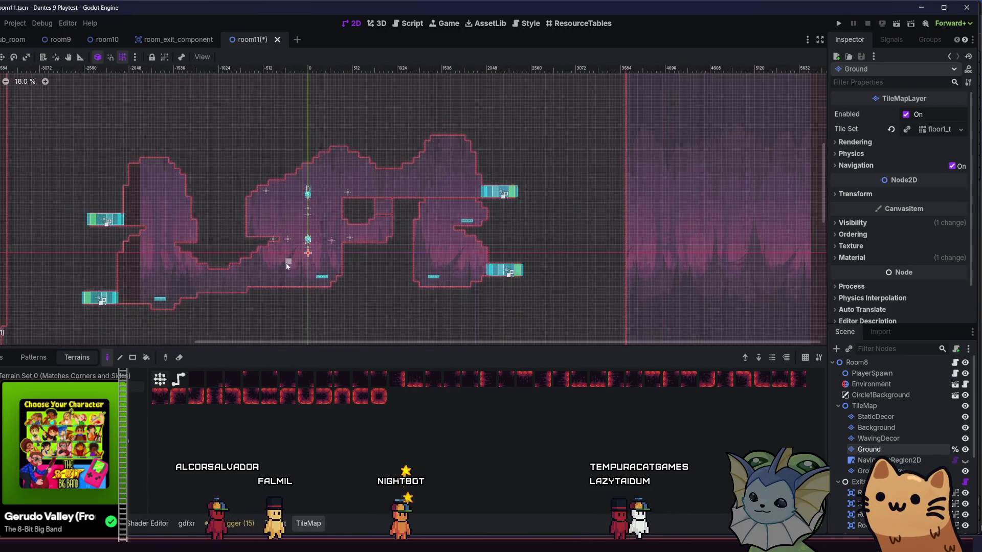
scroll(312, 277, "up", 3)
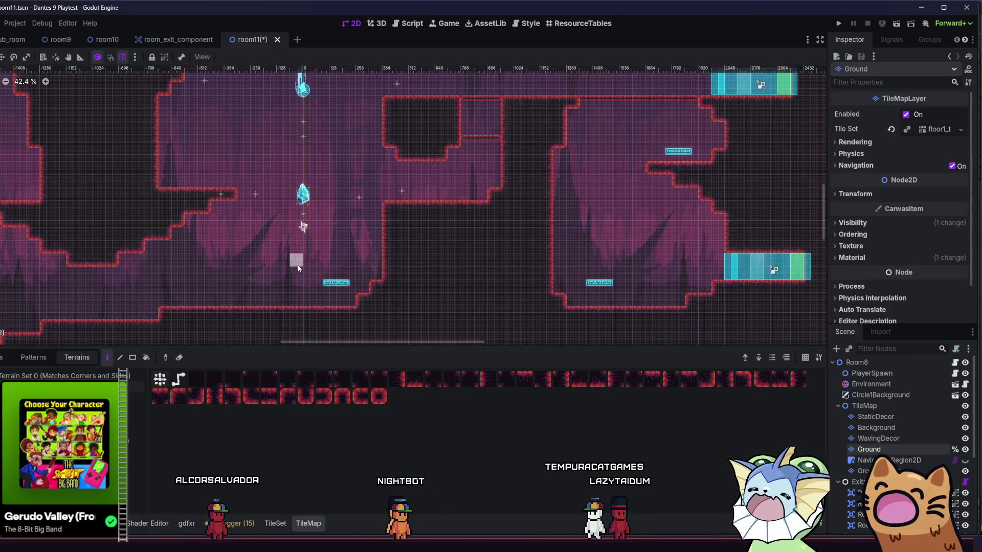
scroll(305, 293, "down", 3)
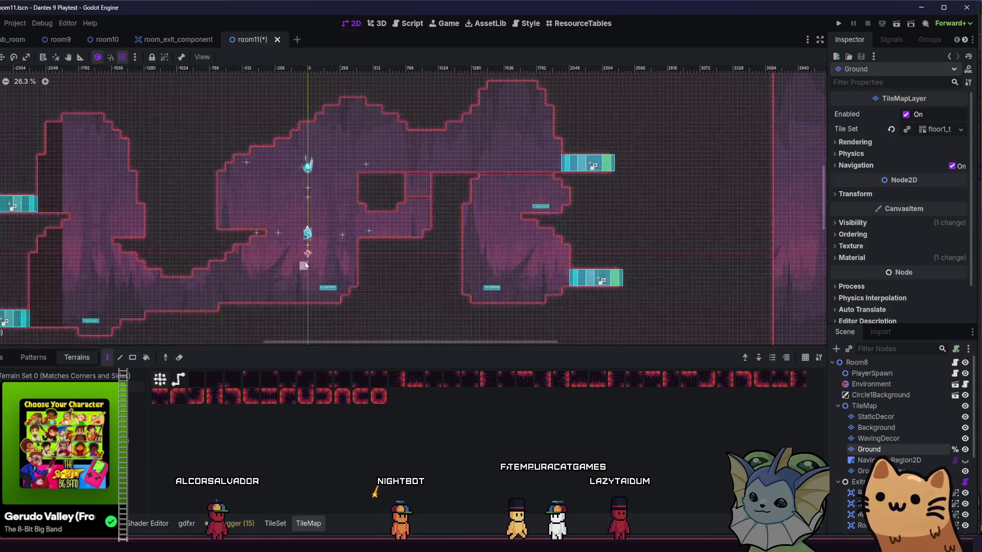
scroll(338, 215, "up", 4)
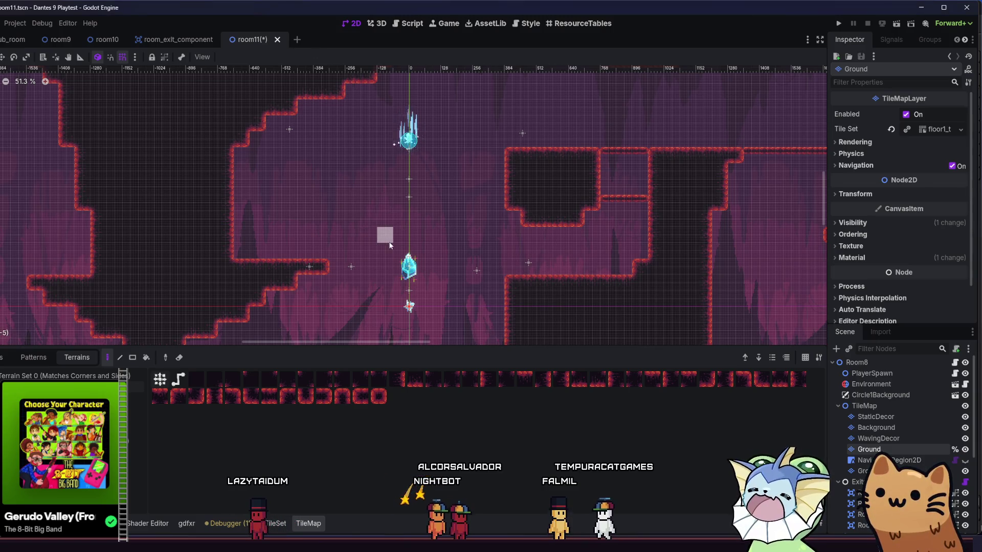
scroll(389, 246, "down", 3)
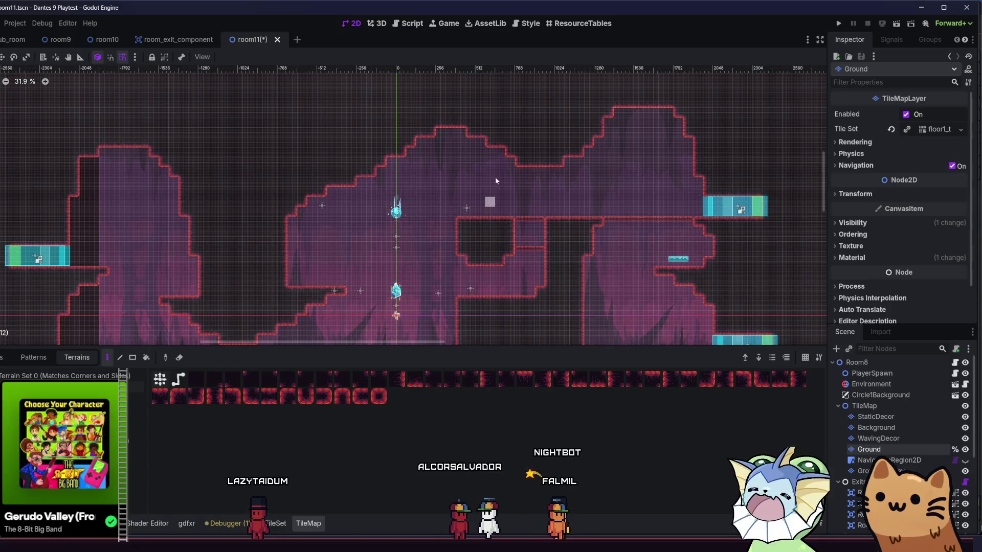
scroll(431, 133, "right", 3)
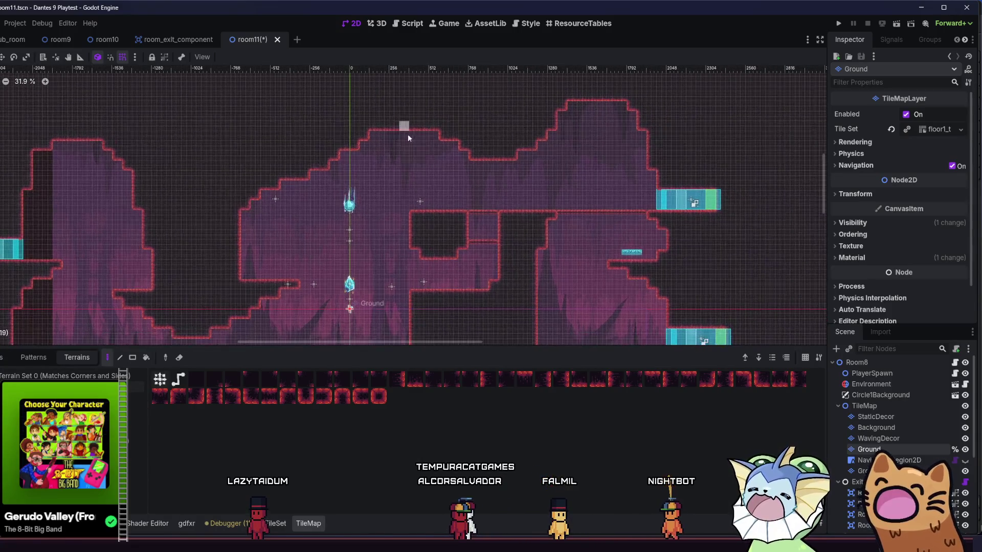
scroll(343, 212, "left", 2)
scroll(332, 154, "down", 3)
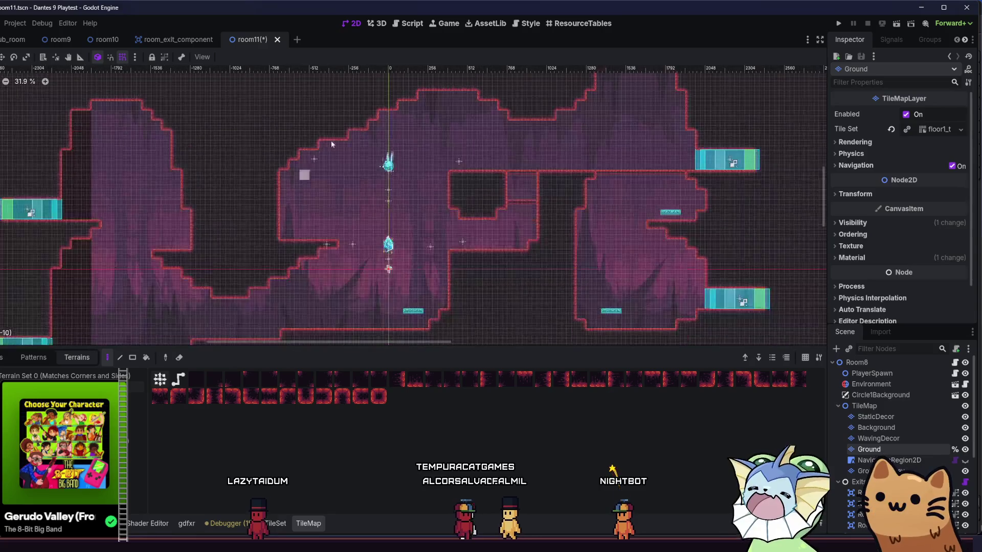
left_click_drag(377, 121, 394, 152)
left_click(397, 152)
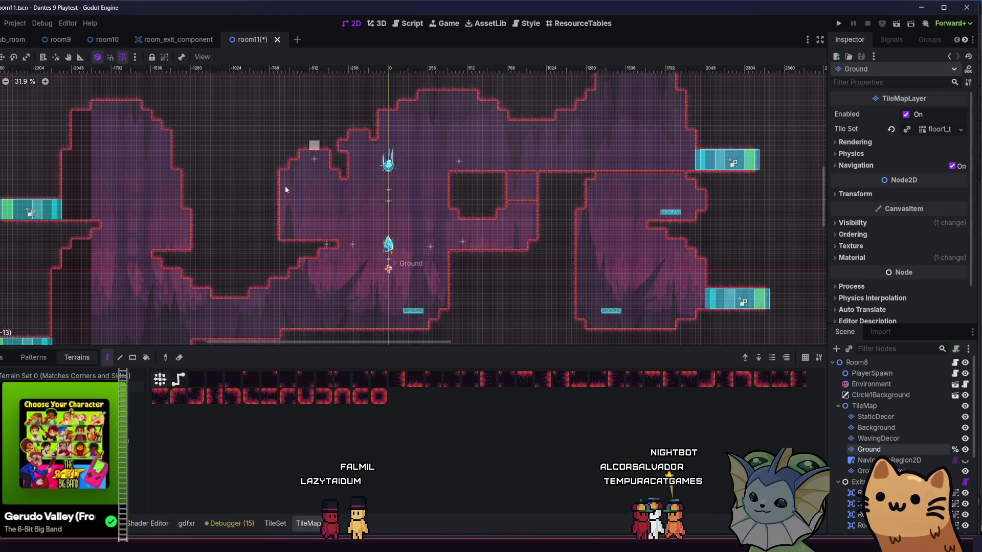
scroll(336, 165, "up", 1)
scroll(311, 260, "left", 6)
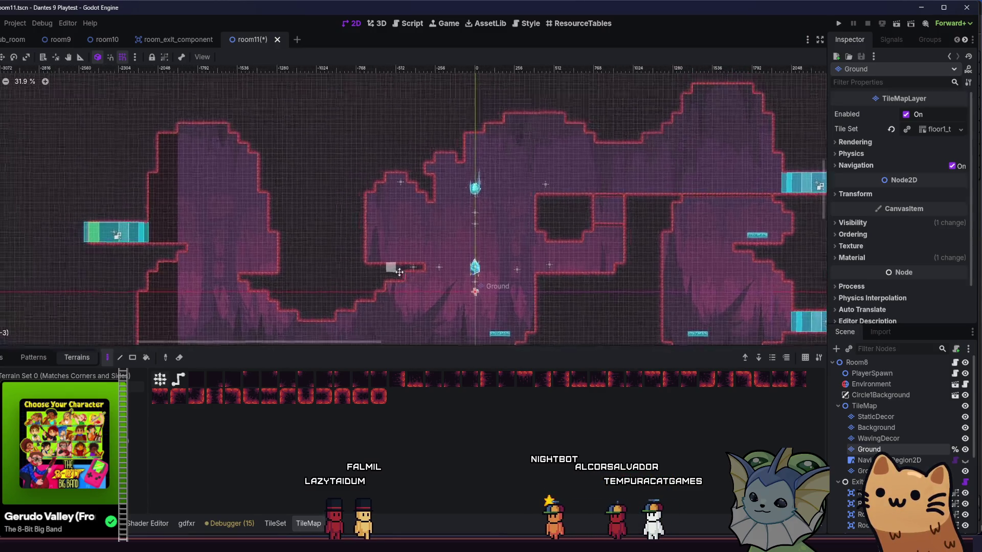
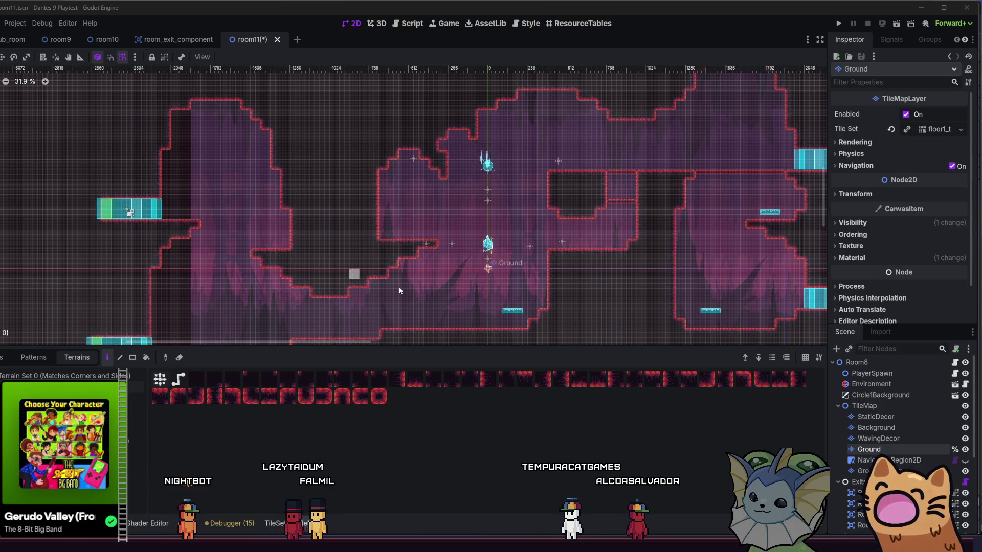
- Pan and zoom around room11's cave to inspect the layout
scroll(399, 291, "down", 1)
mouse_move(399, 291)
left_mouse_down()
mouse_move(149, 201)
mouse_move(362, 245)
left_mouse_up()
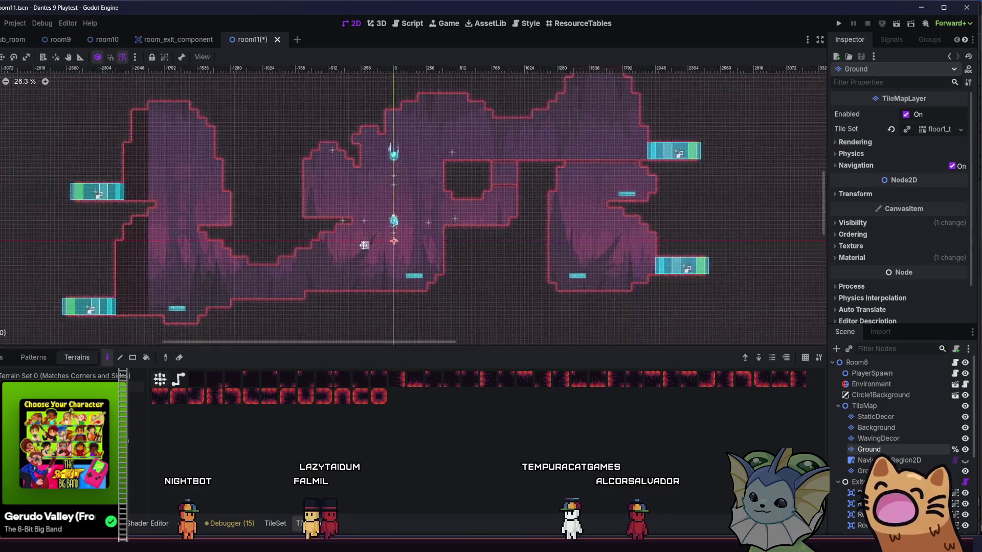
scroll(362, 246, "down", 6)
scroll(350, 265, "up", 10)
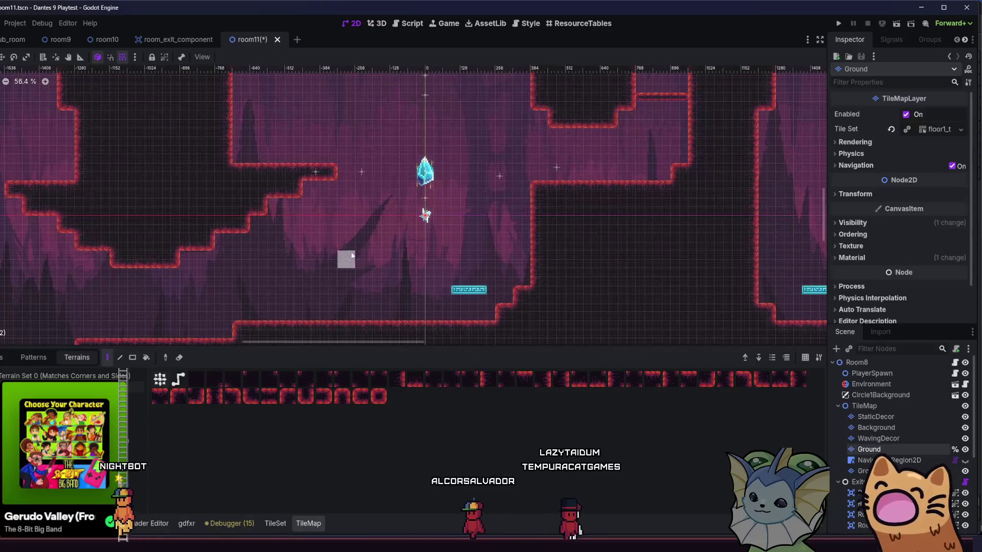
scroll(308, 237, "down", 2)
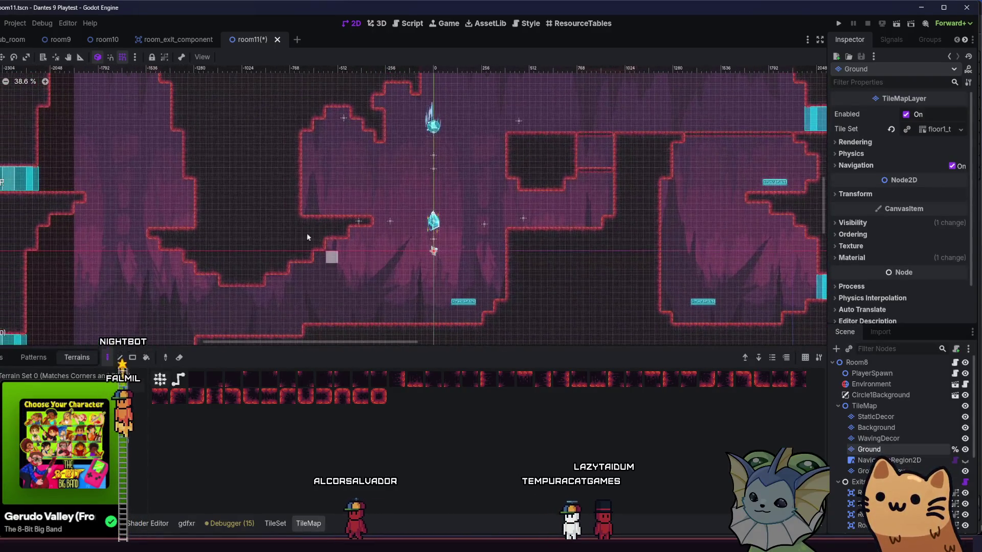
scroll(308, 237, "up", 1)
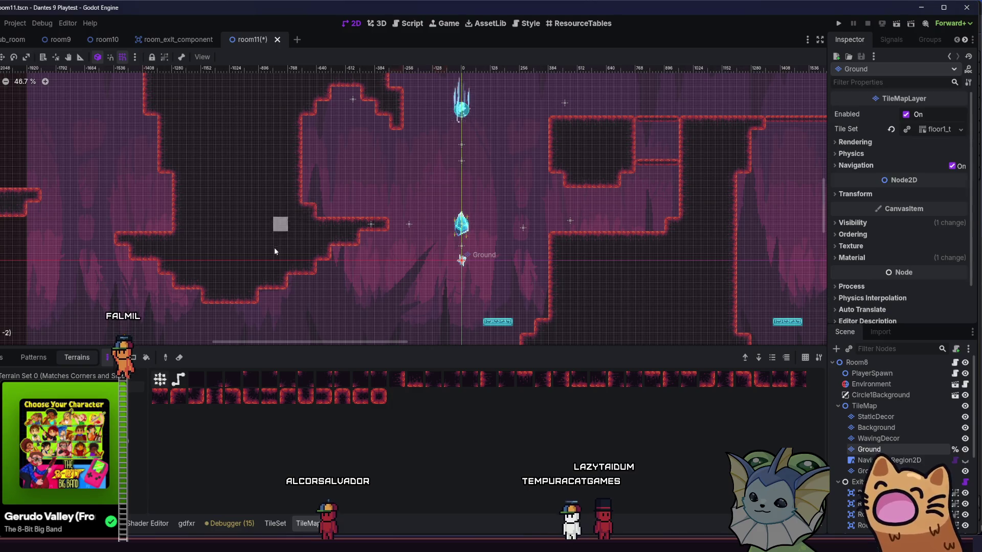
scroll(276, 248, "down", 3)
mouse_move(286, 258)
left_mouse_down()
mouse_move(336, 268)
mouse_move(412, 250)
mouse_move(358, 256)
mouse_move(332, 237)
left_mouse_up()
scroll(433, 269, "up", 1)
scroll(434, 269, "down", 1)
scroll(424, 274, "up", 2)
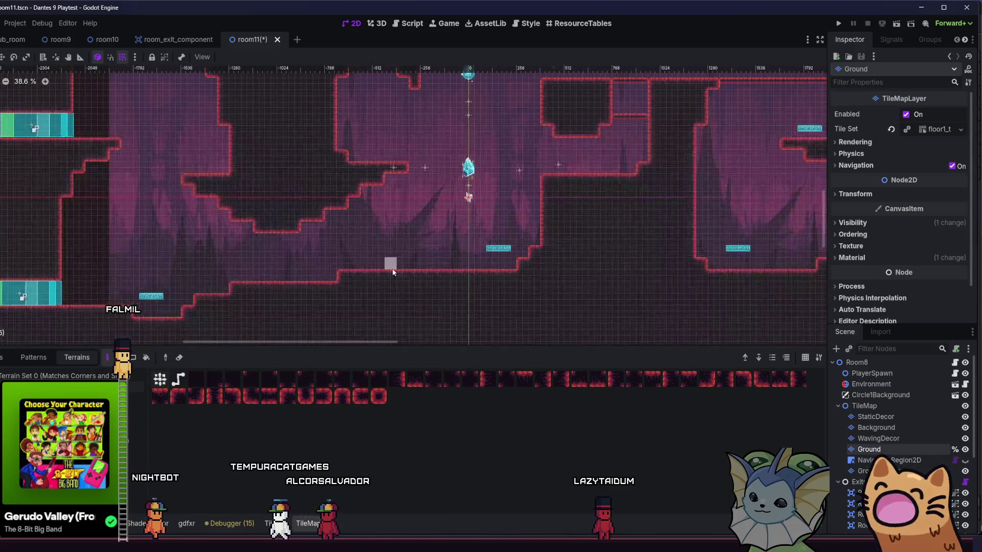
left_click_drag(400, 278, 482, 266)
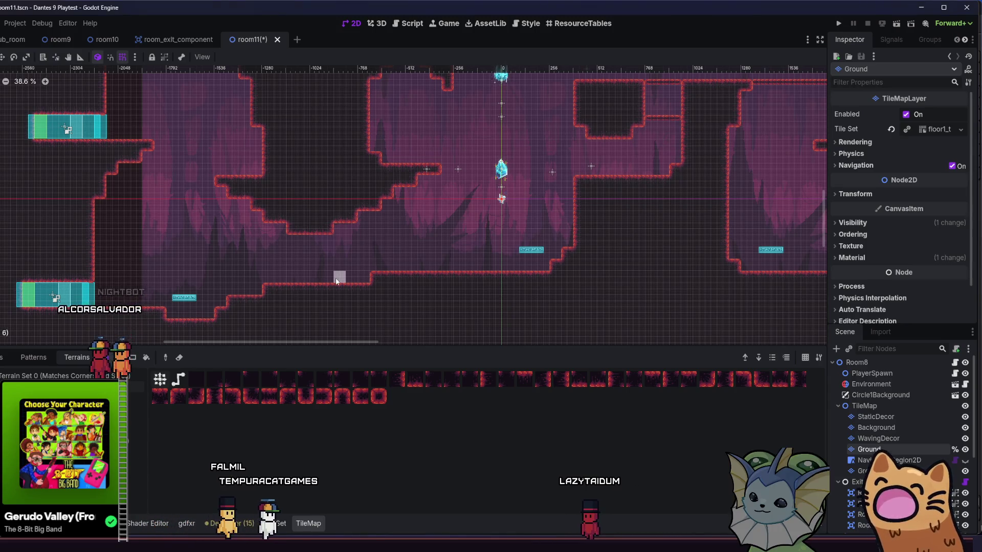
scroll(545, 229, "down", 4)
mouse_move(545, 229)
left_mouse_down()
mouse_move(474, 271)
mouse_move(539, 272)
left_mouse_up()
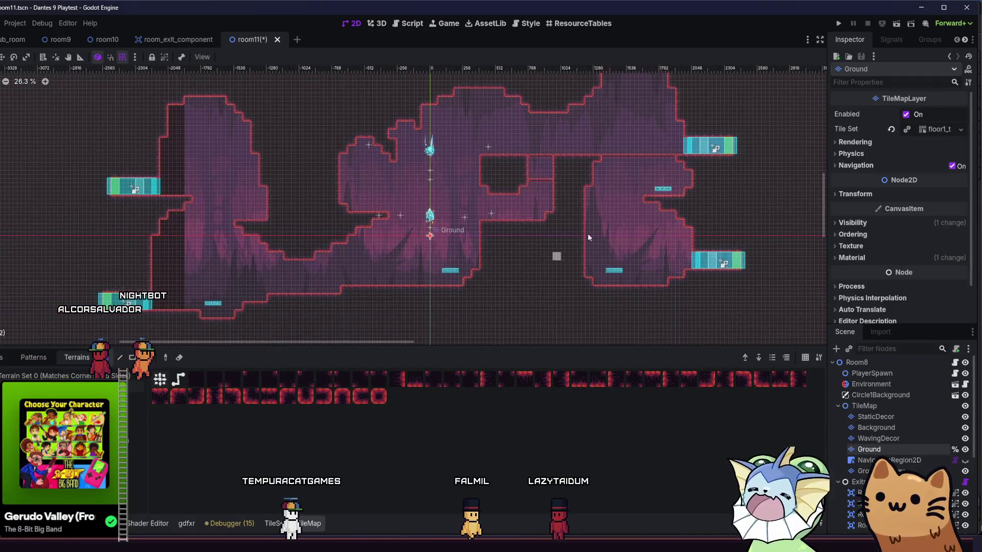
scroll(646, 208, "up", 8)
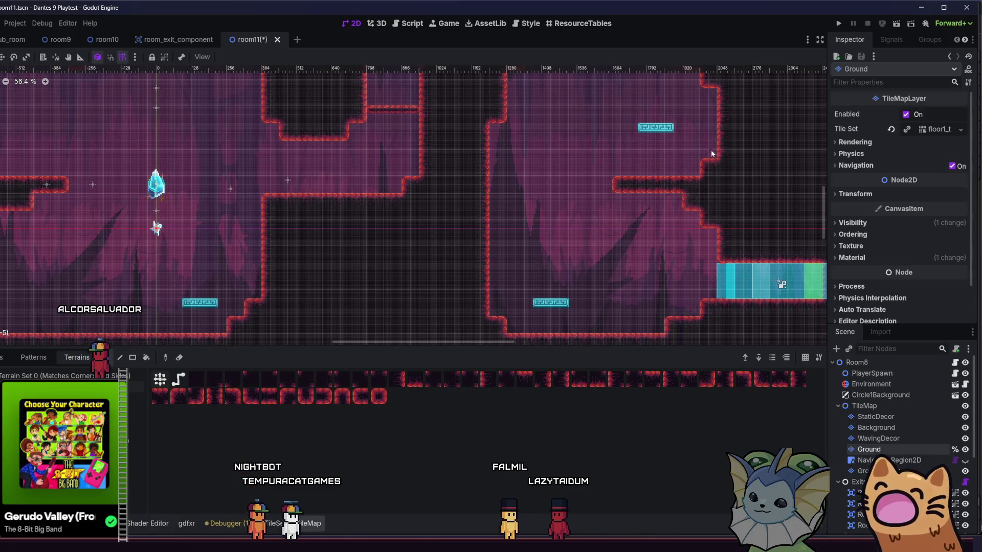
scroll(611, 192, "down", 6)
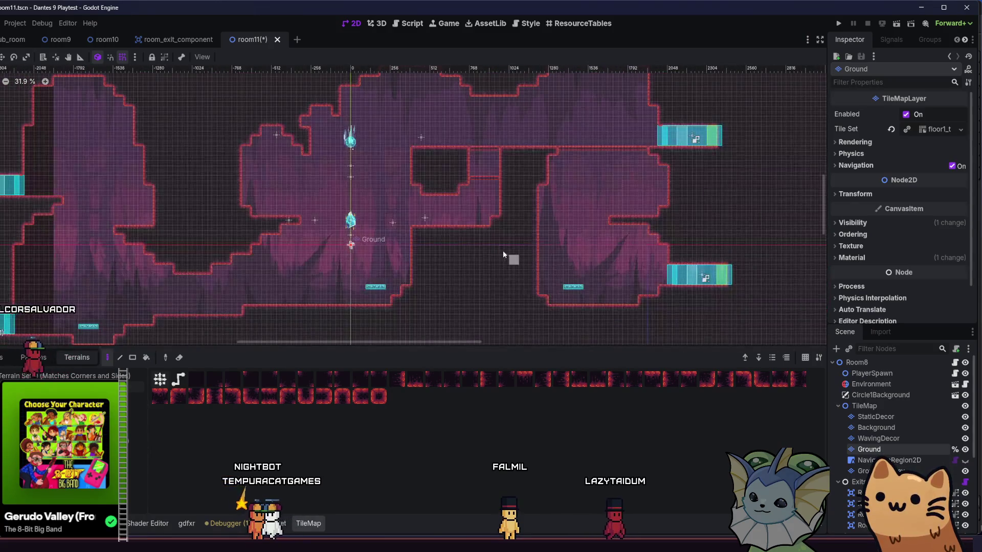
scroll(546, 262, "up", 4)
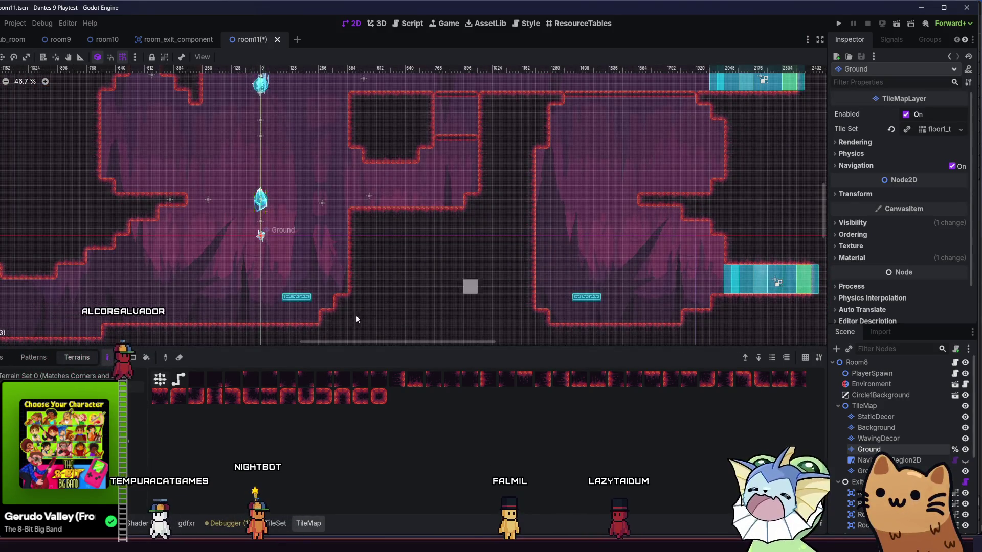
- Browse the scene tiles such as jump_pad and lamp, then return to the terrain tile set
left_click(3, 357)
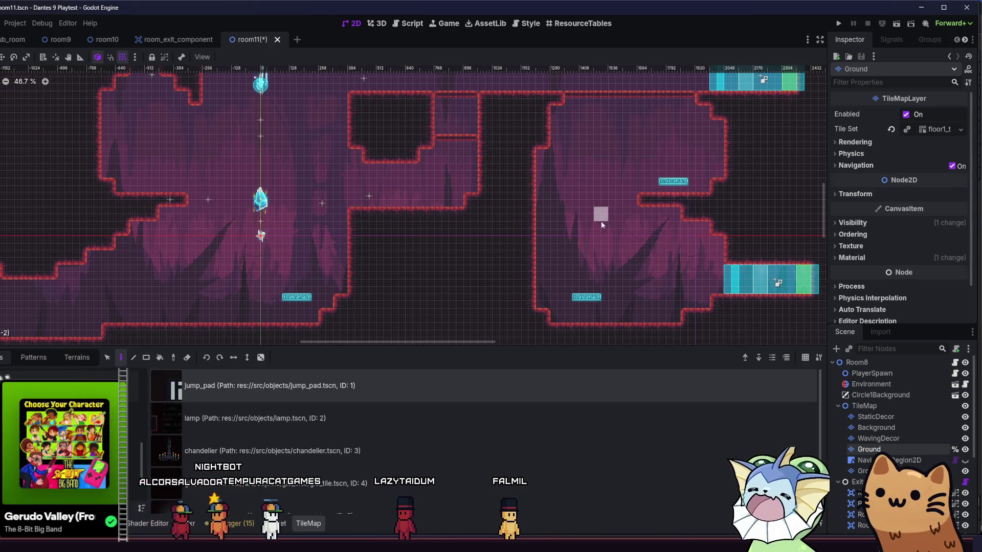
scroll(557, 256, "down", 7)
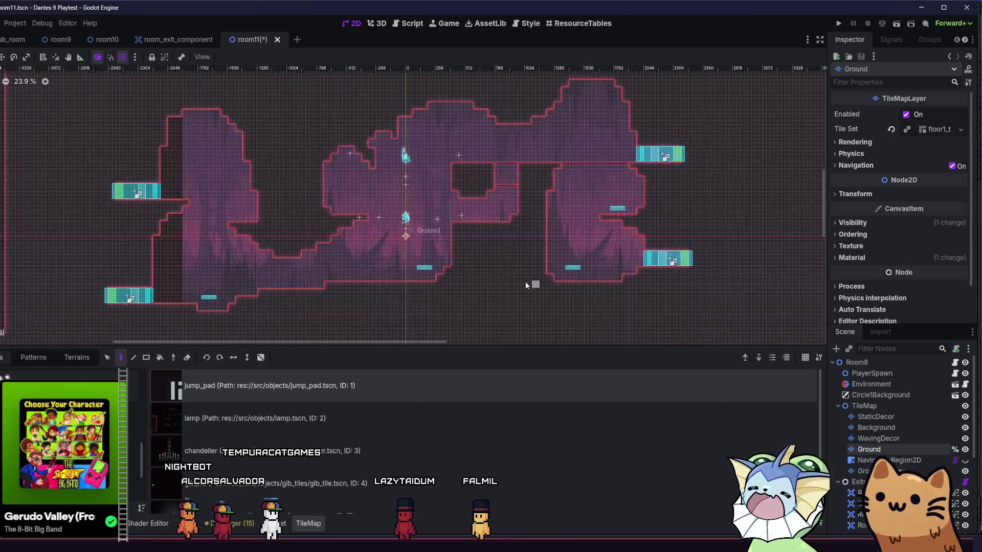
scroll(526, 281, "up", 1)
scroll(509, 273, "down", 1)
scroll(516, 271, "up", 2)
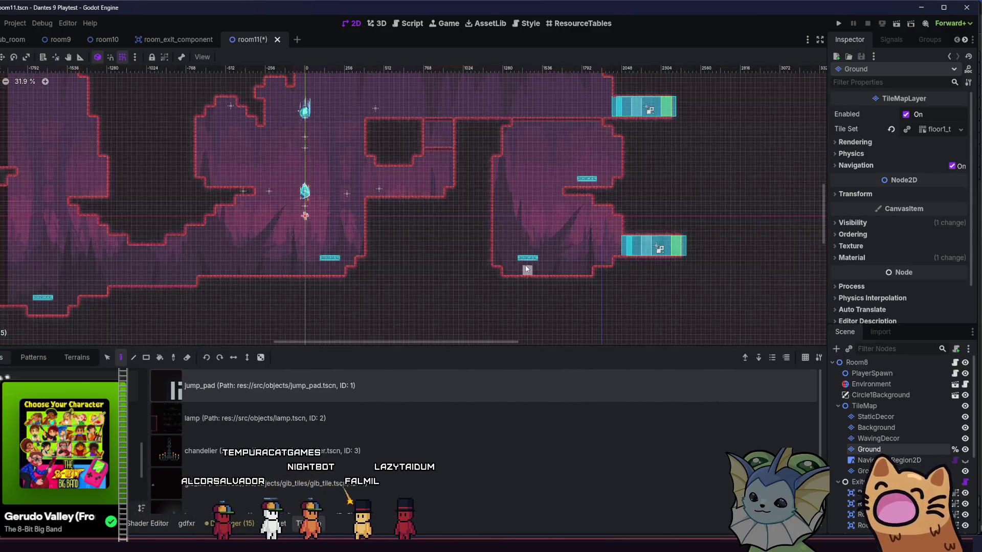
scroll(527, 268, "up", 10)
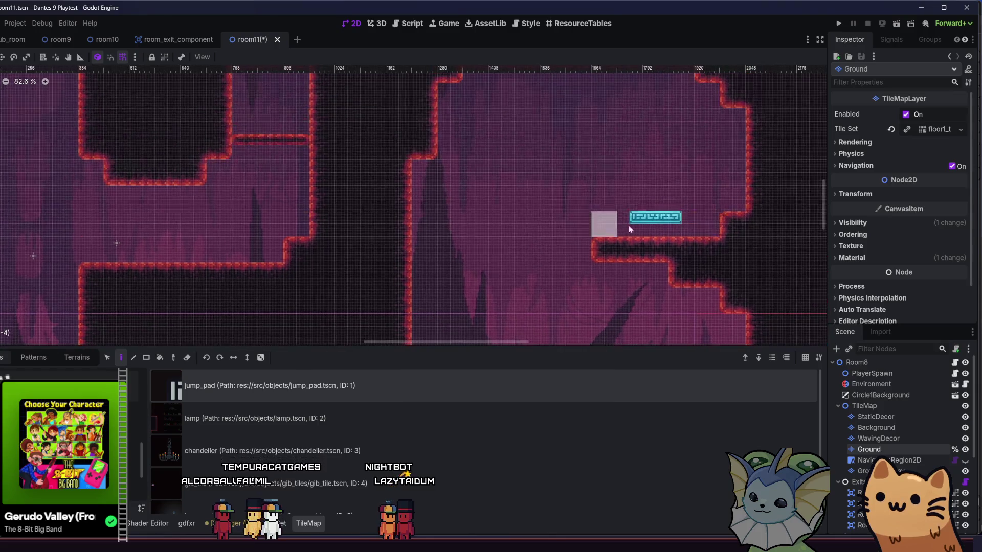
scroll(649, 199, "down", 8)
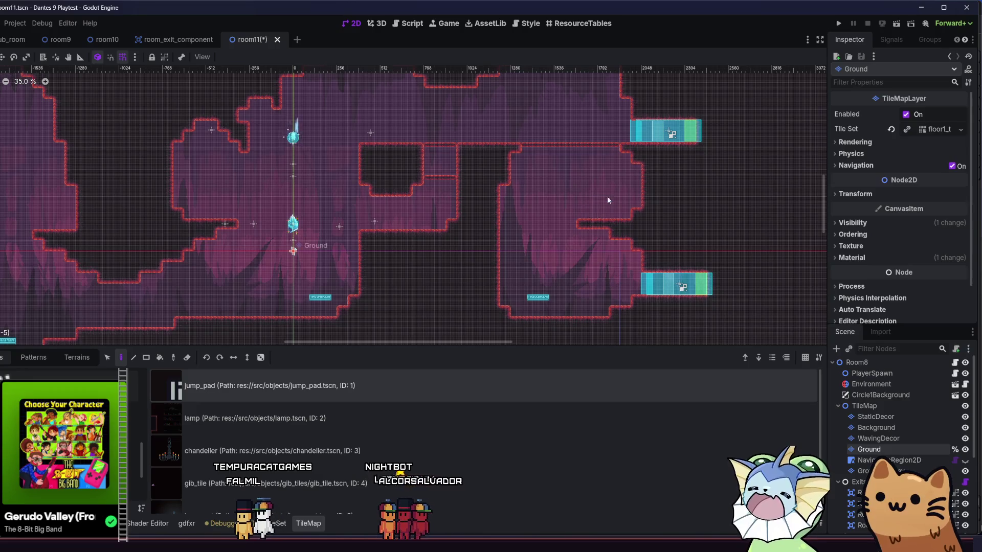
scroll(679, 207, "down", 1)
scroll(678, 207, "left", 1)
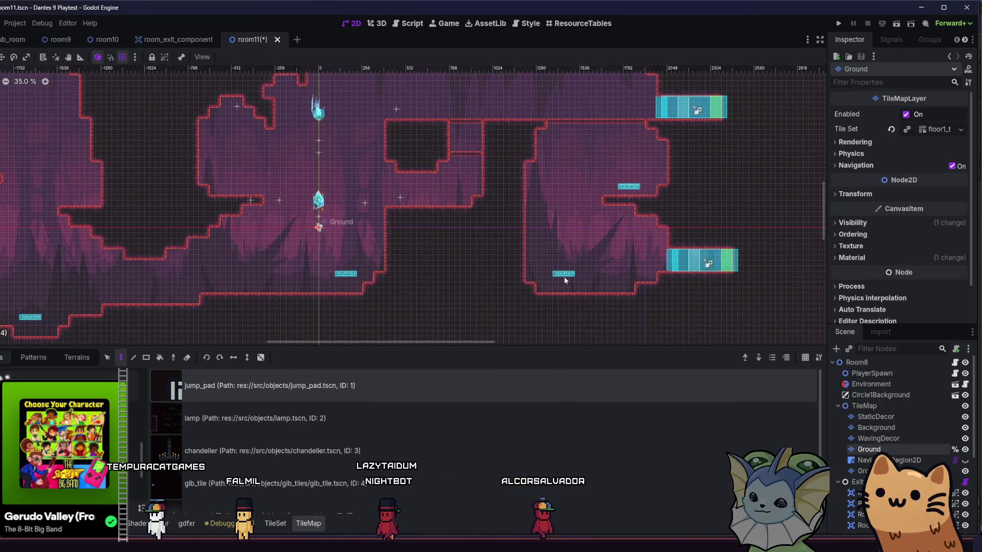
scroll(563, 277, "left", 5)
scroll(563, 277, "down", 2)
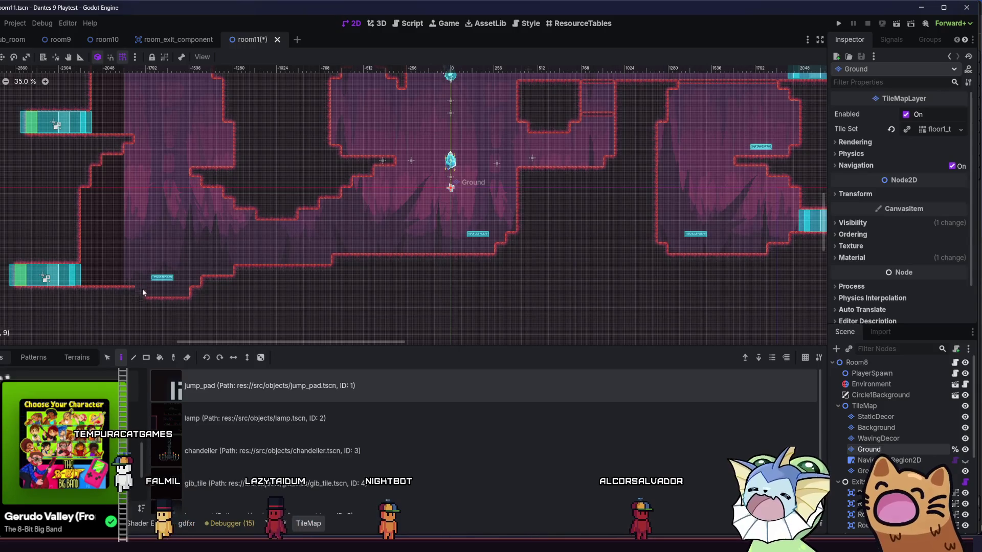
left_click(72, 358)
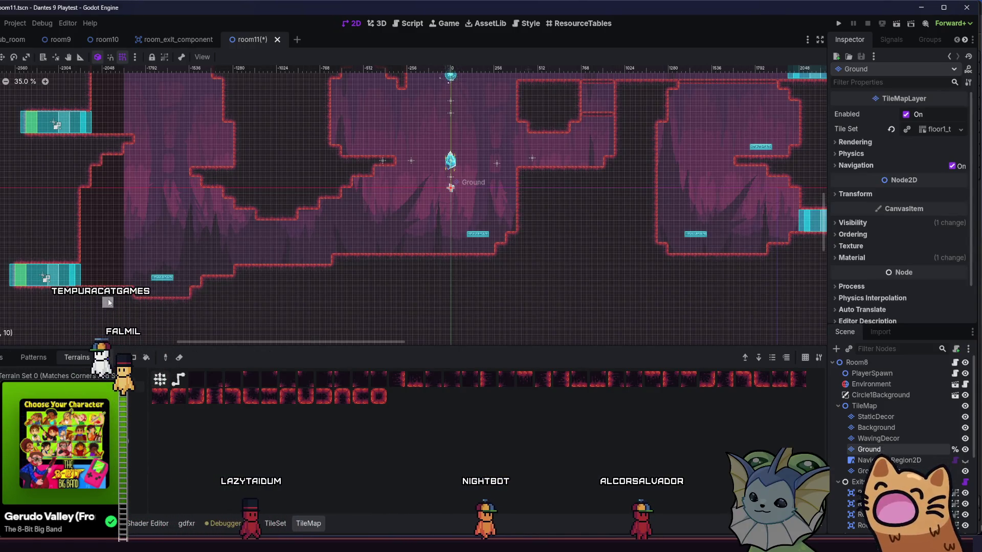
- Save room11 with Run Current Scene, then stop the test run
scroll(203, 282, "left", 3)
scroll(203, 283, "down", 1)
scroll(271, 287, "left", 3)
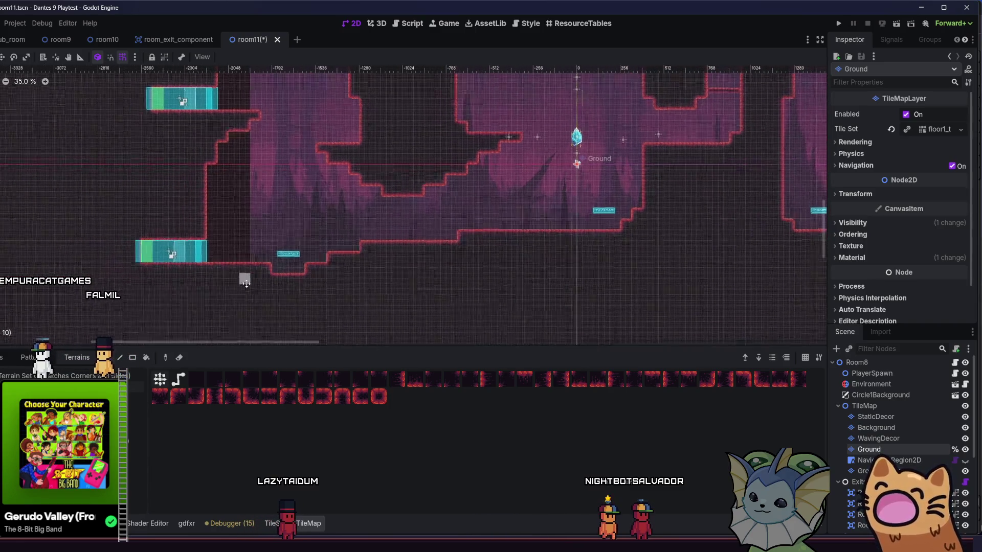
scroll(286, 291, "up", 1)
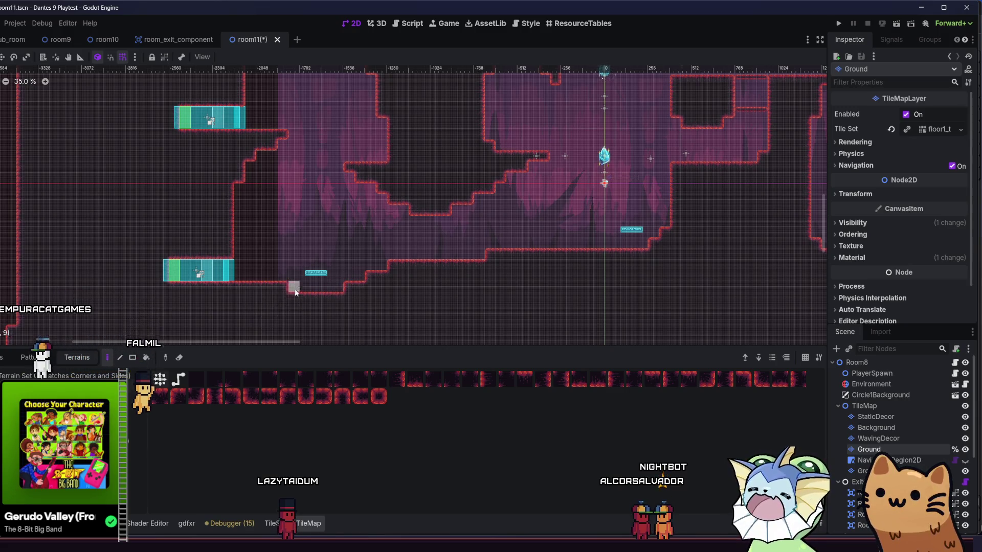
scroll(296, 293, "down", 2)
left_click(838, 23)
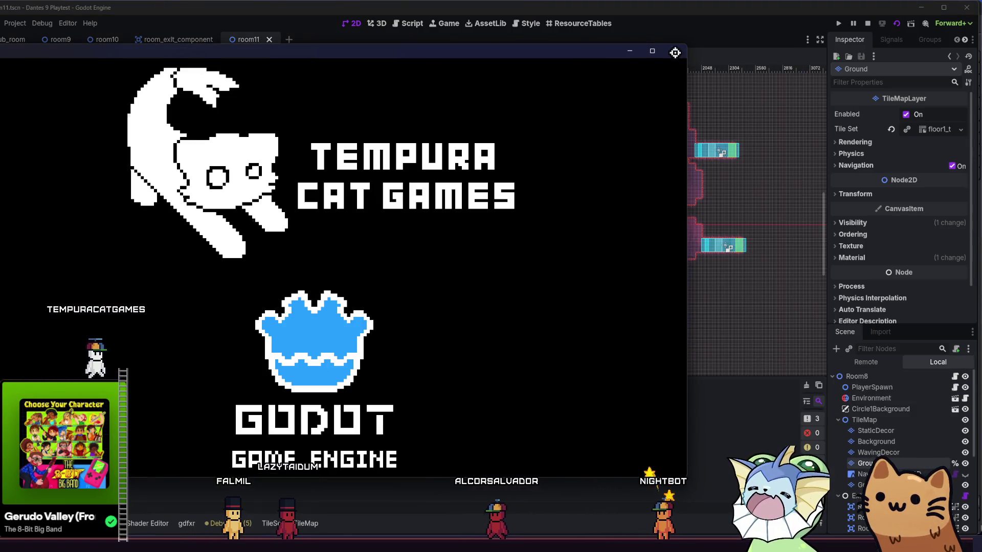
left_click(866, 23)
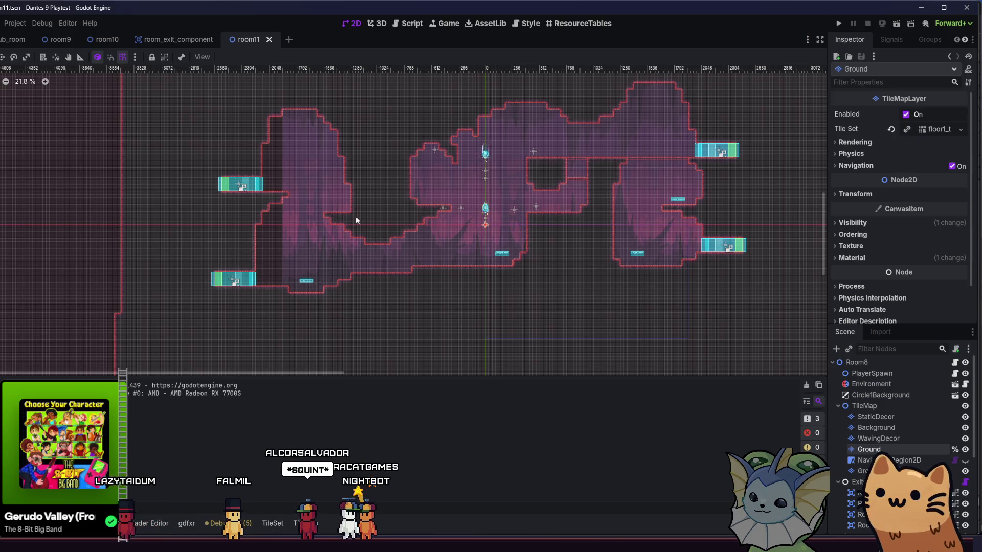
- Pan over the room and make the navigation region's mesh visible in the editor
scroll(355, 216, "up", 3)
mouse_move(337, 232)
left_mouse_down()
mouse_move(247, 276)
mouse_move(286, 238)
mouse_move(289, 247)
left_mouse_up()
left_click_drag(244, 201, 303, 221)
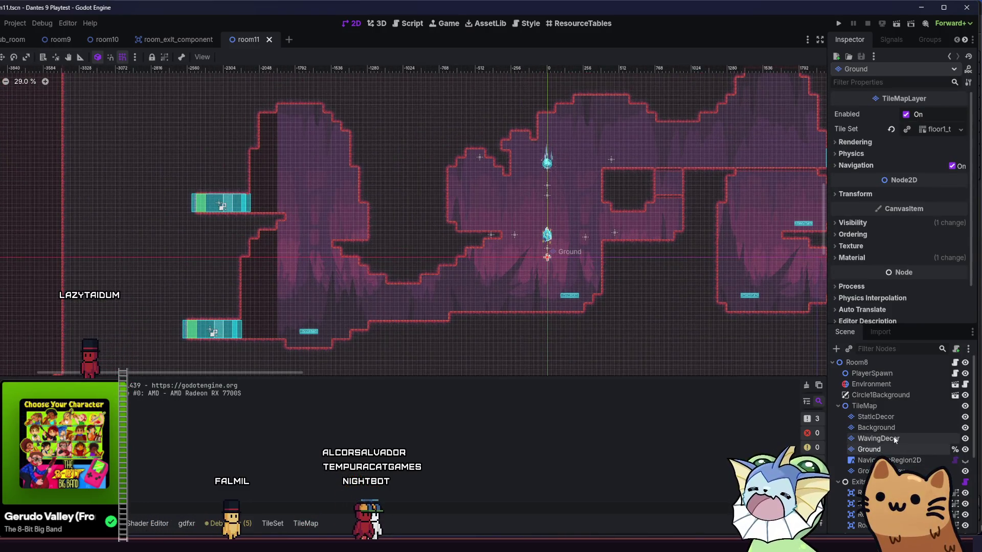
left_click(965, 460)
scroll(324, 238, "down", 4)
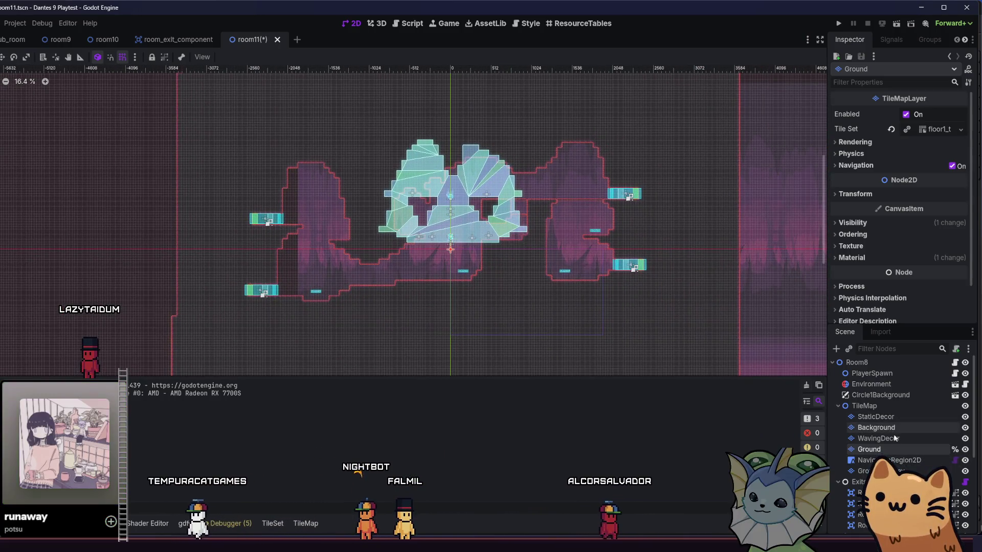
- Drag NavigationRegion2D's four corners out around the room, rebake the navigation, and run the game
left_click(905, 460)
left_click_drag(562, 270, 658, 309)
left_click_drag(570, 126, 653, 106)
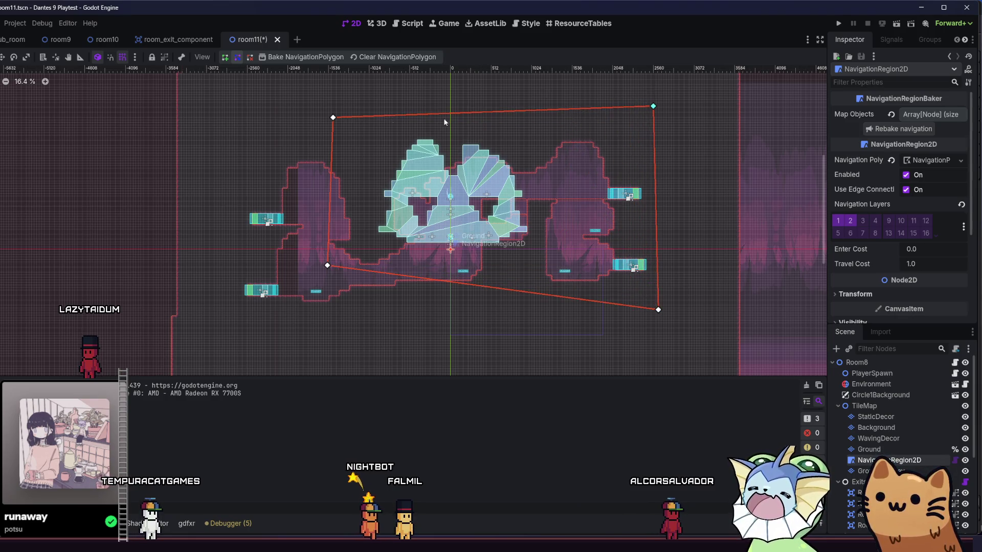
mouse_move(316, 116)
left_mouse_down()
mouse_move(248, 104)
mouse_move(235, 118)
left_mouse_up()
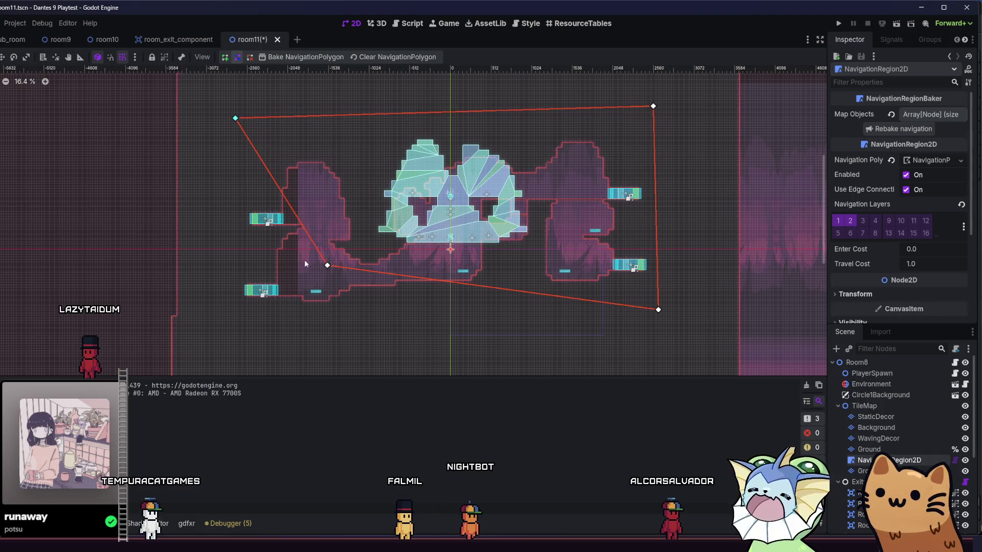
left_click_drag(328, 267, 221, 315)
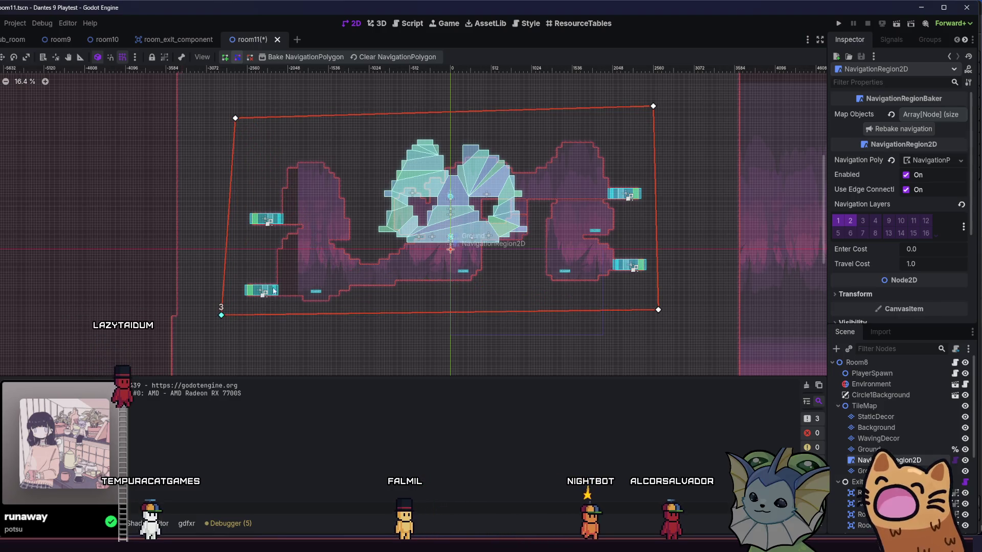
left_click(902, 129)
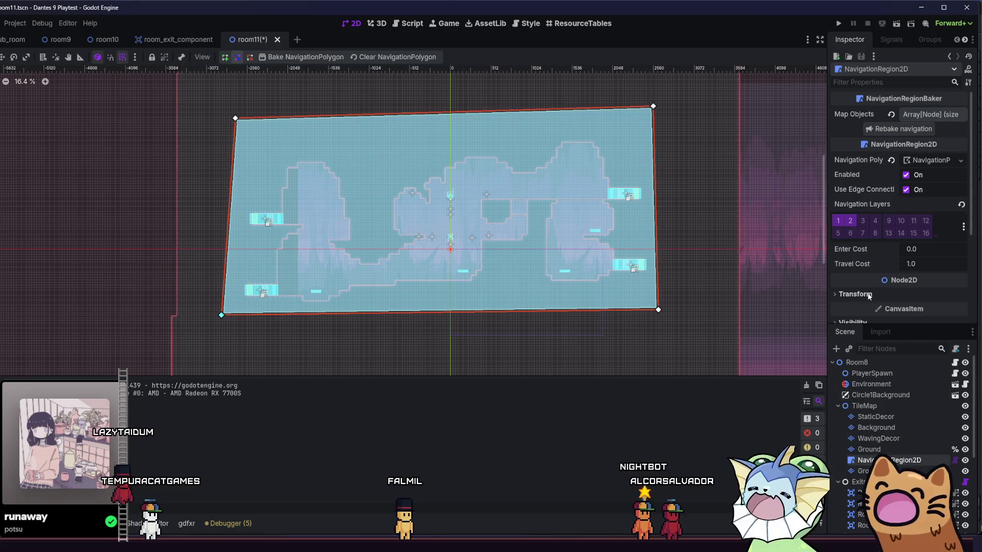
left_click(896, 24)
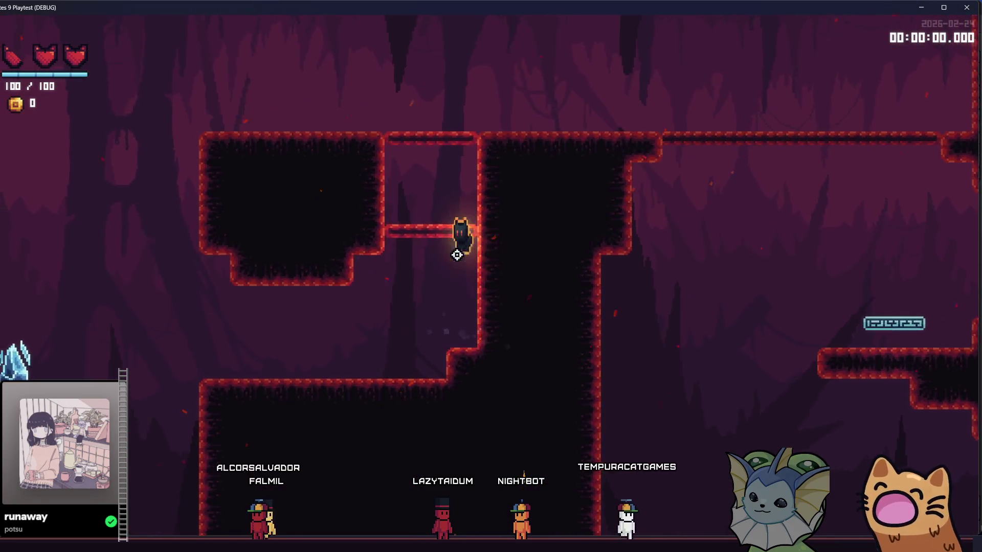
- Jump the cat up the ledges, wall-jump through the shaft, and reach the upper platform
key("space")
key("space")
key("space")
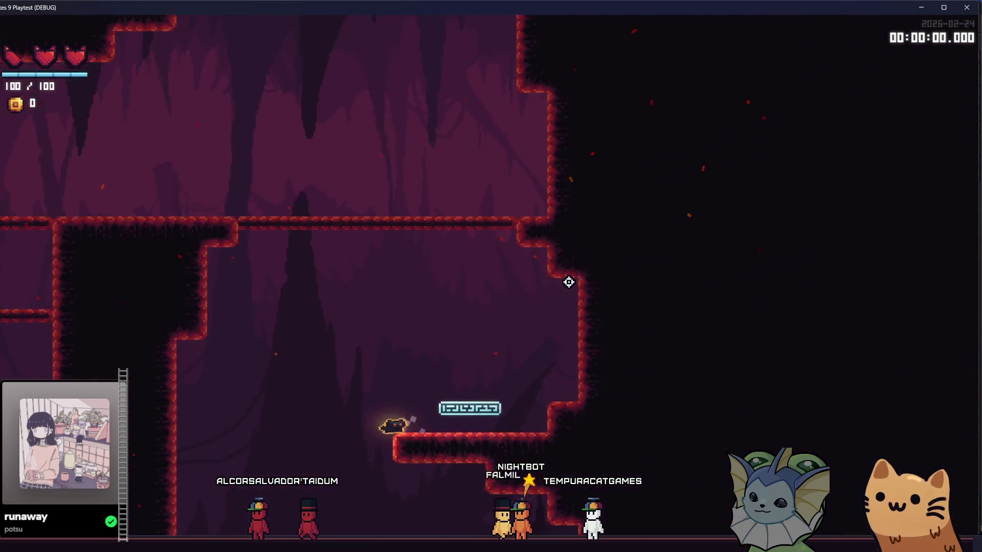
key("space")
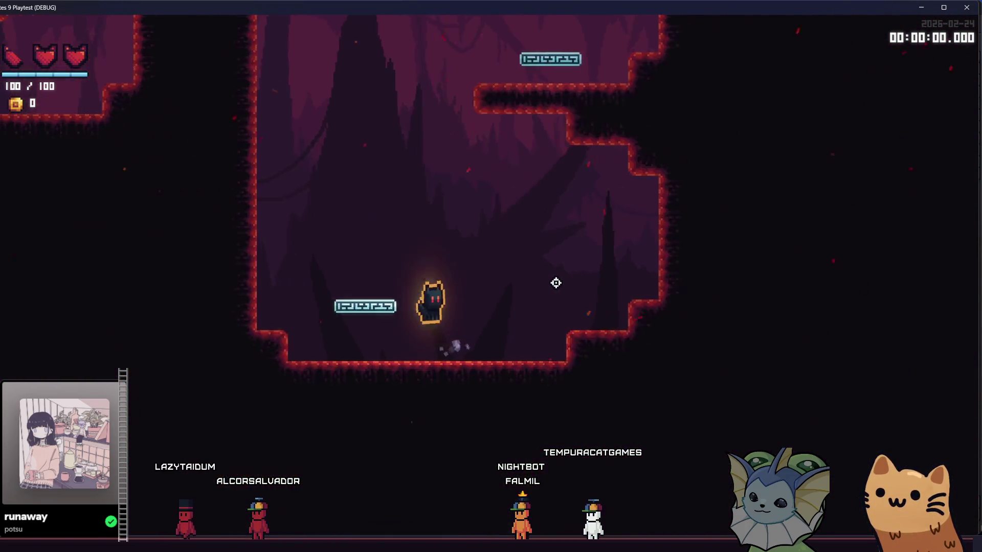
key("space")
key("Right")
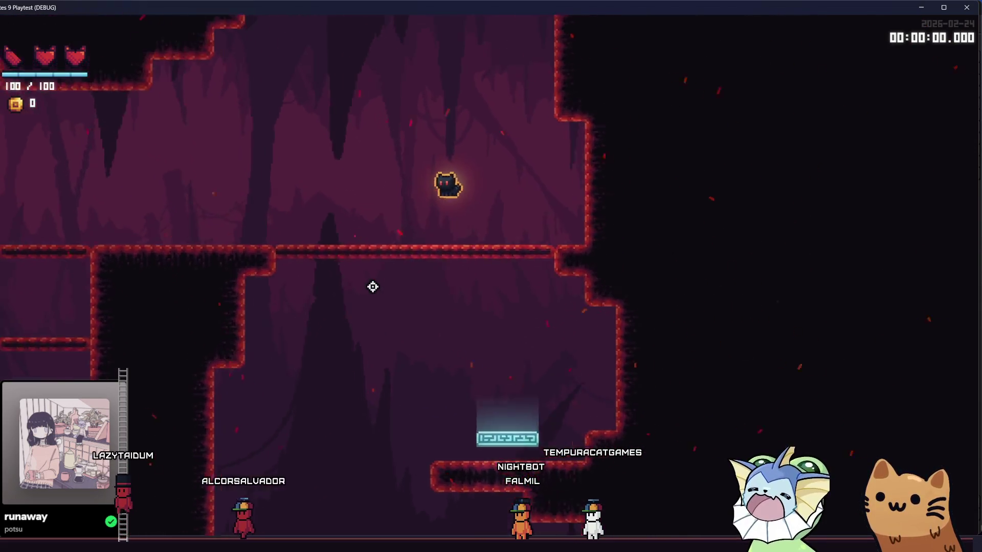
key("Left")
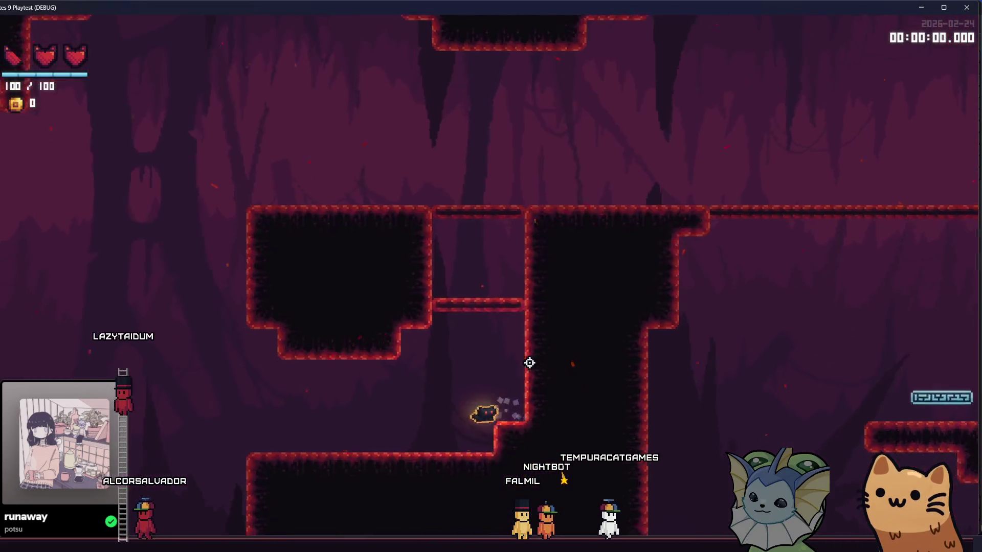
key("space")
key("space")
key("Left")
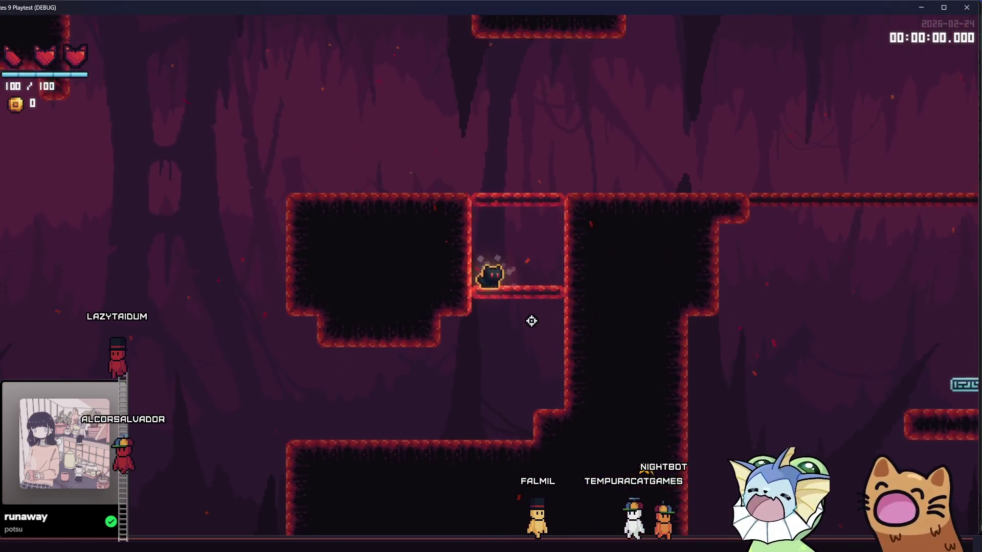
key("space")
key("Right")
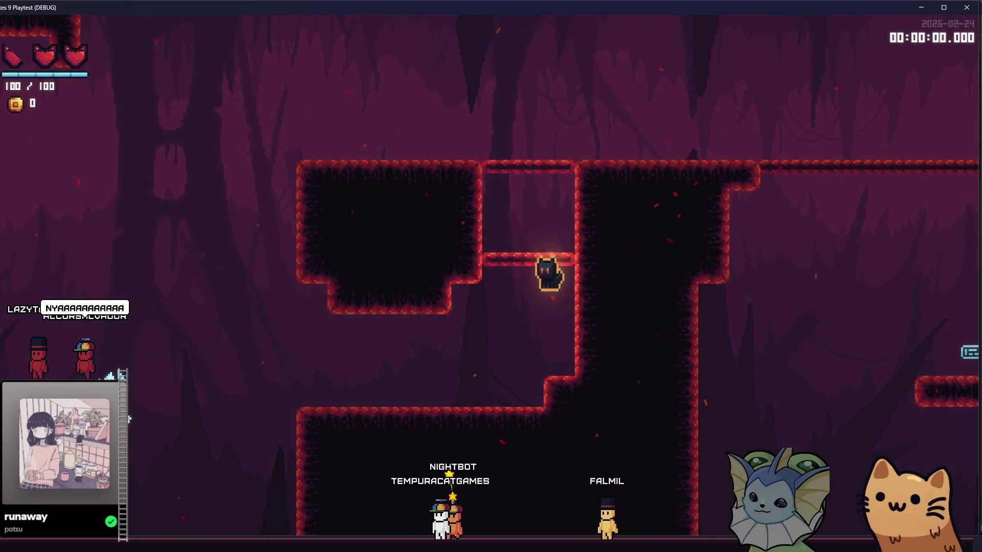
key("space")
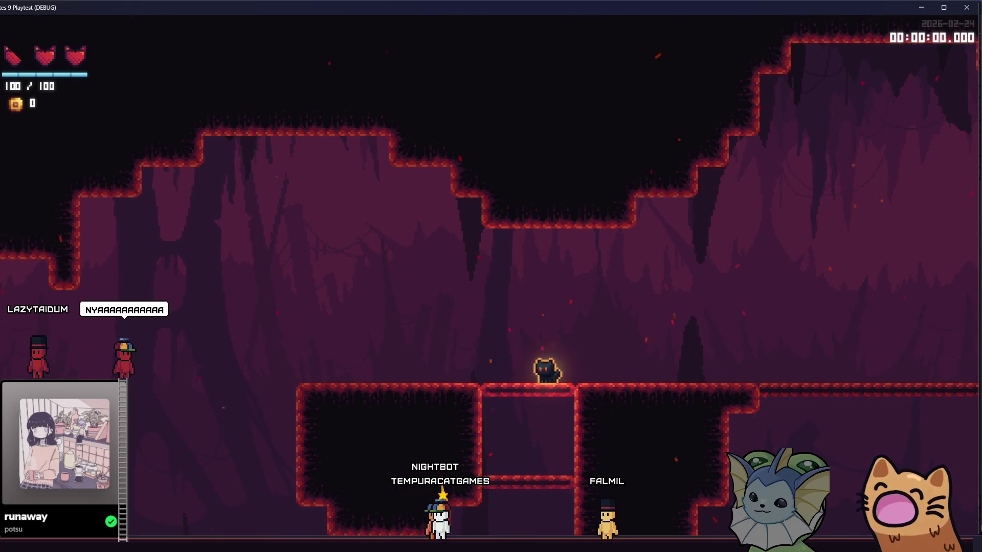
key("Left")
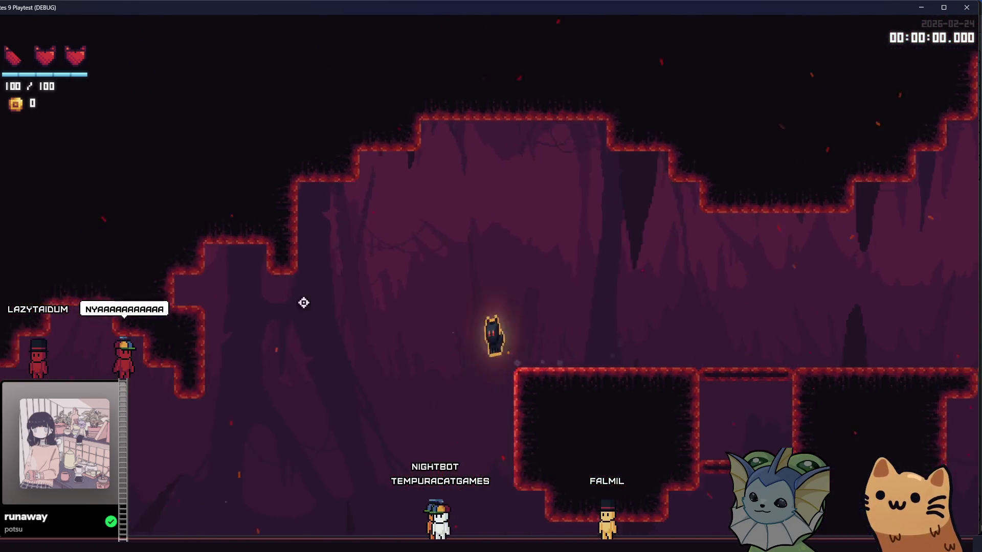
key("Left")
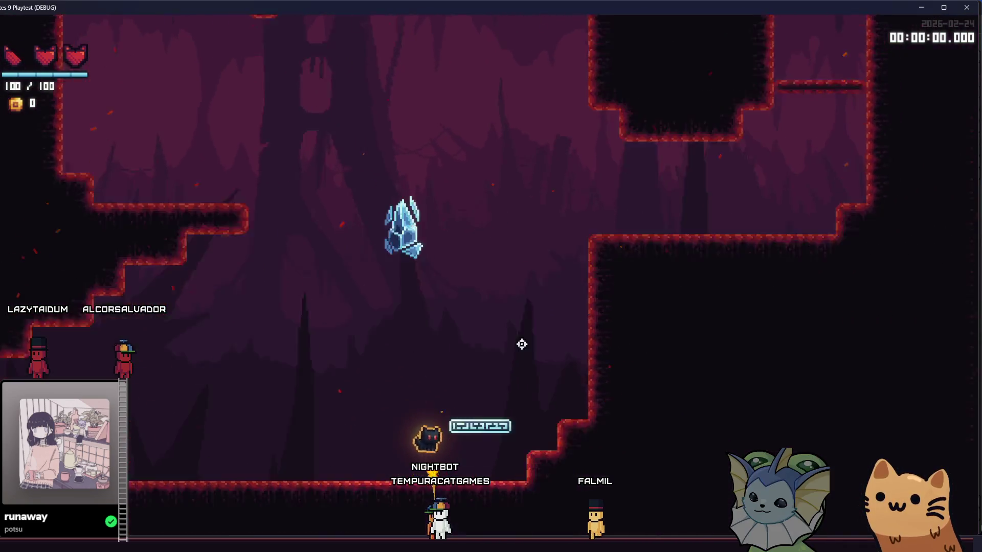
key("space")
- Run left to the blue platform, jump into the upper cave and launch pad, then exit with F8
key("Left")
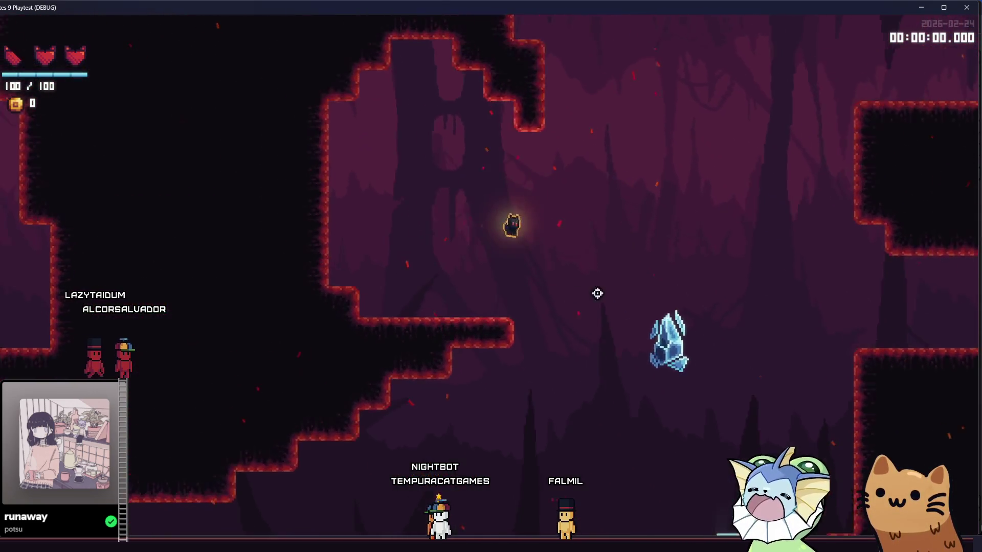
key("Left")
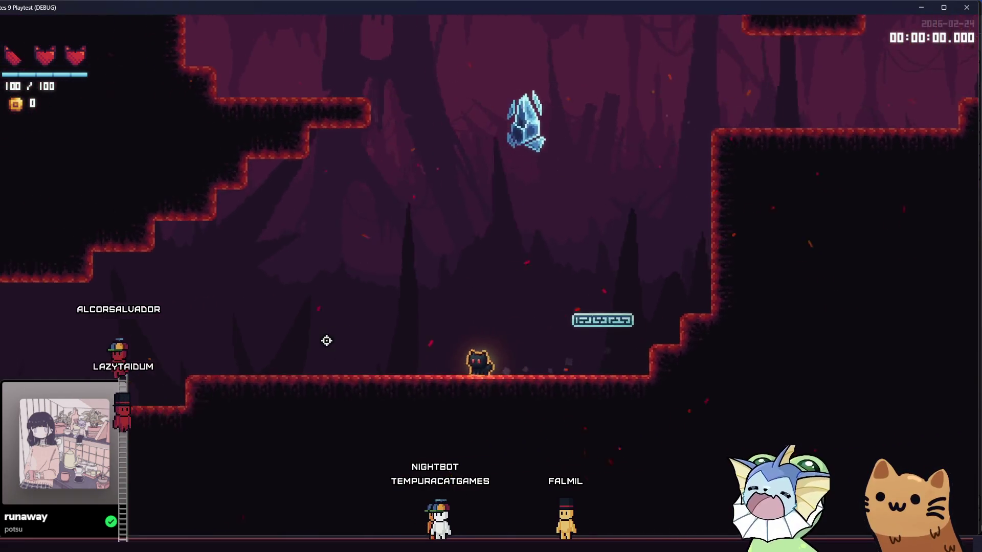
key("Left")
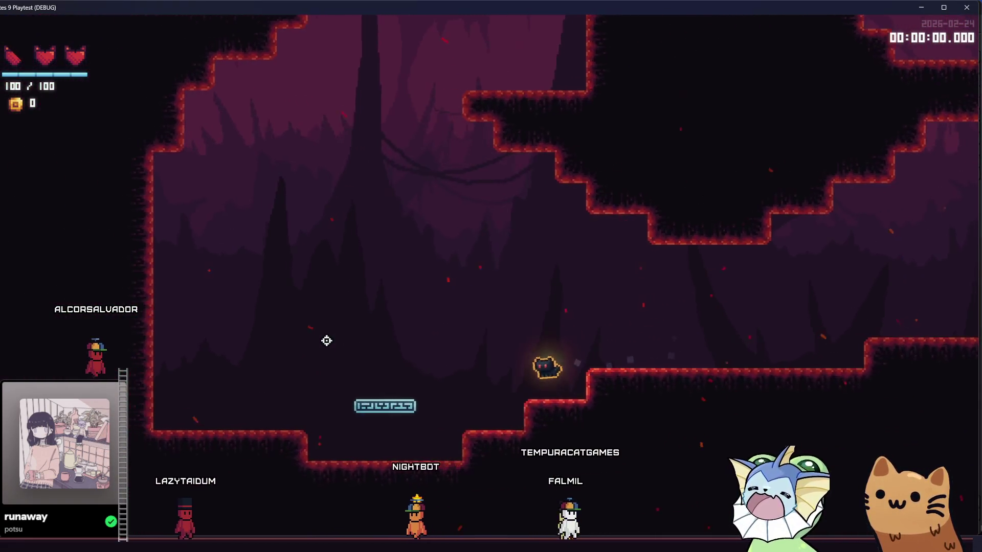
key("space")
key("Left")
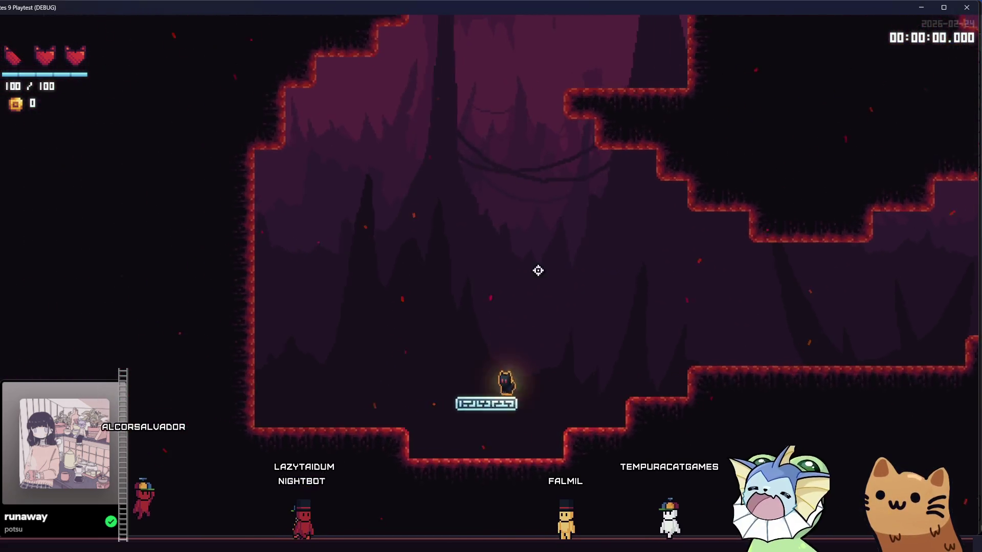
key("space")
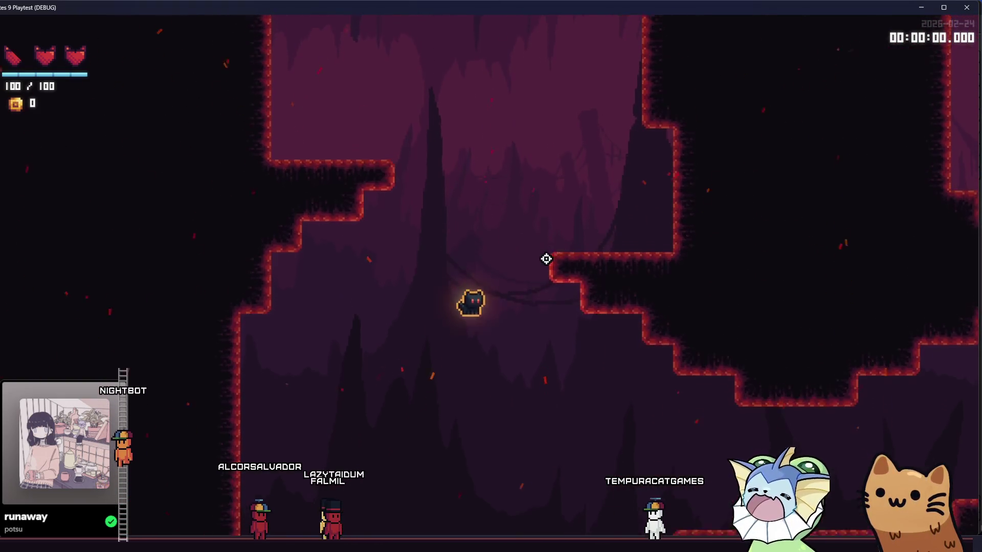
key("space")
key("Right")
key("Left")
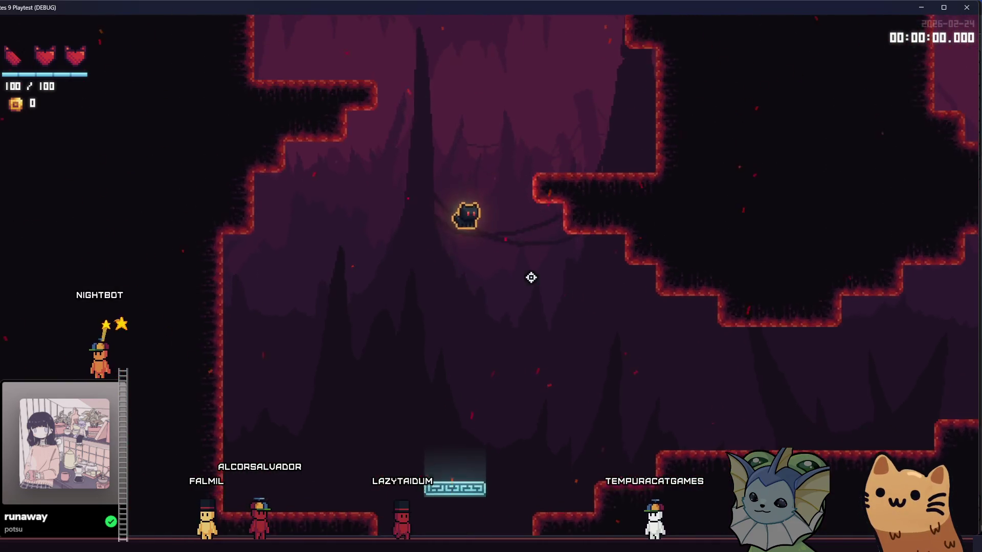
key("space")
key("space")
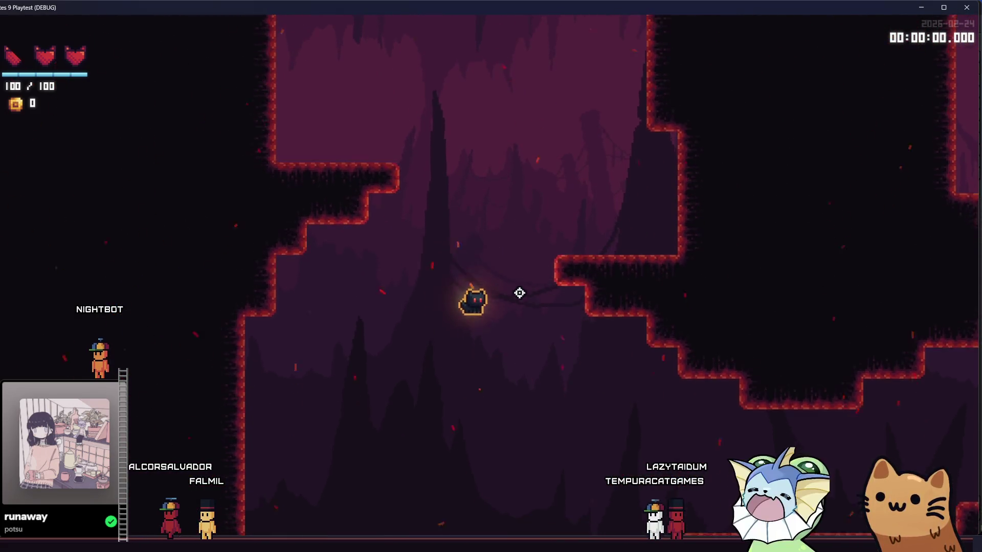
key("d")
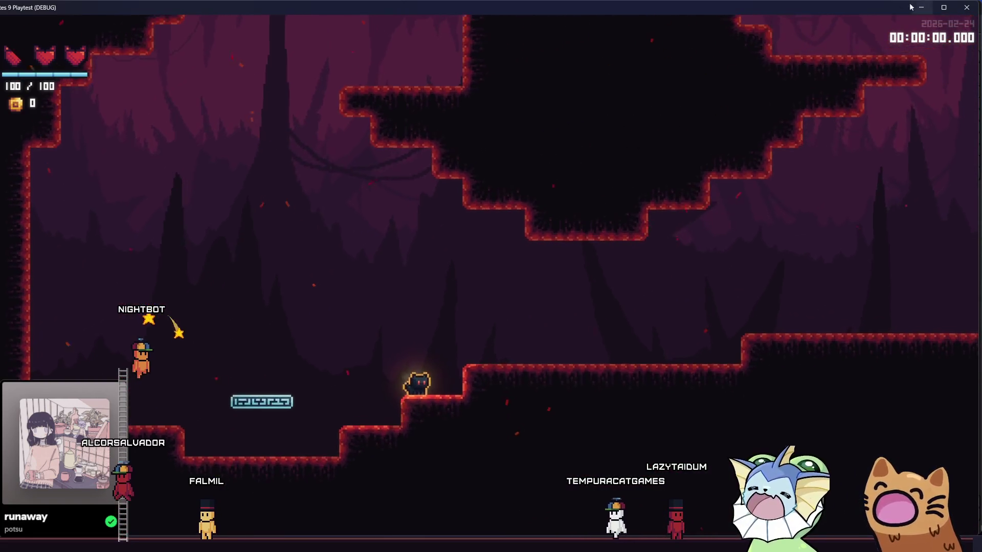
key("F8")
scroll(576, 220, "down", 1)
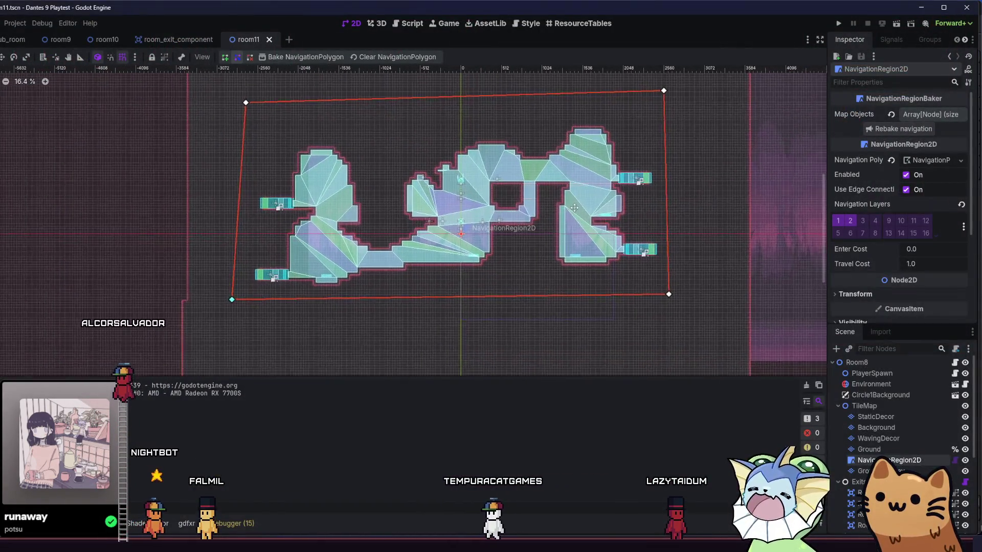
- Select the Ground layer, choose a Terrain Set 0 terrain, and hide NavigationRegion2D
scroll(548, 254, "up", 3)
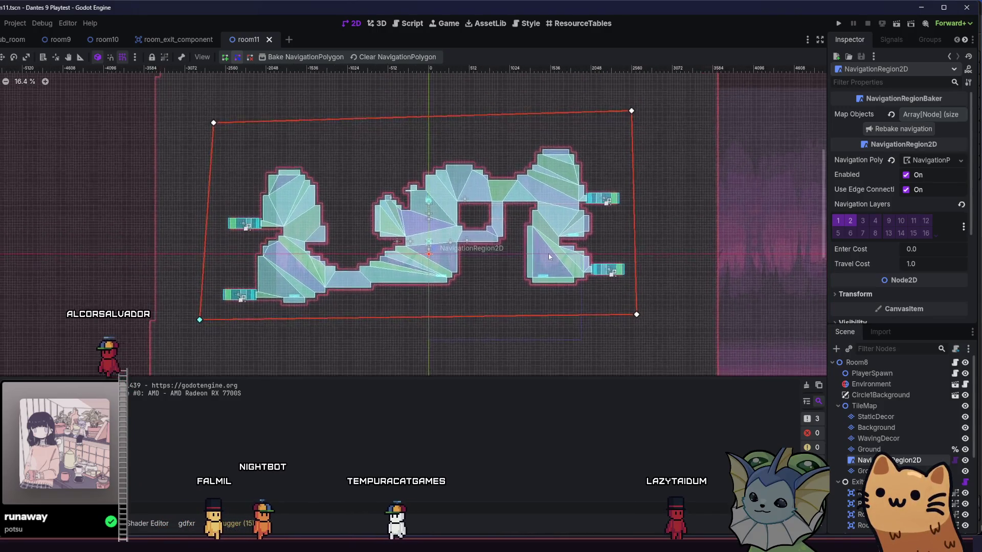
key("alt+f")
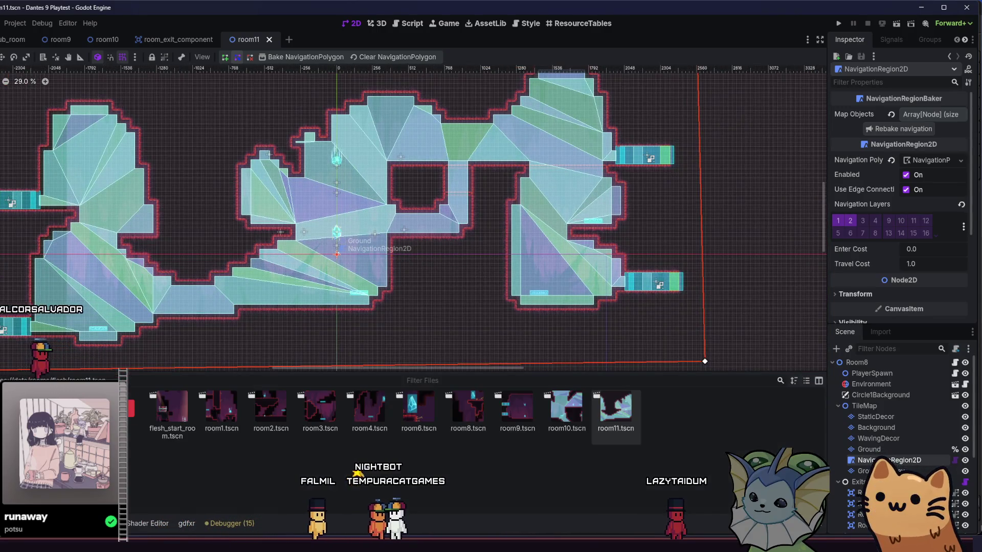
left_click(336, 254)
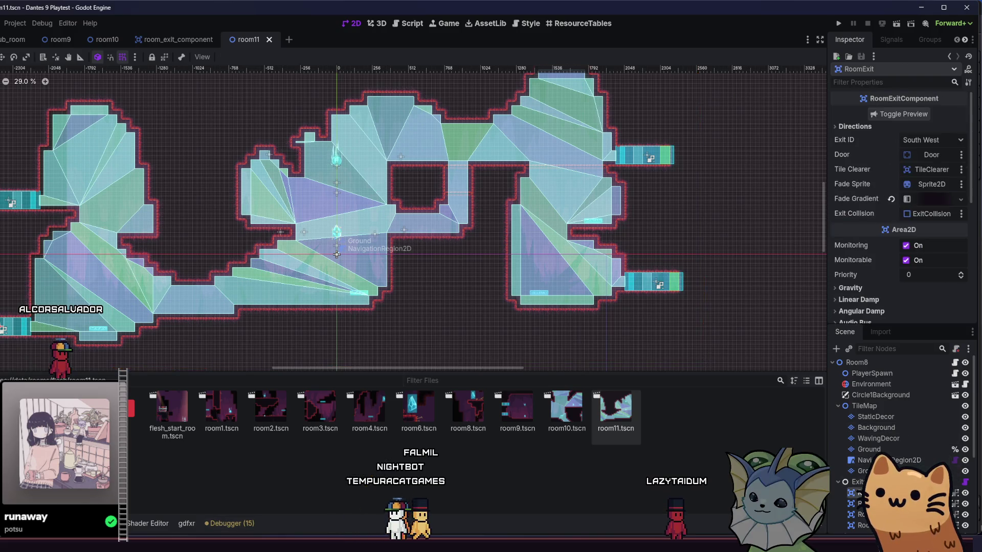
left_click(875, 427)
left_click(77, 387)
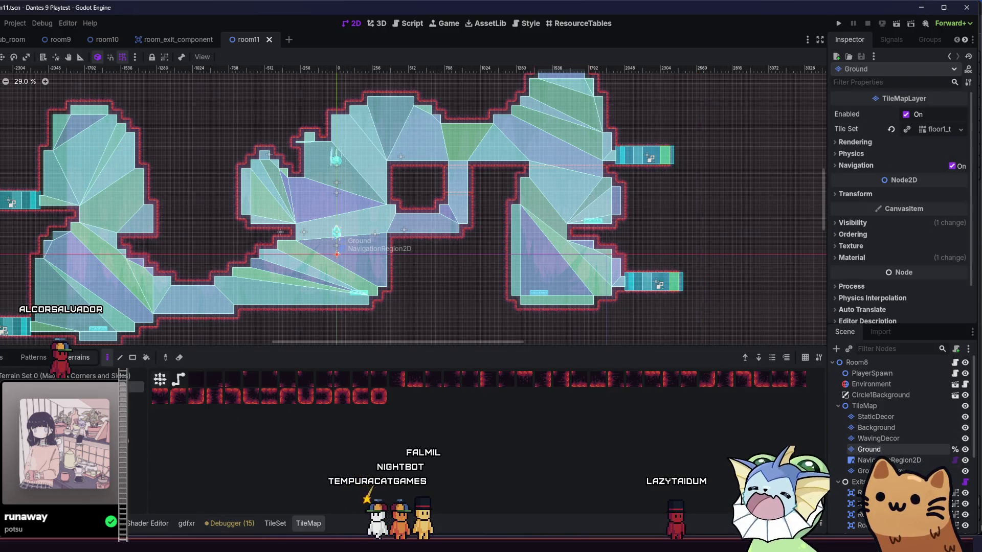
scroll(472, 182, "up", 6)
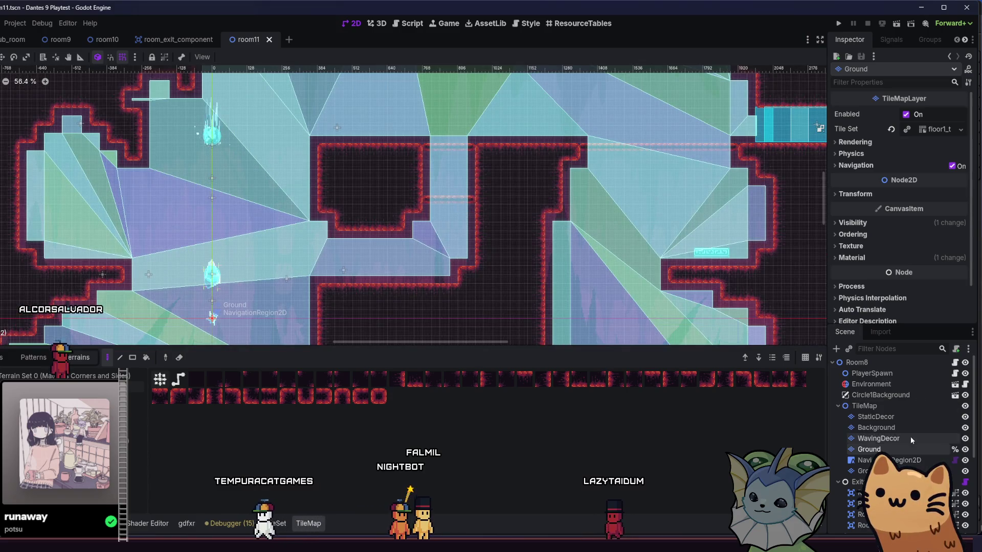
left_click(964, 460)
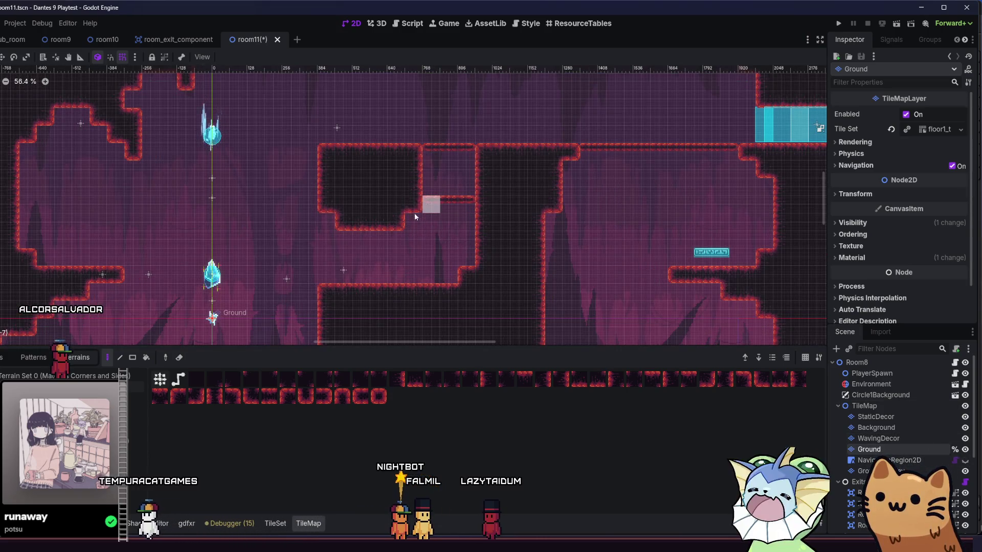
- Pick the next terrain, save room11 with Ctrl+S, and run the current scene
scroll(478, 218, "down", 3)
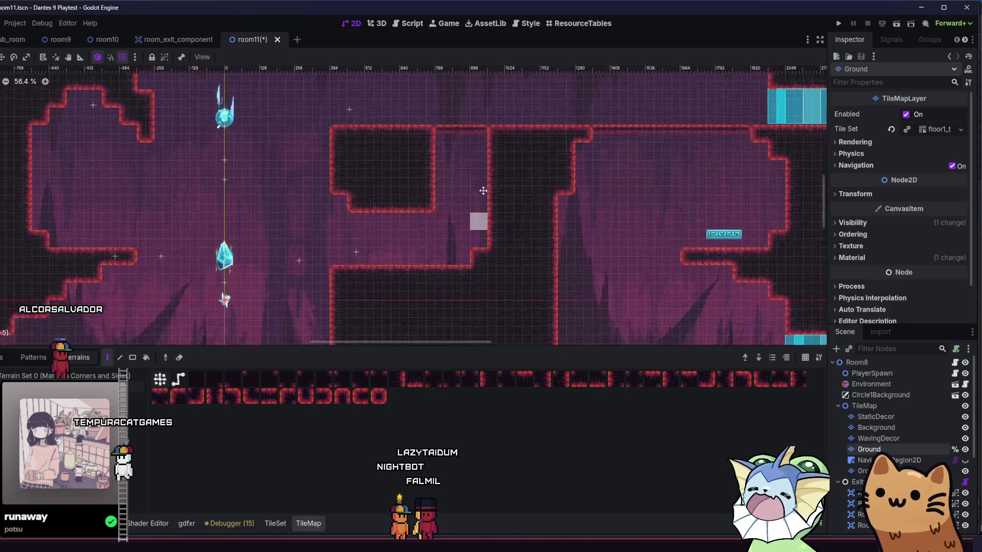
scroll(455, 154, "up", 2)
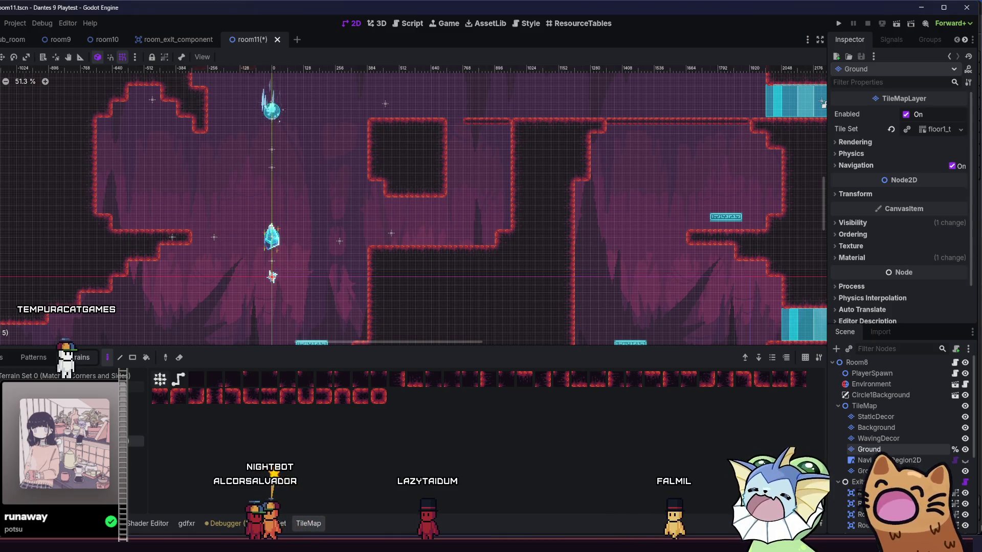
left_click(72, 452)
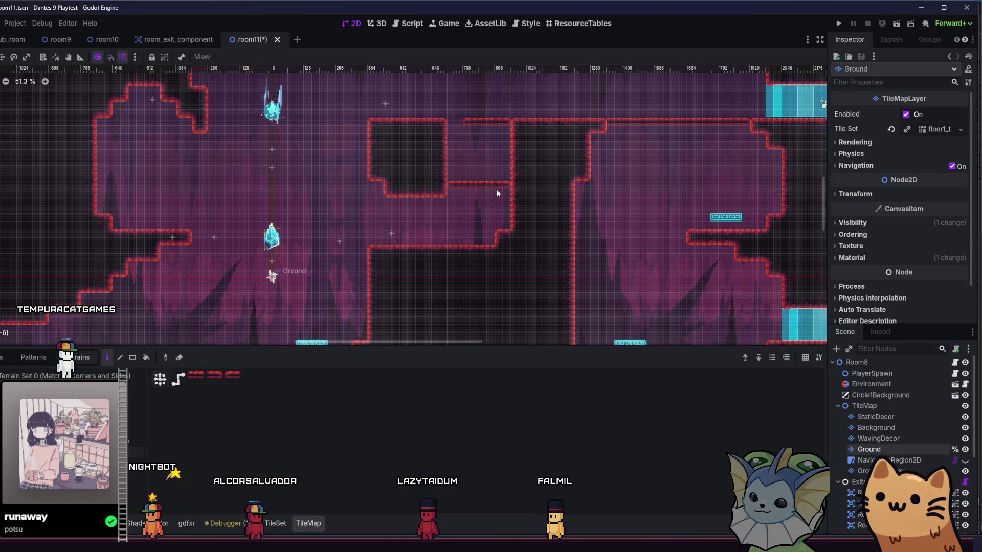
scroll(400, 298, "down", 3)
key("ctrl+s")
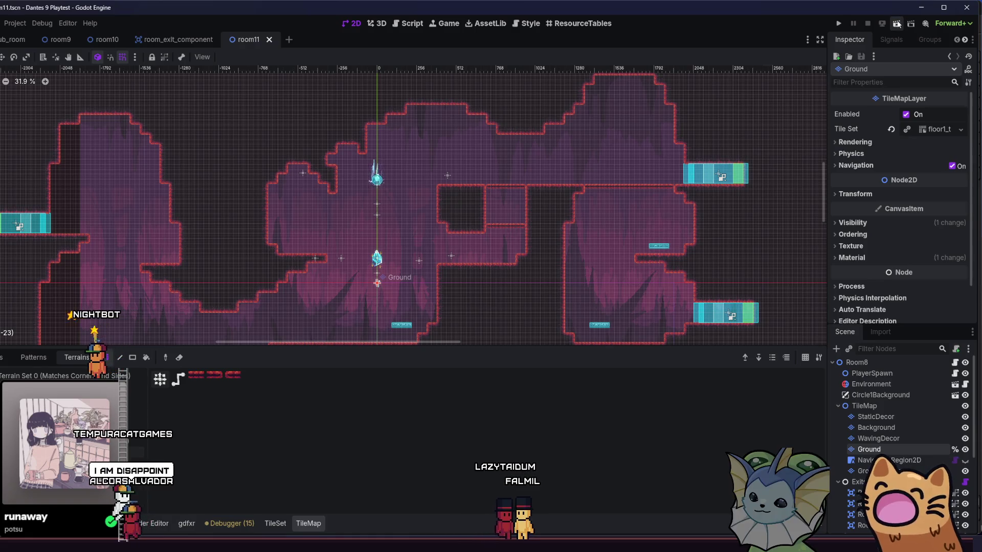
scroll(578, 174, "down", 2)
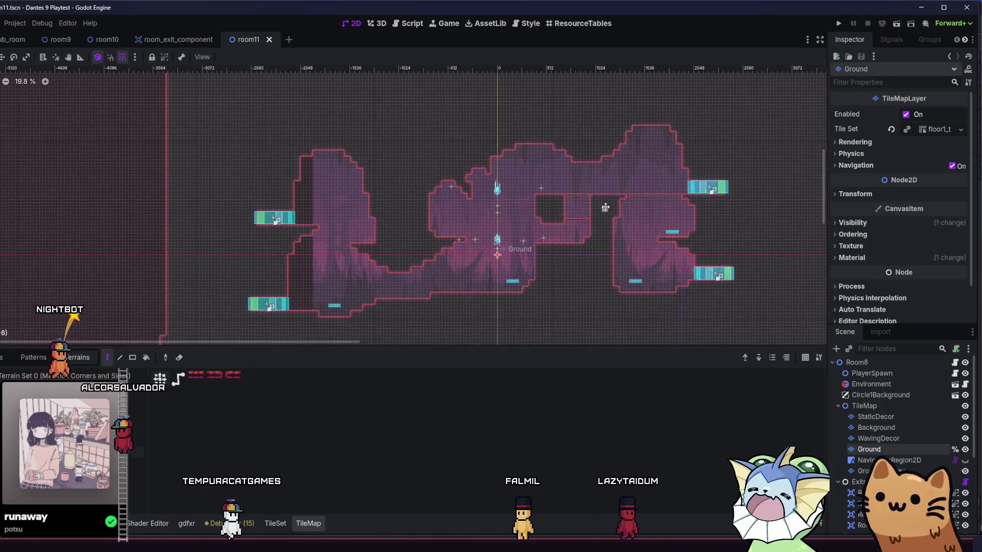
left_click(897, 24)
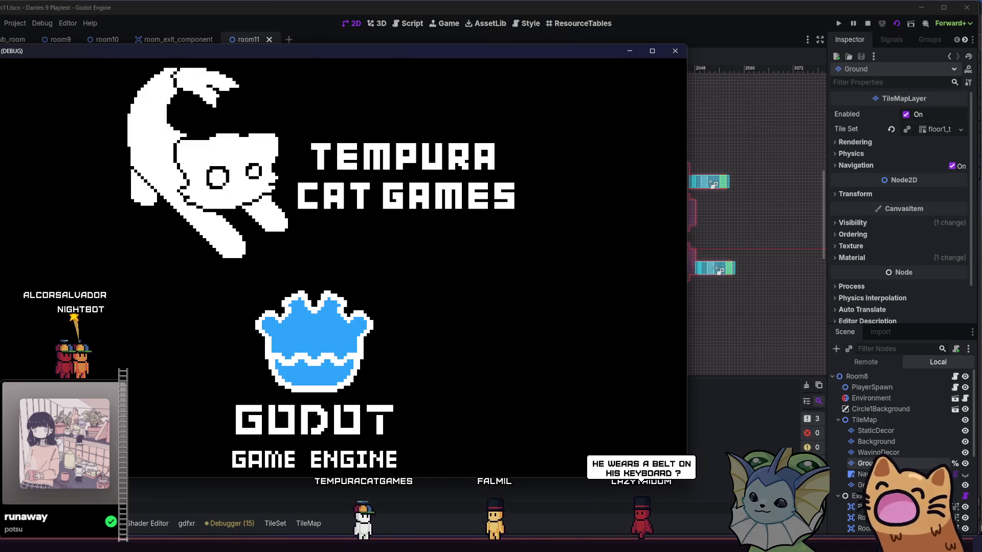
- Maximize the game window, jump and slash, then climb to the top platform and bounce pad
key("super+Up")
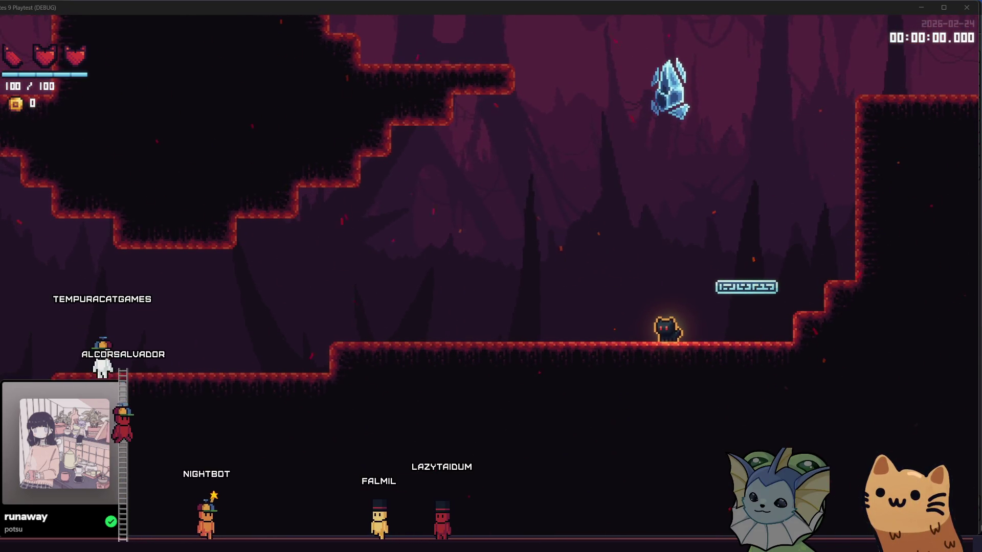
key("space")
left_click(580, 247)
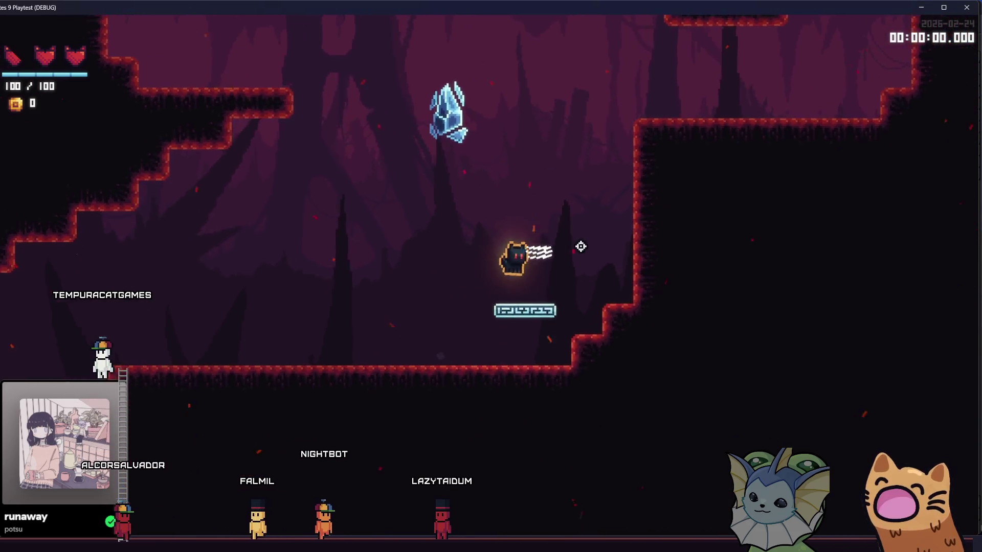
key("d")
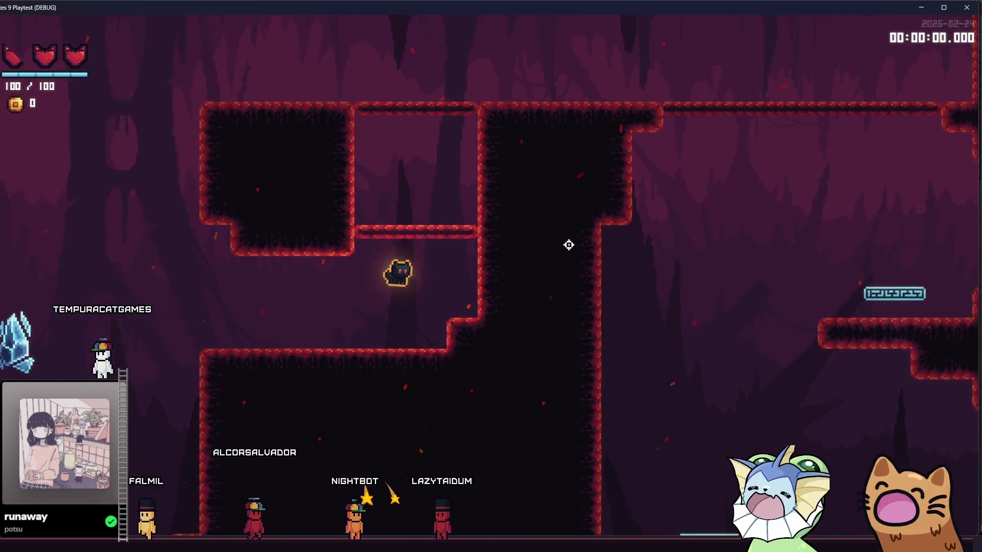
key("space")
key("space")
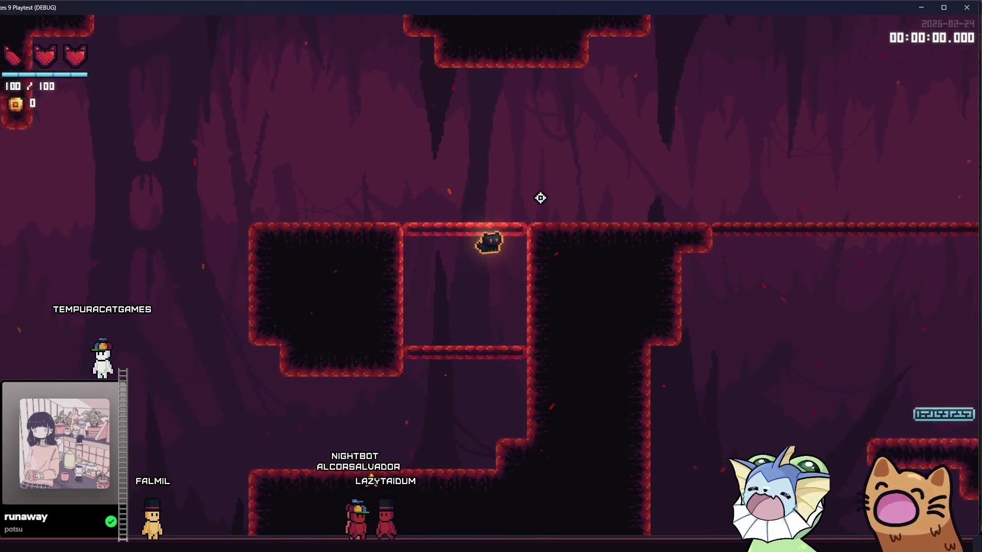
key("a")
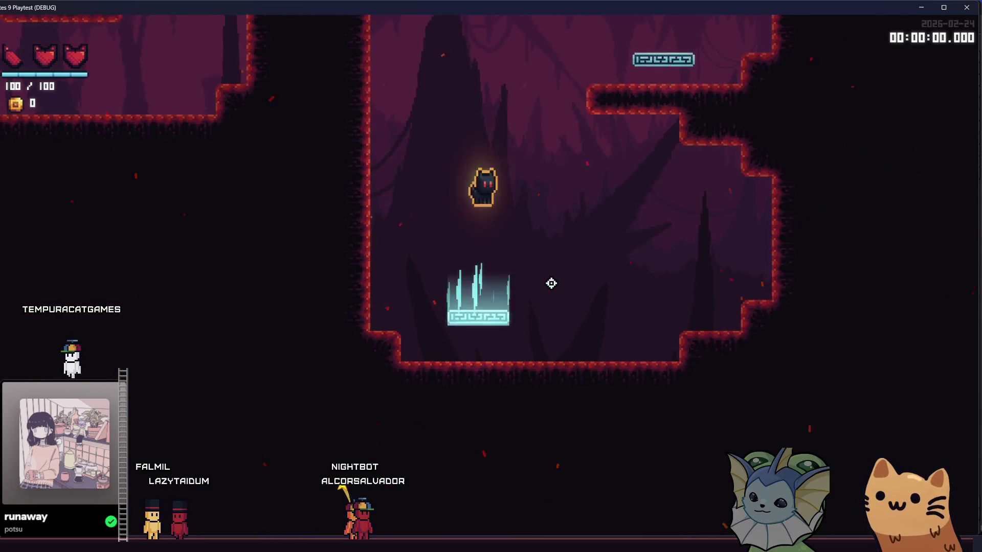
key("d")
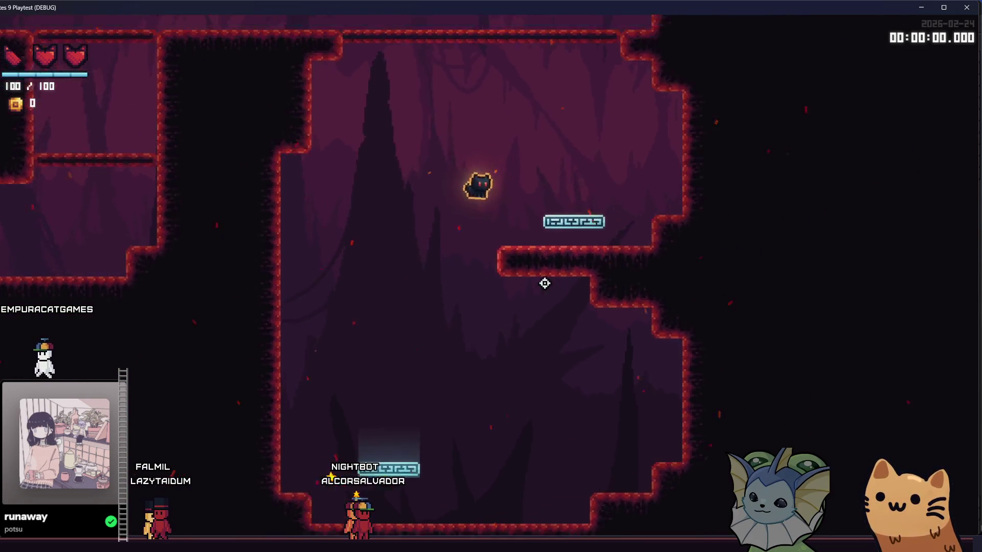
- Bounce off the cyan pad, drift left onto a ledge, and open the debug menu with F1
key("a")
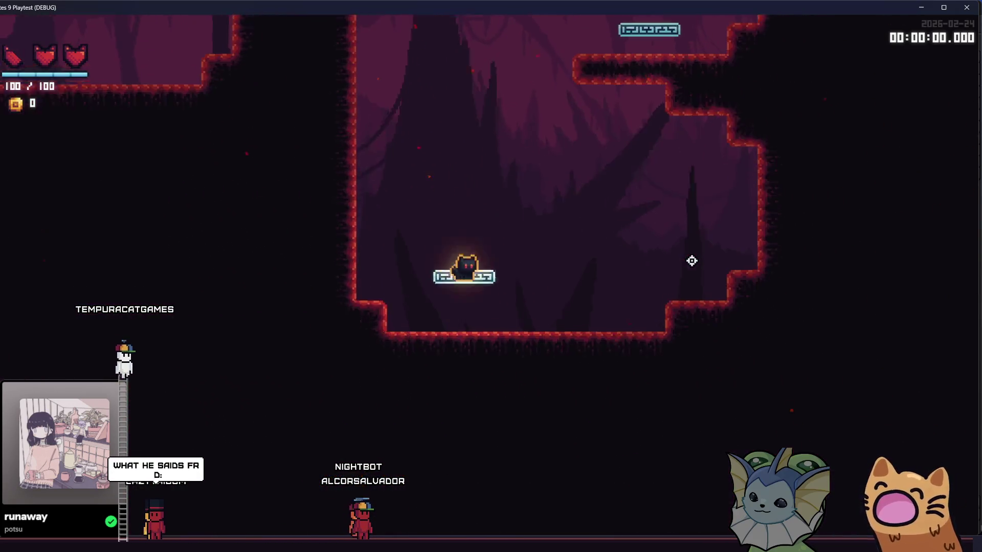
key("d")
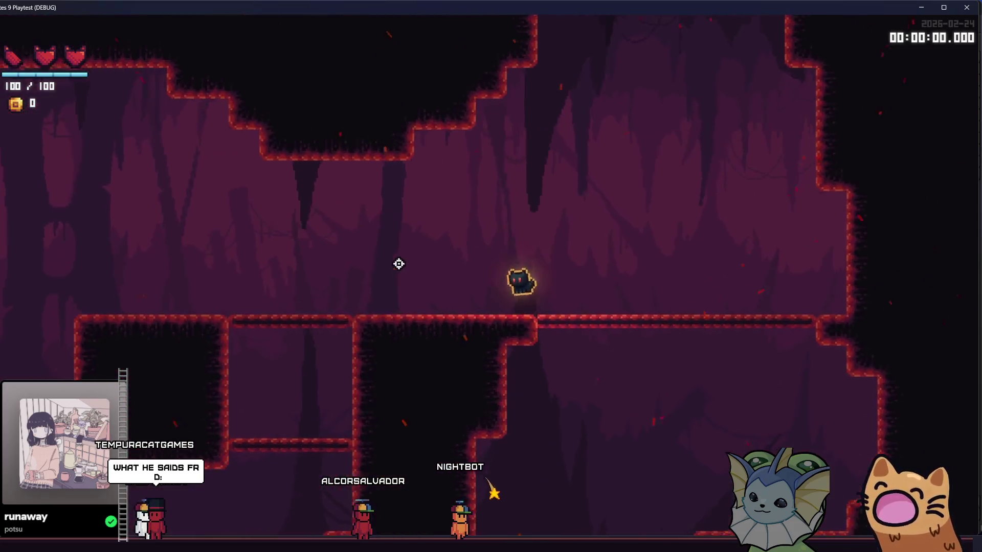
key("a")
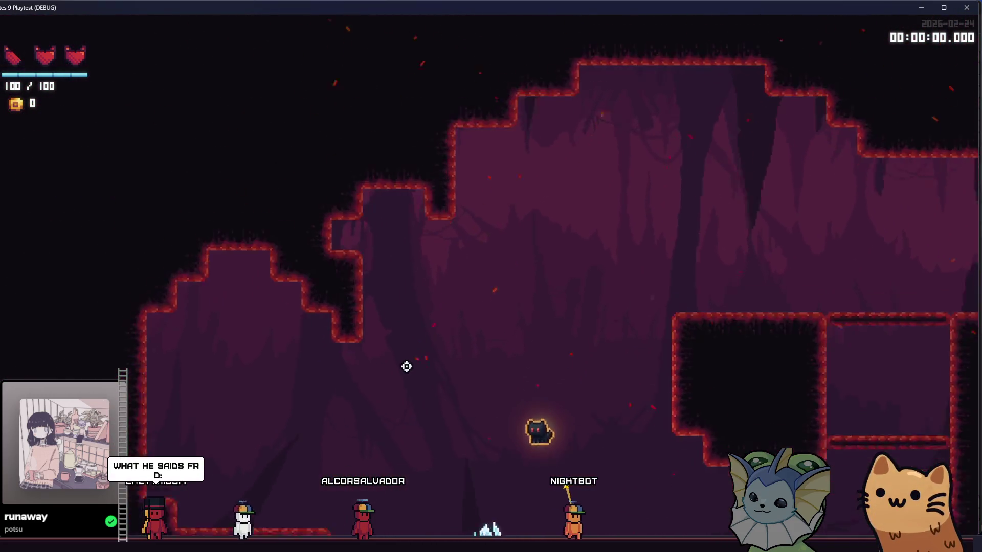
key("a")
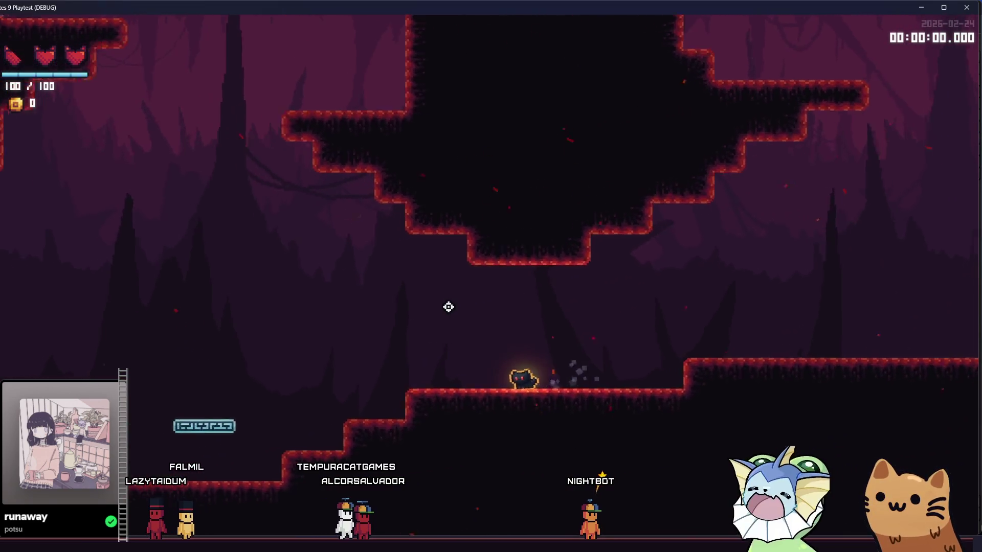
key("space")
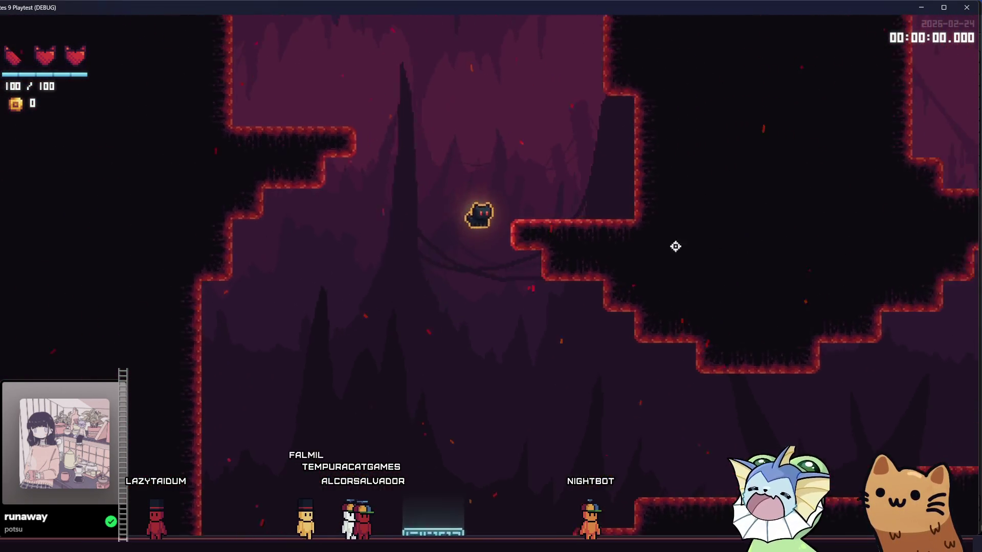
key("d")
key("F1")
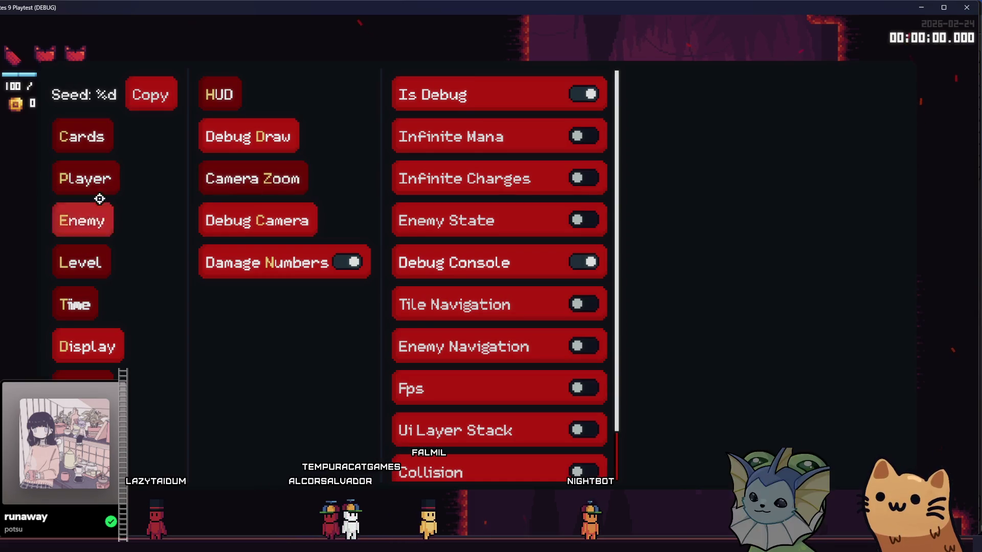
- Load the saved player state and re-deal the hand of cards twice
left_click(82, 136)
left_click(101, 179)
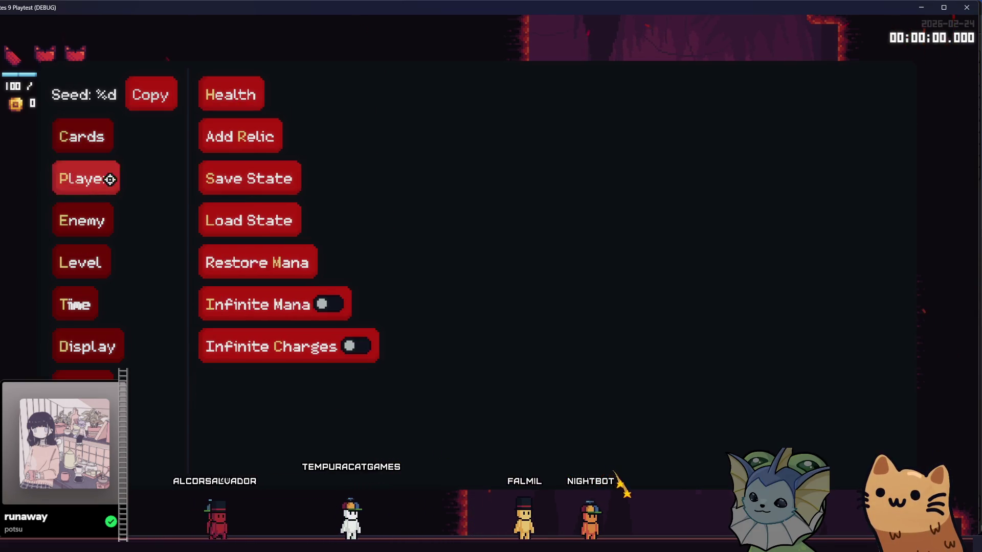
left_click(246, 219)
left_click(77, 146)
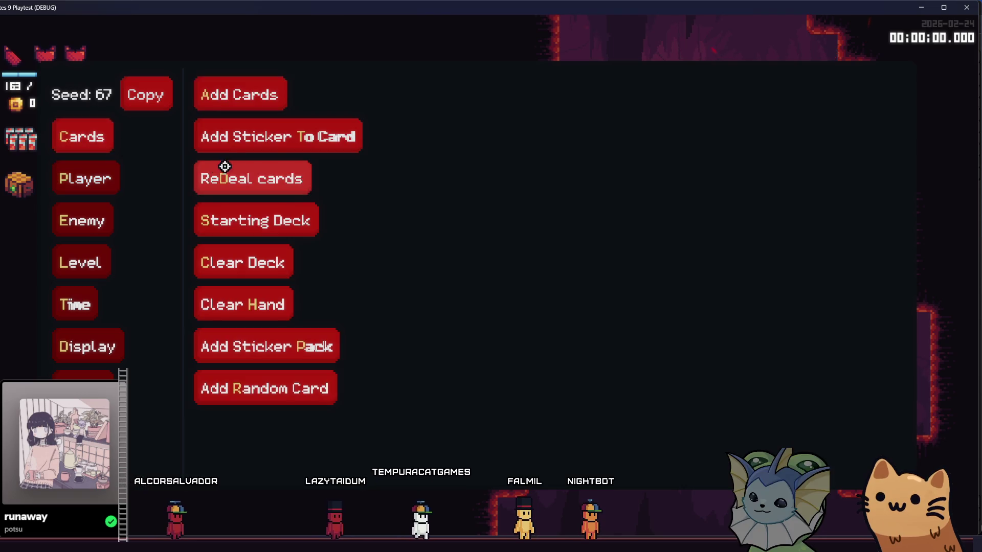
left_click(238, 182)
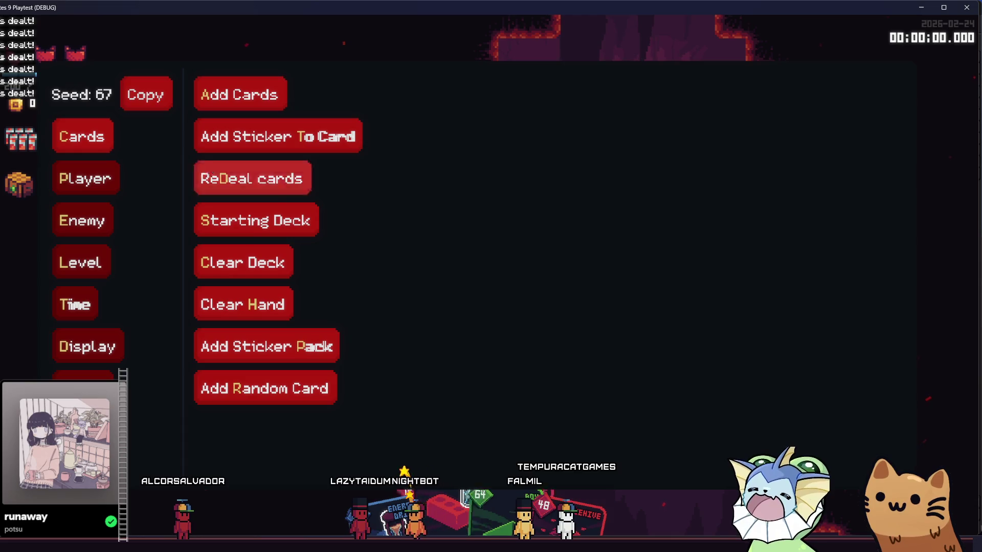
left_click(209, 170)
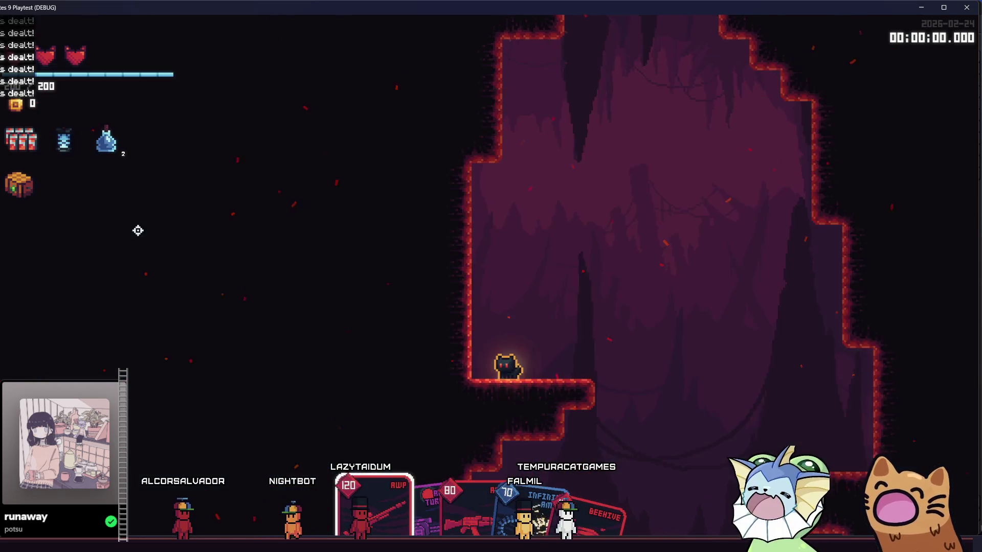
- Spawn the room's enemies from the Level actions and fire the AWP sniper
left_click(84, 225)
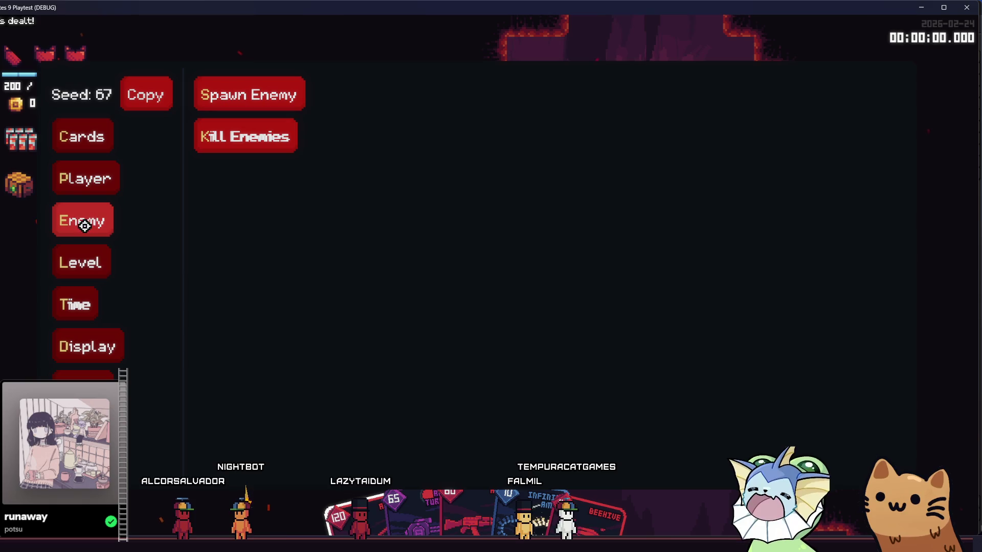
left_click(81, 263)
left_click(229, 180)
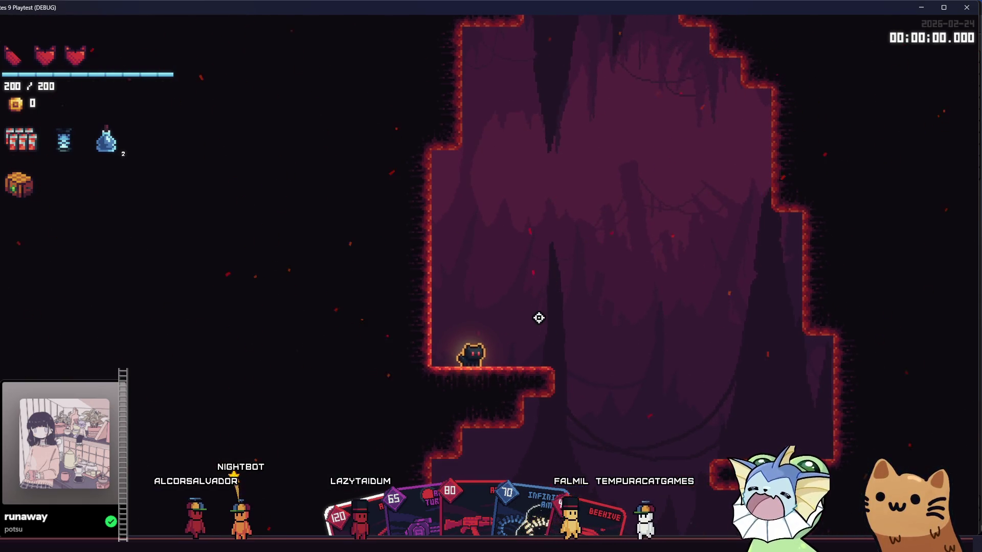
left_click(539, 317)
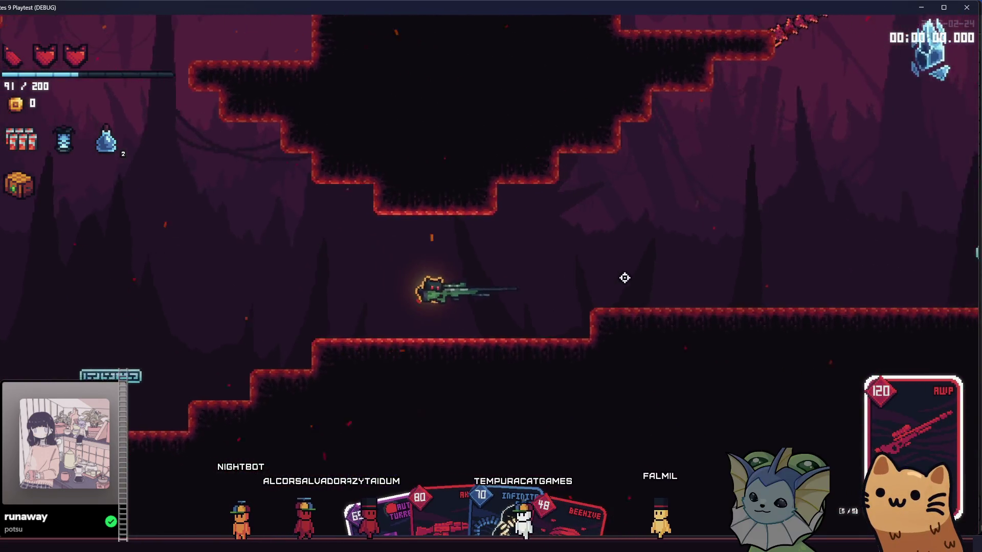
- Fight the enemies with the AWP and AK47 cards while running and jumping right
left_click(361, 182)
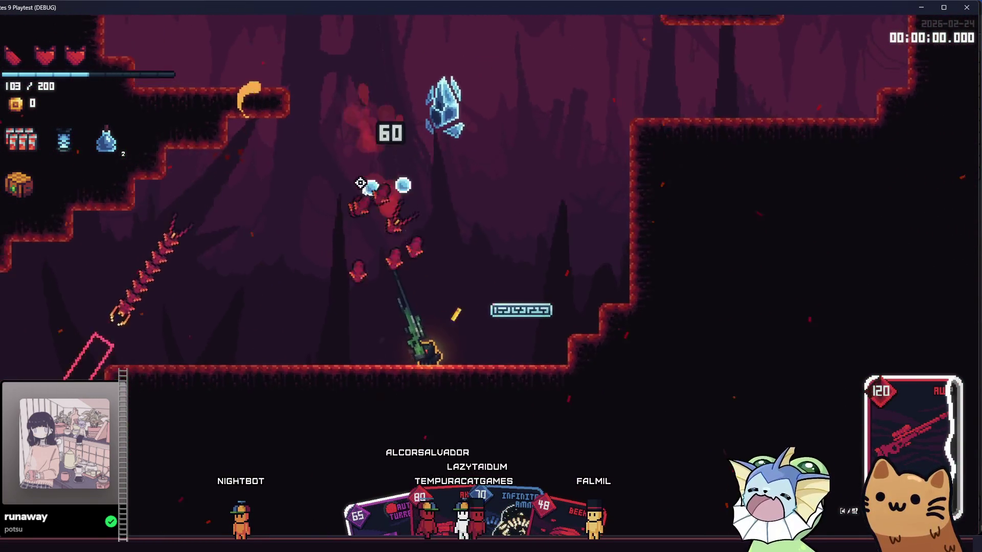
key("d")
key("space")
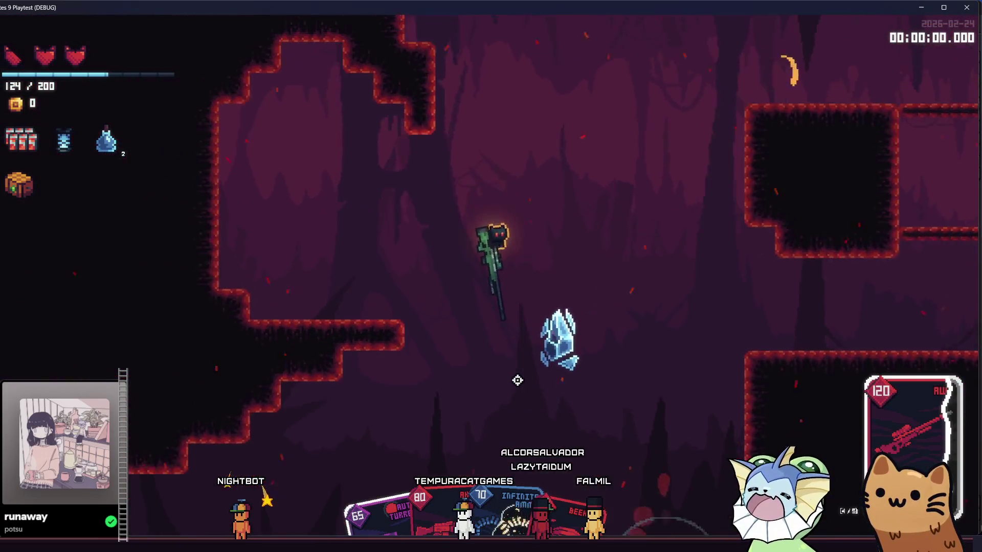
left_click(685, 353)
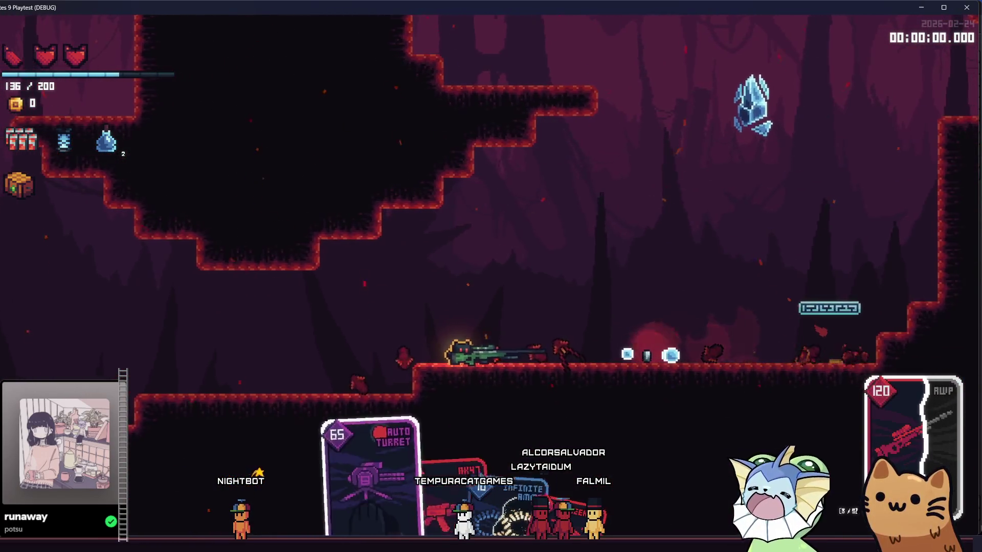
key("q")
key("a")
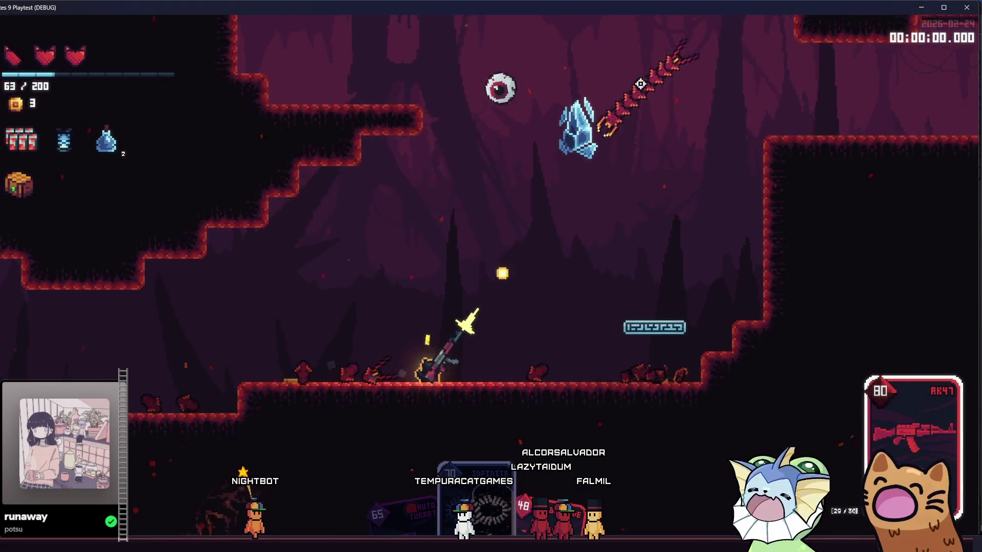
left_click(351, 229)
key("space")
left_click_drag(351, 228, 555, 29)
- Land on a ledge, drop into the lower cave and unleash the Beehive card on enemies
key("d")
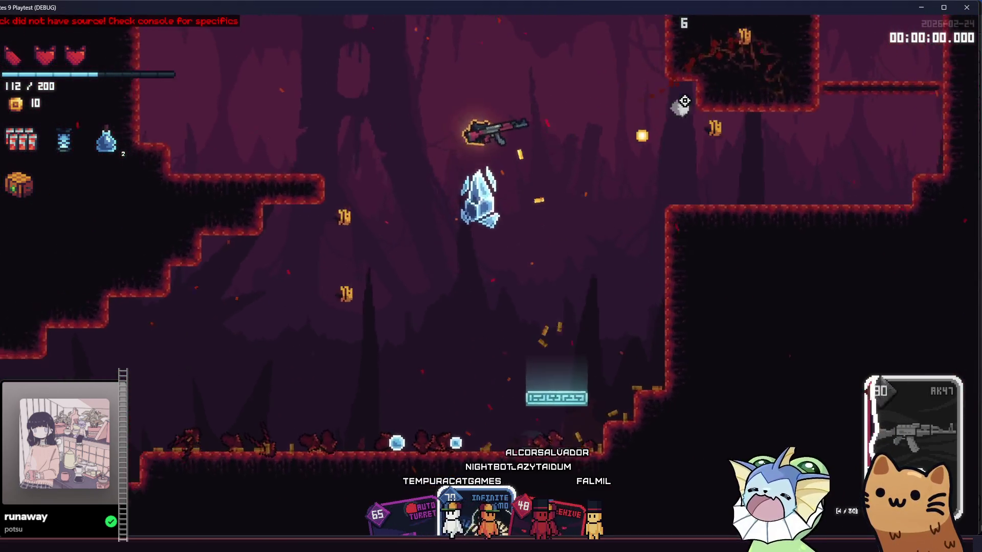
key("q")
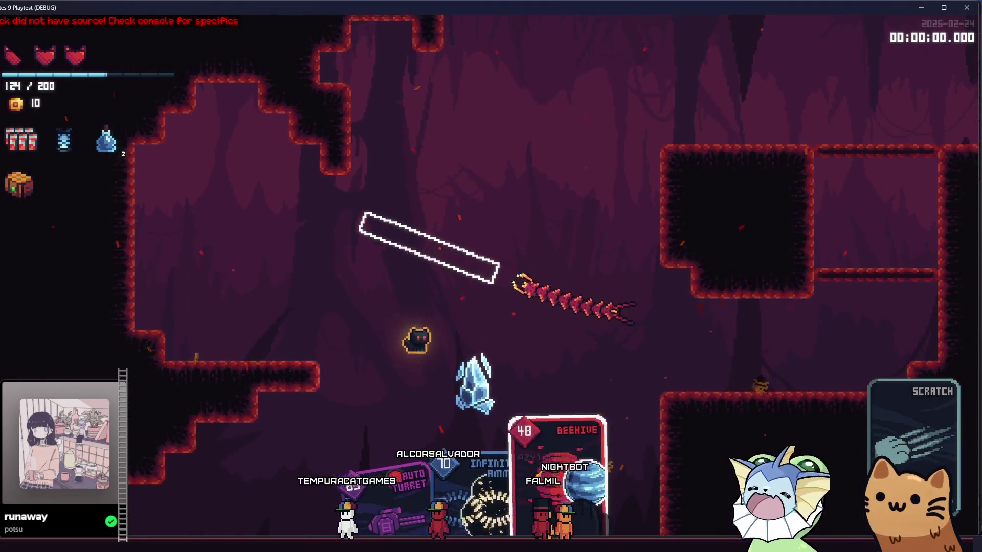
left_click(432, 218)
key("d")
left_click(432, 218)
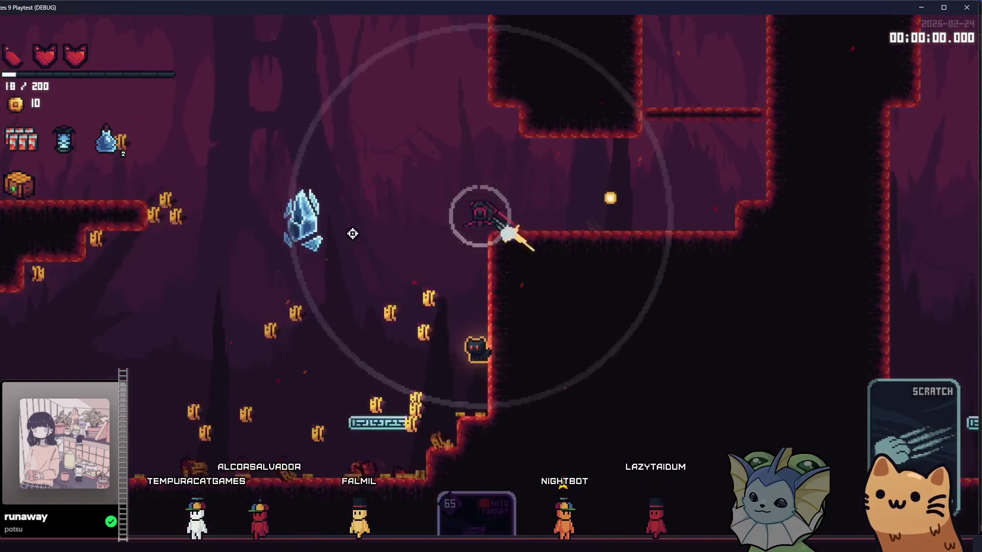
key("a")
left_click(398, 213)
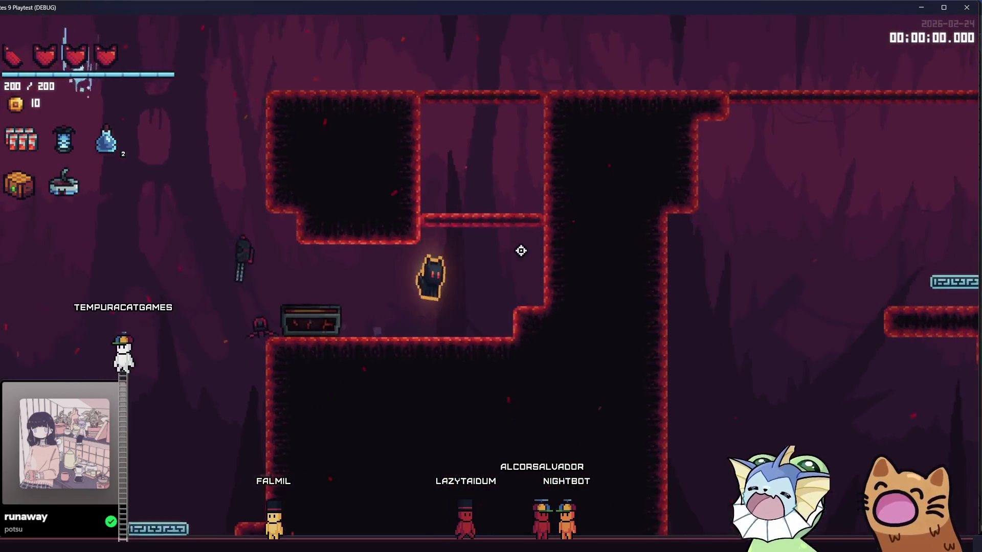
- Rise with an icy burst and hop across the ledges and block down into the new cave area
key("space")
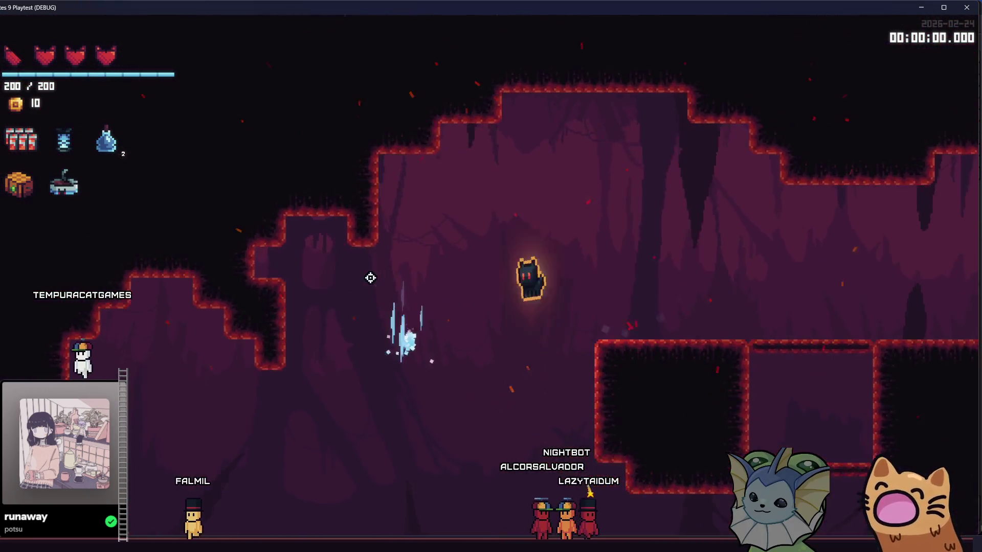
key("d")
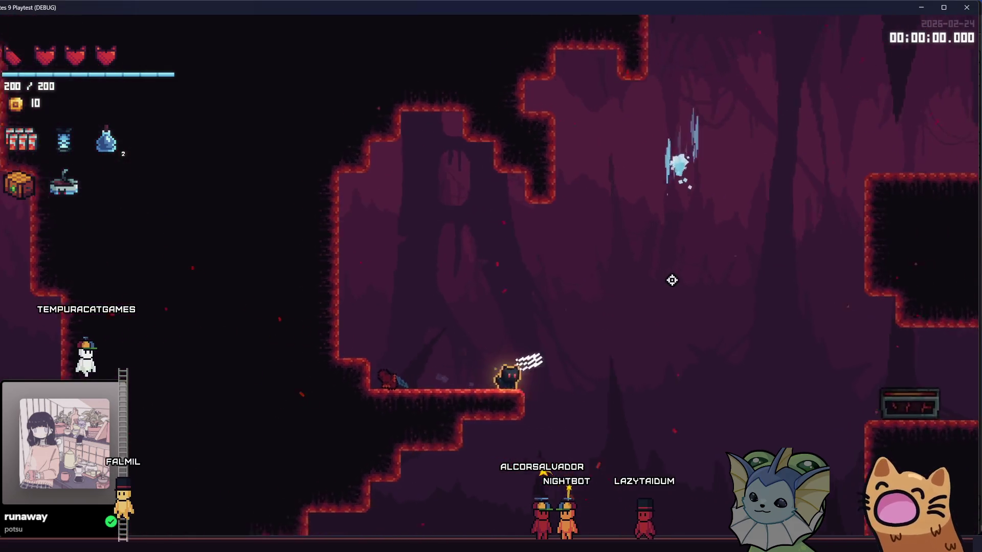
key("space")
key("d")
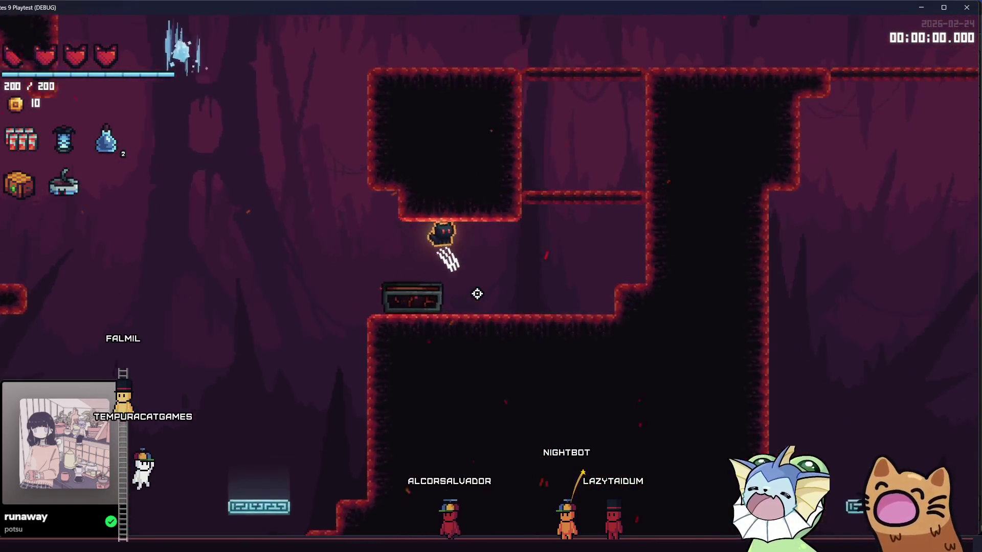
key("space")
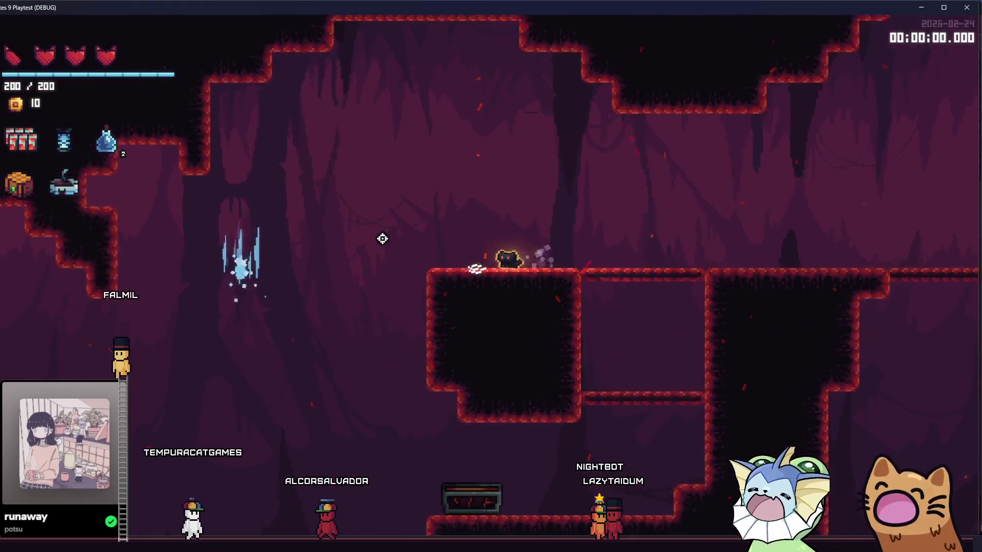
key("space")
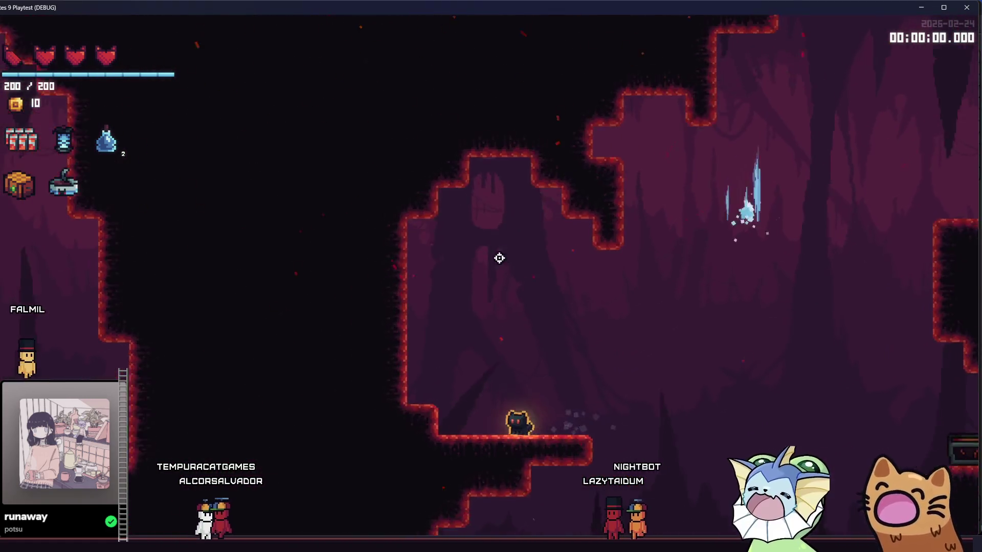
key("space")
key("d")
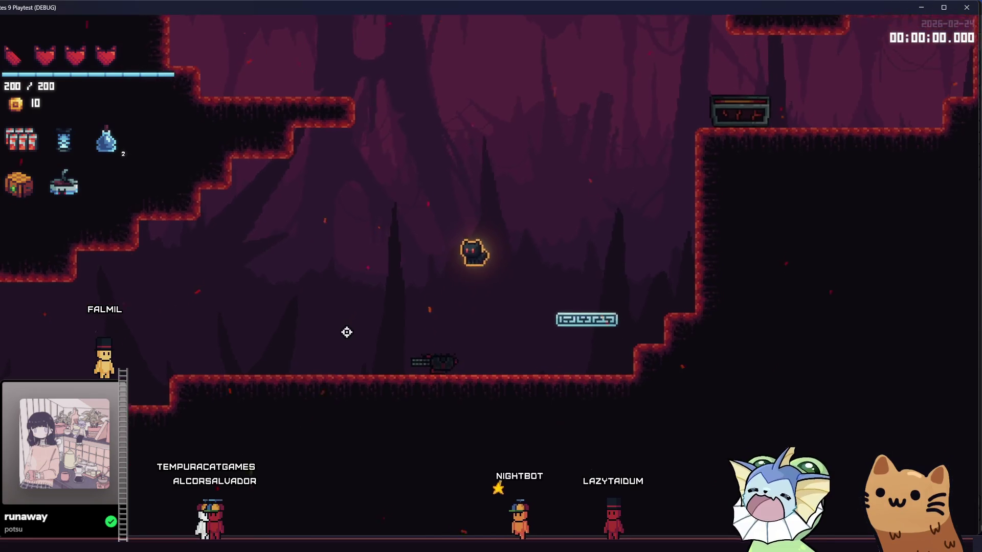
- Run and jump around the cave floor beside the chest, then end the playtest with F8
key("space")
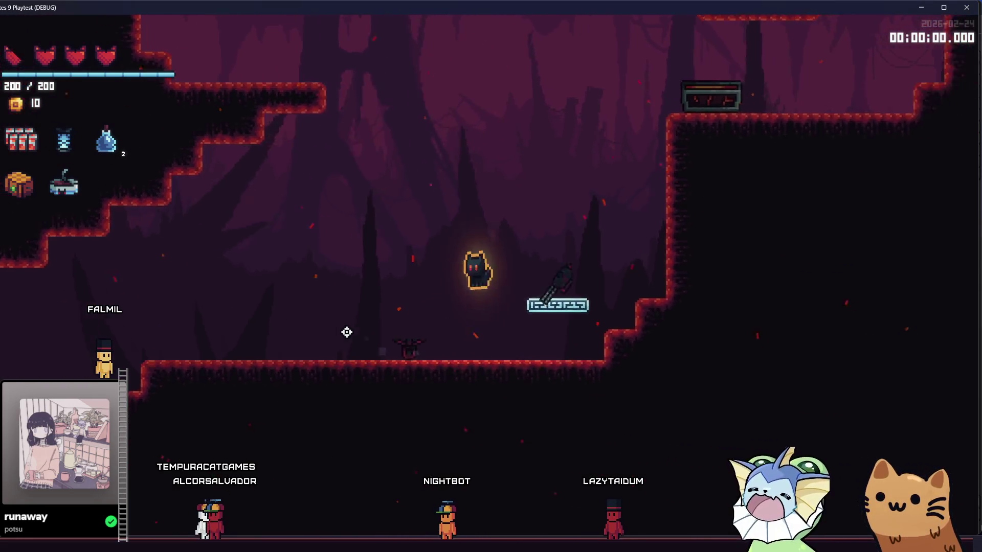
key("d")
key("space")
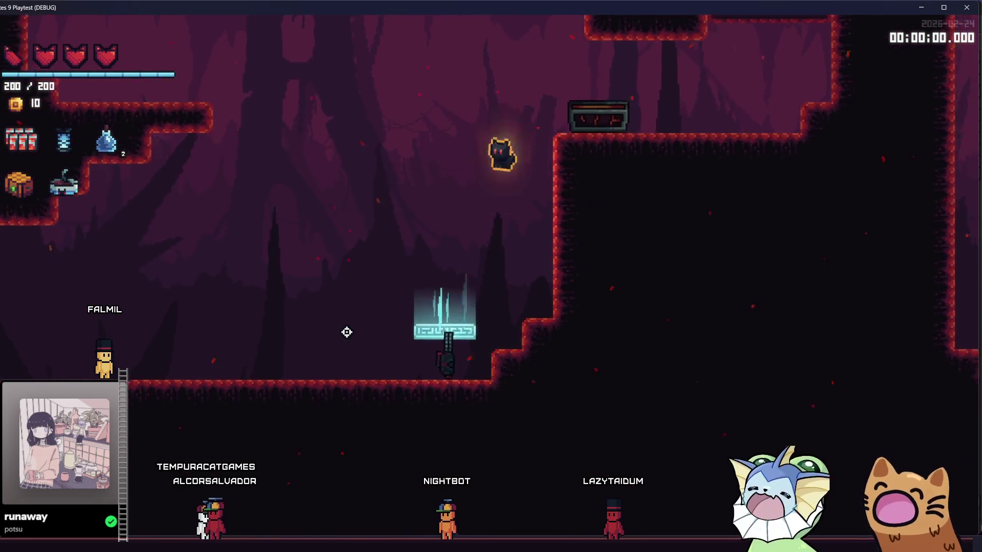
key("d")
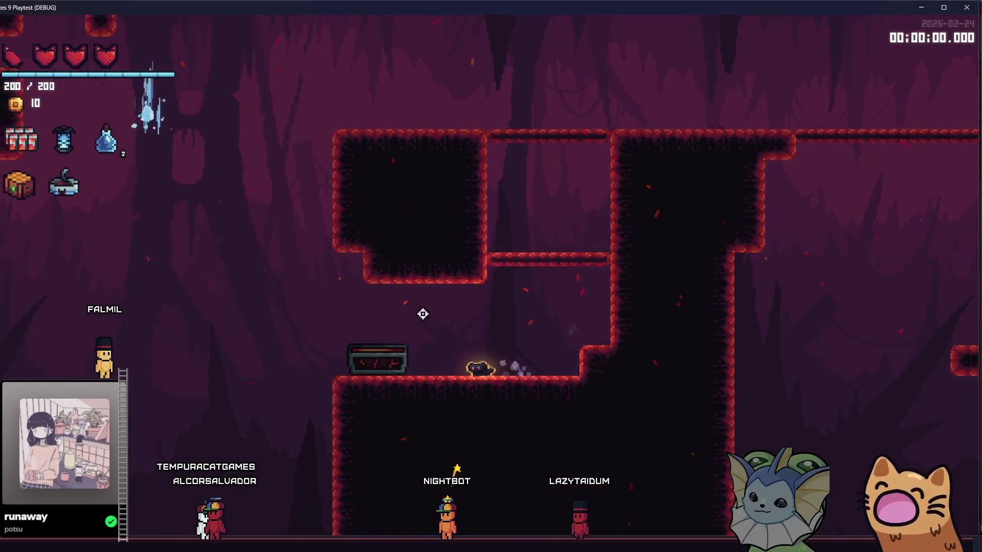
key("a")
key("space")
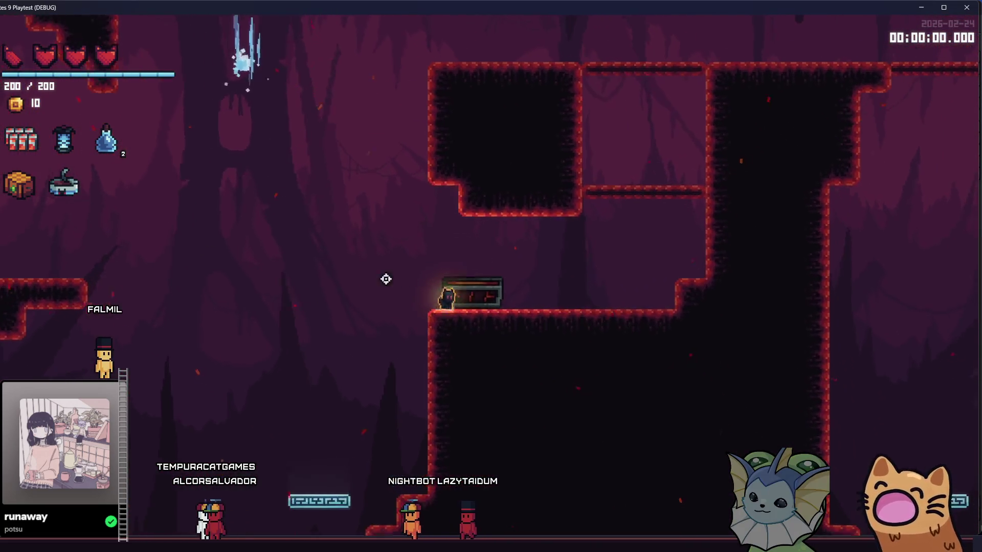
key("a")
key("space")
key("F8")
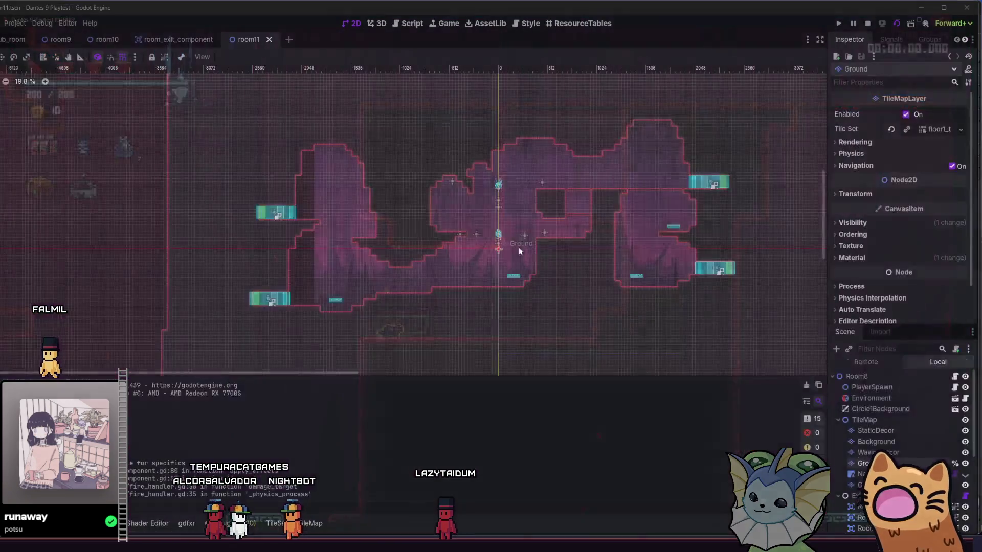
- Select the first enemy SpawnPoint and nudge it down with the Move tool
scroll(552, 241, "up", 4)
scroll(851, 488, "down", 5)
left_click(871, 456)
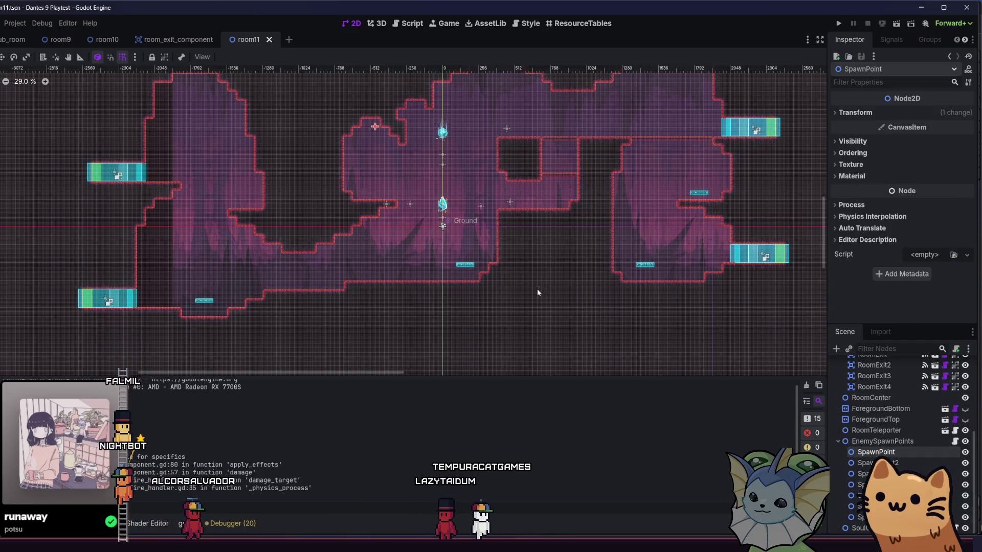
scroll(38, 69, "up", 4)
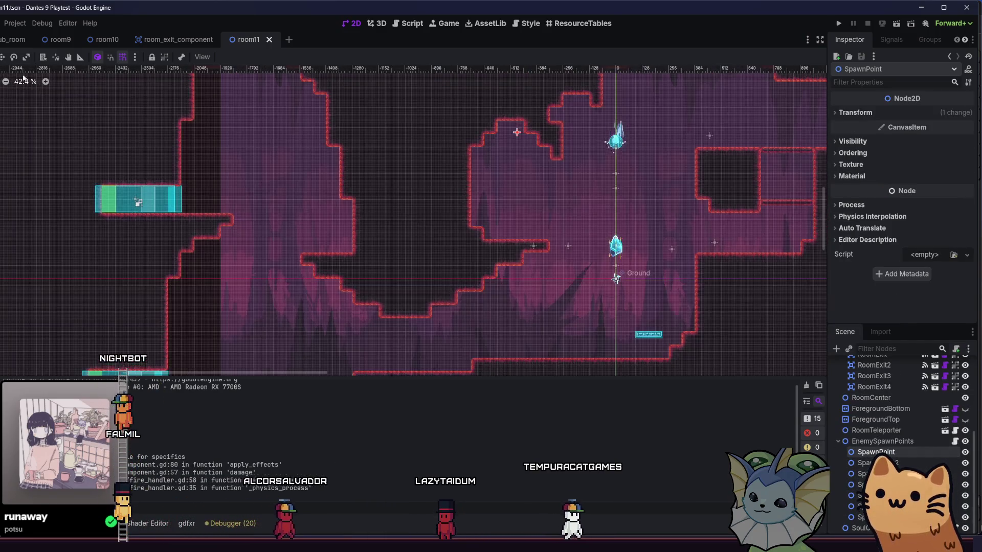
left_click(3, 57)
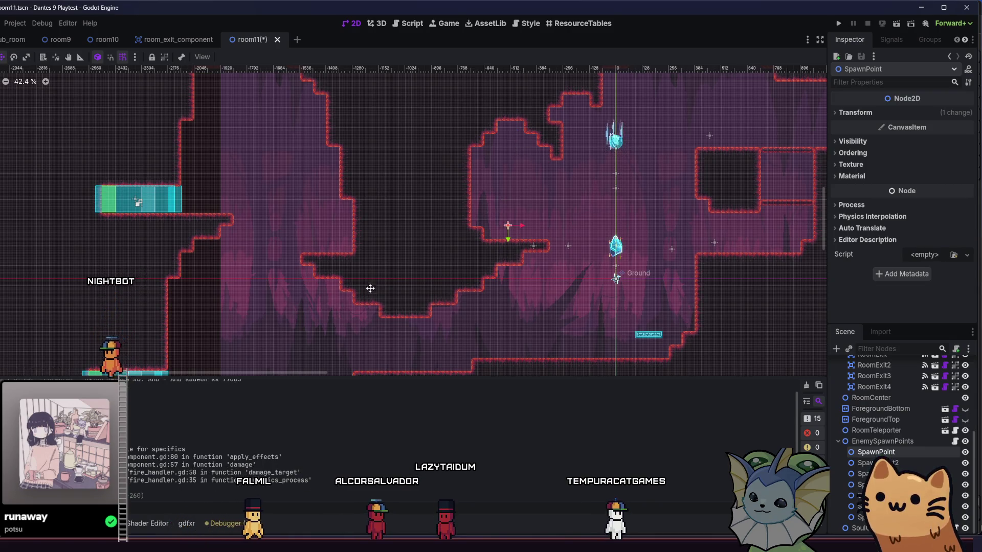
scroll(369, 299, "down", 2)
scroll(370, 299, "right", 5)
key("Down")
- Drag SpawnPoint2 through SpawnPoint5 to new spots on the floors, upper right area and room middle
scroll(444, 264, "up", 1)
scroll(443, 263, "right", 2)
left_click_drag(443, 264, 470, 279)
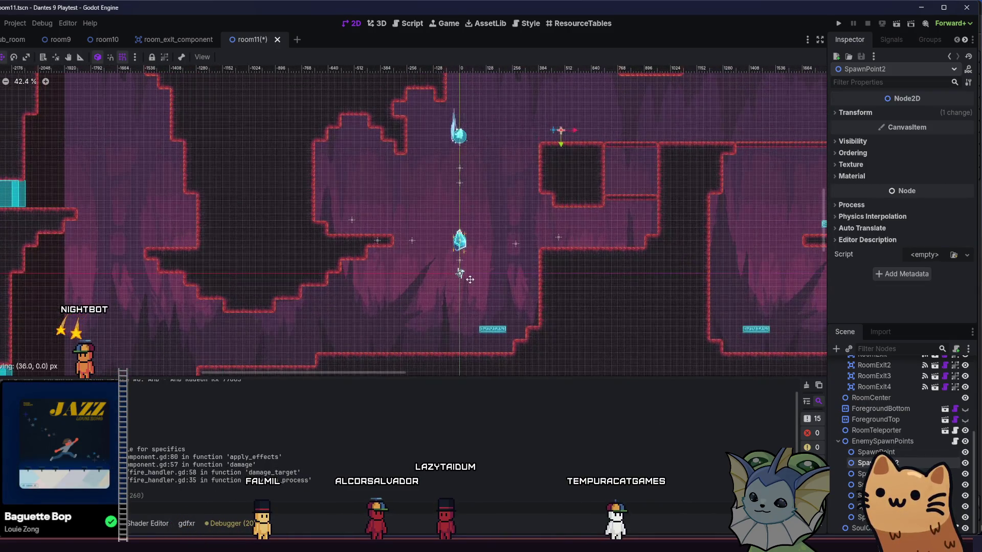
scroll(385, 347, "down", 1)
left_click_drag(377, 241, 381, 377)
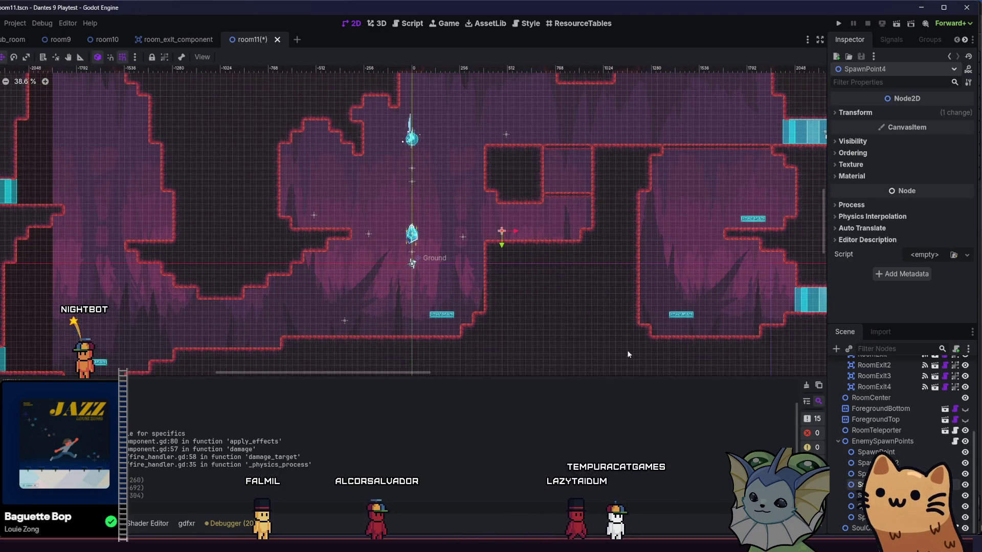
left_click_drag(639, 216, 654, 216)
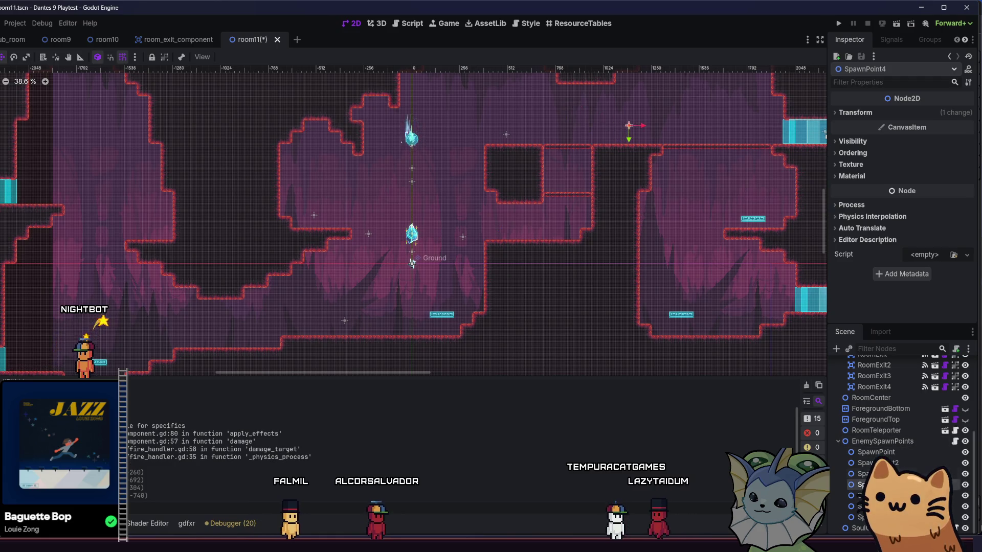
left_click_drag(598, 246, 598, 247)
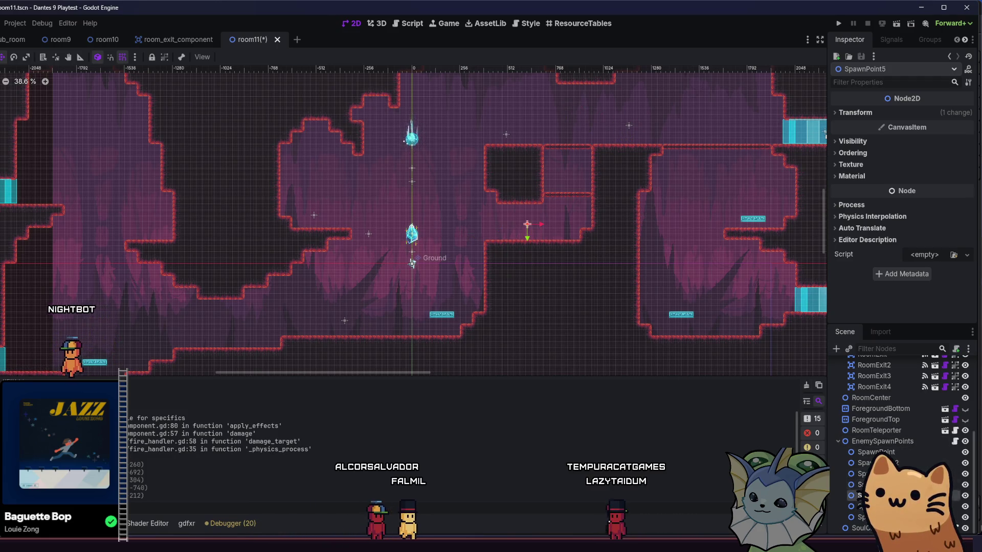
- Move SpawnPoint6 down-right and place SpawnPoint7 on the lower left floor
left_click(864, 506)
left_click_drag(475, 339, 461, 346)
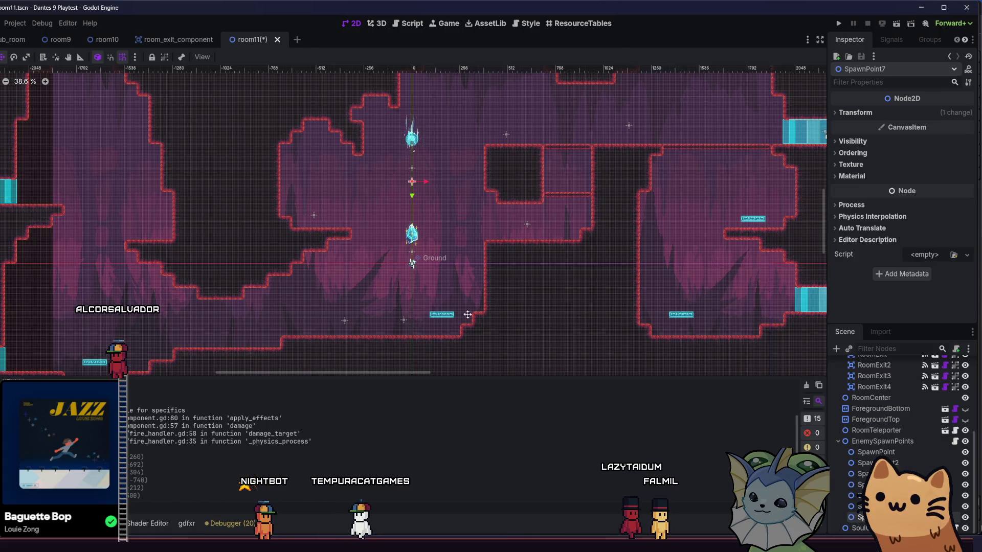
left_click_drag(501, 329, 388, 329)
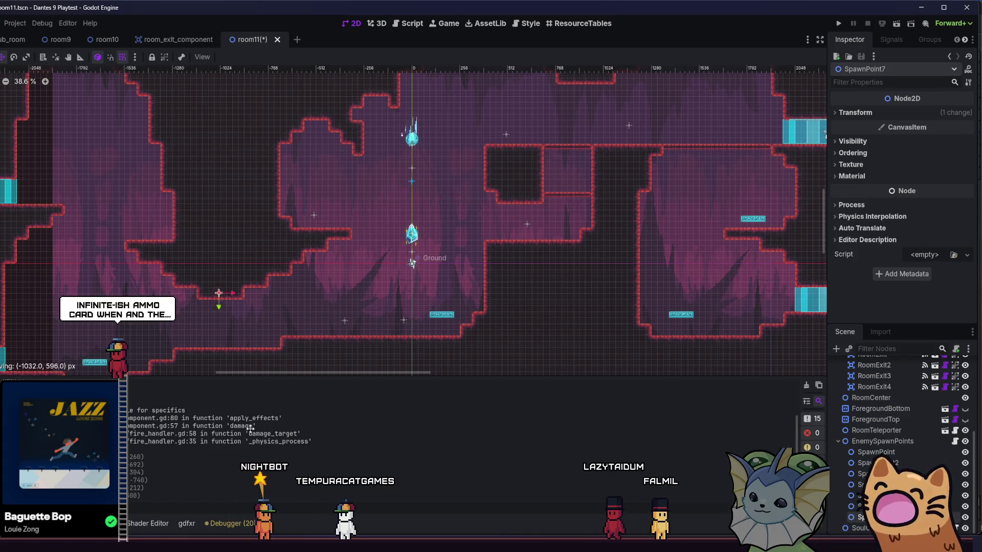
mouse_move(251, 450)
left_mouse_down()
mouse_move(331, 313)
mouse_move(392, 277)
left_mouse_up()
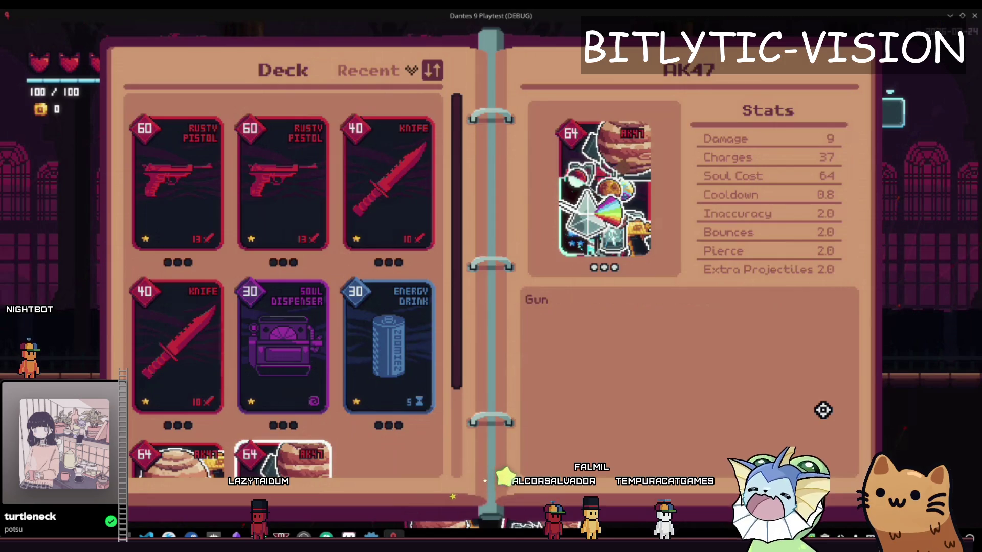
- Close the playtest and delete the TODO comment line below get_name in base_property.gd
key("alt+F4")
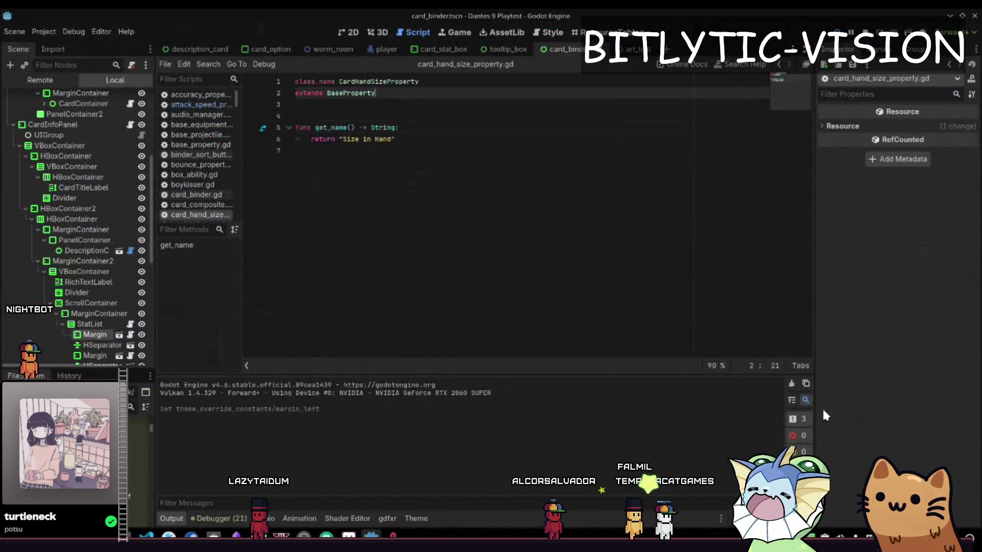
key("alt+Left")
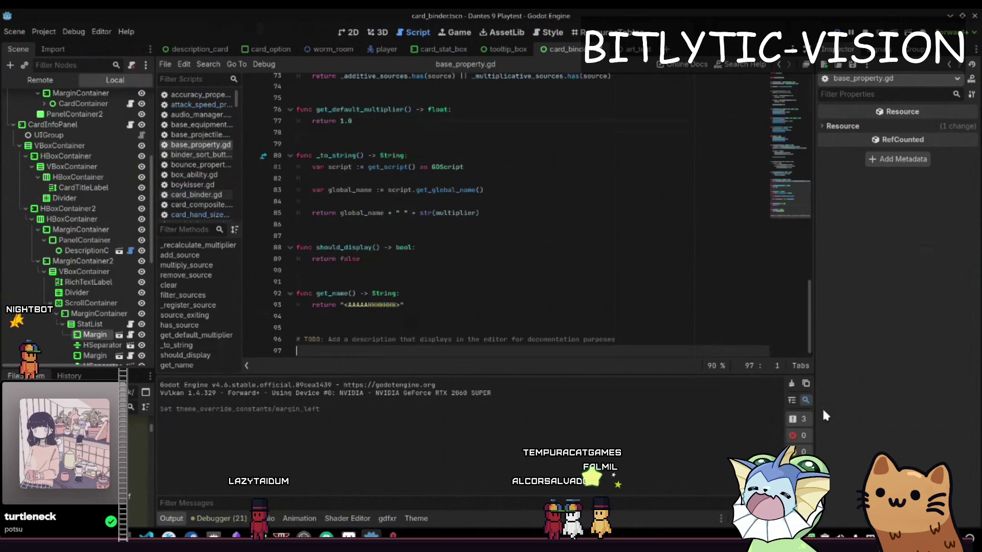
key("Up")
key("Up")
key("Up")
key("Down")
key("Down")
key("Down")
key("ctrl+shift+k")
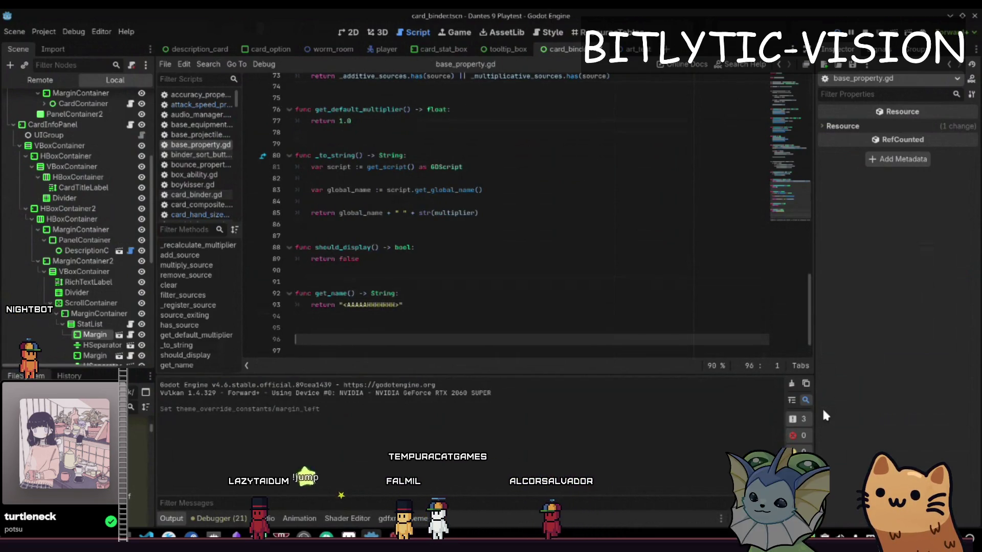
- Add func get_display_type() -> Variant.Type returning Variant.Type.FLOAT, and save
type("func ")
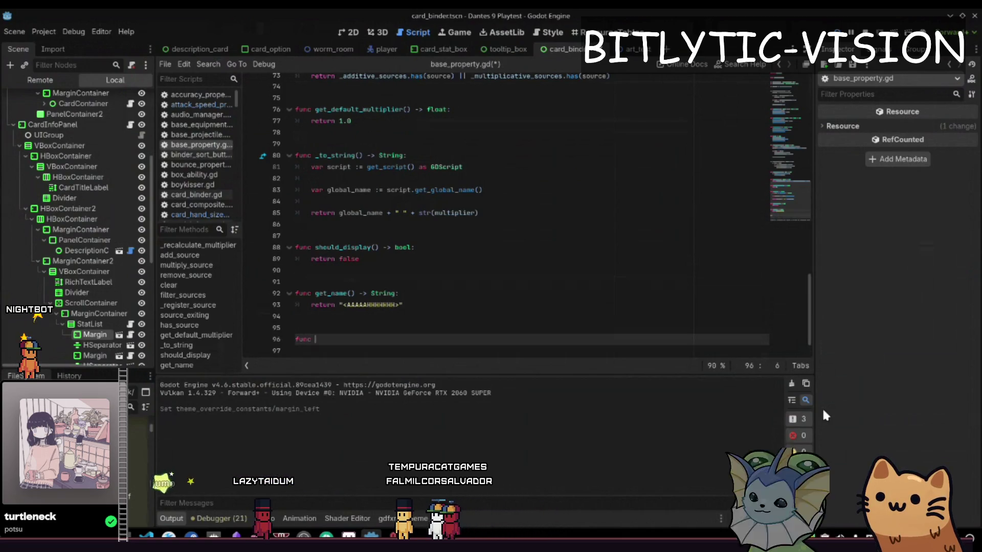
type("get_display_type() -> void:")
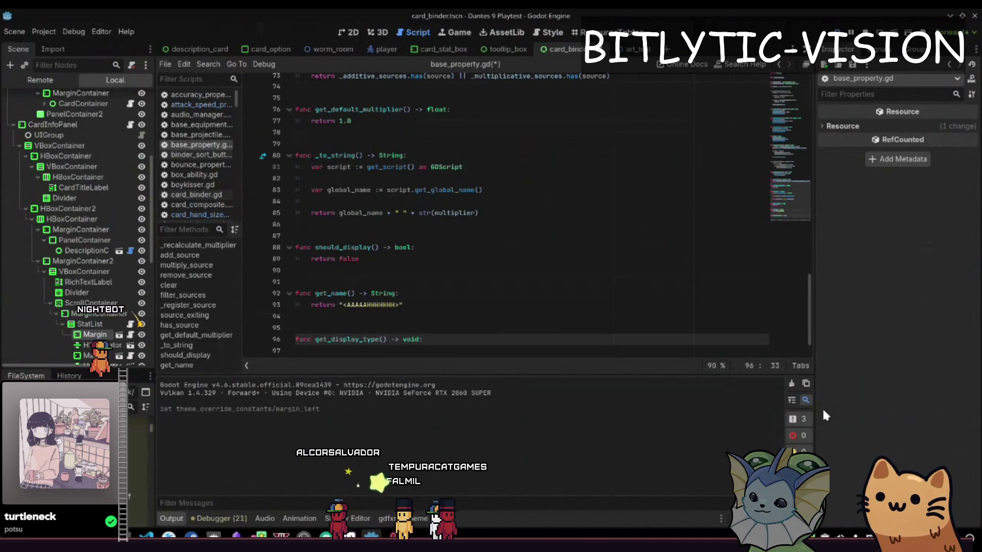
key("BackSpace")
key("BackSpace")
key("BackSpace")
type("Variant.T")
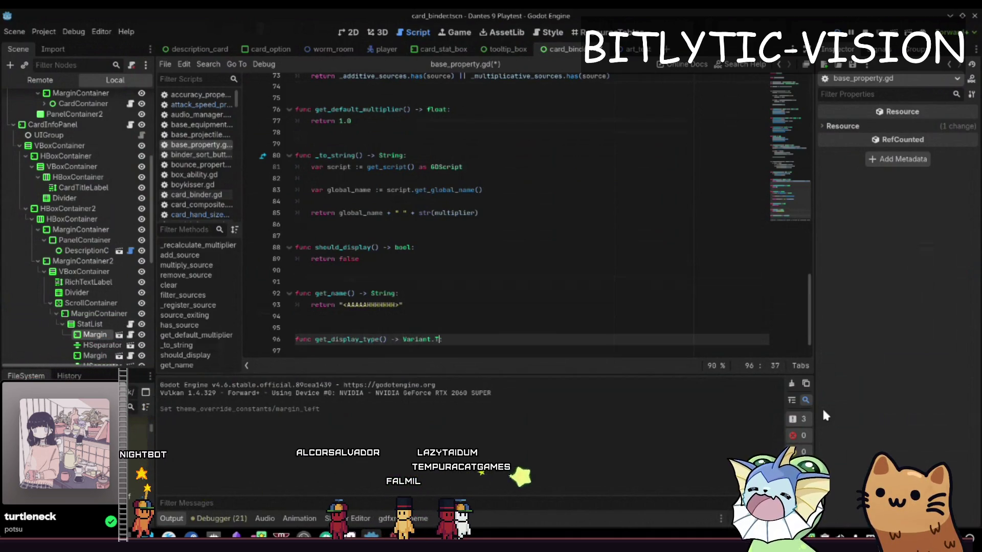
type("ype:")
key("Return")
type("retu")
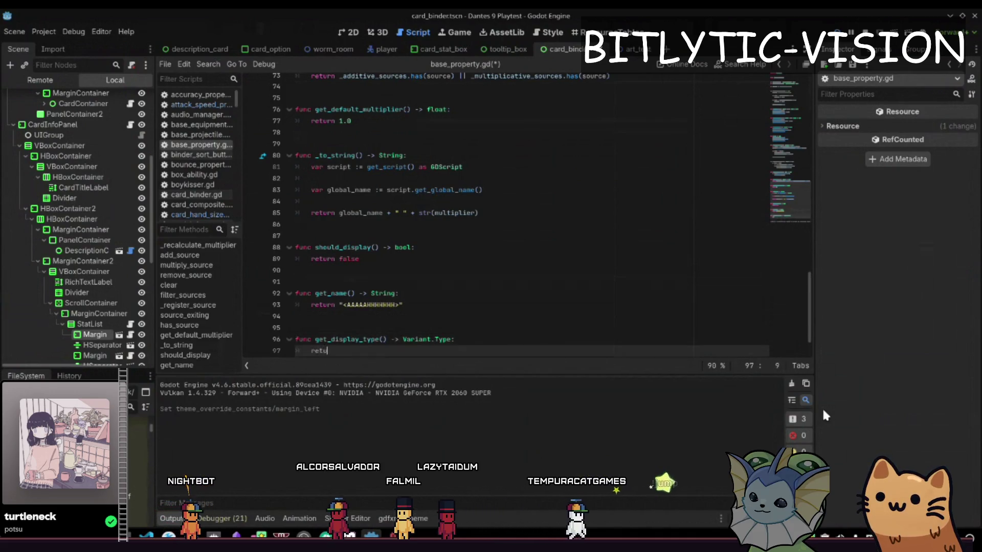
type("rn Variant.Type.")
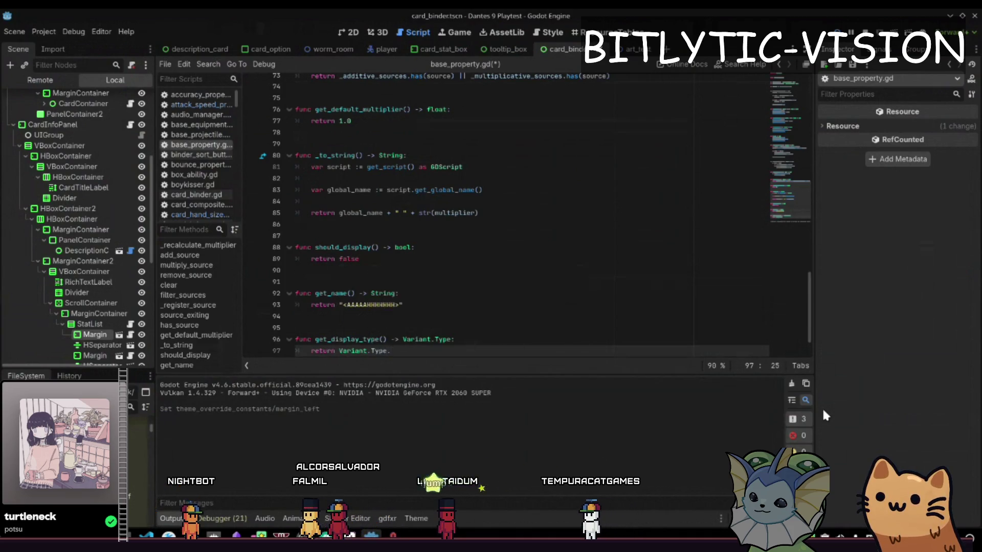
type("FLOAT")
key("Return")
key("ctrl+s")
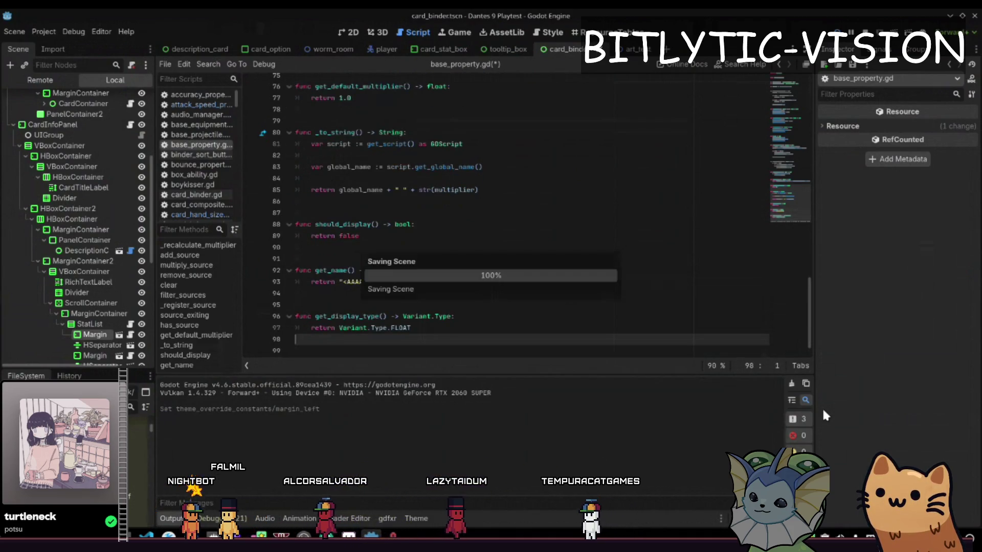
- Replace the invalid Variant.Type.FLOAT return value with TYPE_FLOAT and save the script
left_click(387, 334, "ctrl")
key("alt+Left")
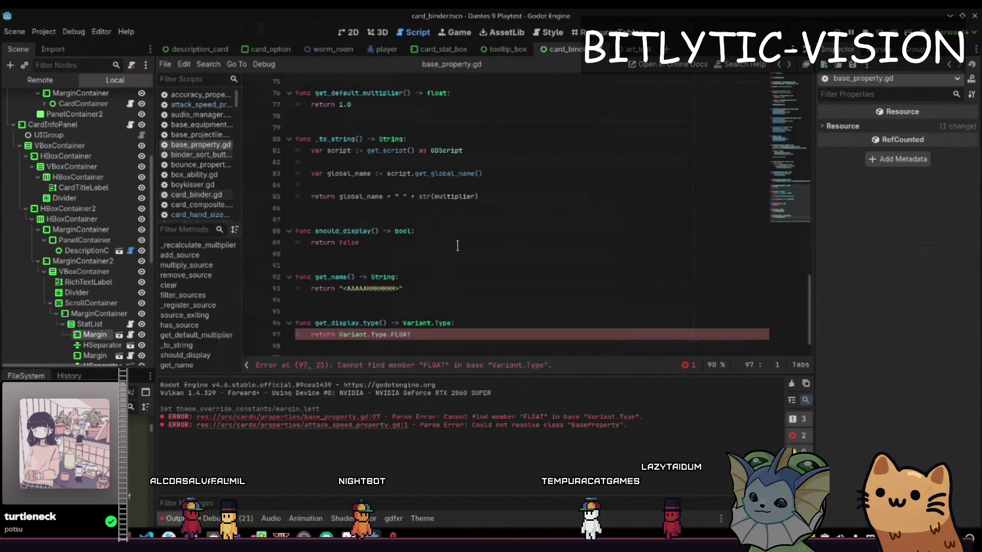
left_click_drag(411, 334, 341, 334)
key("BackSpace")
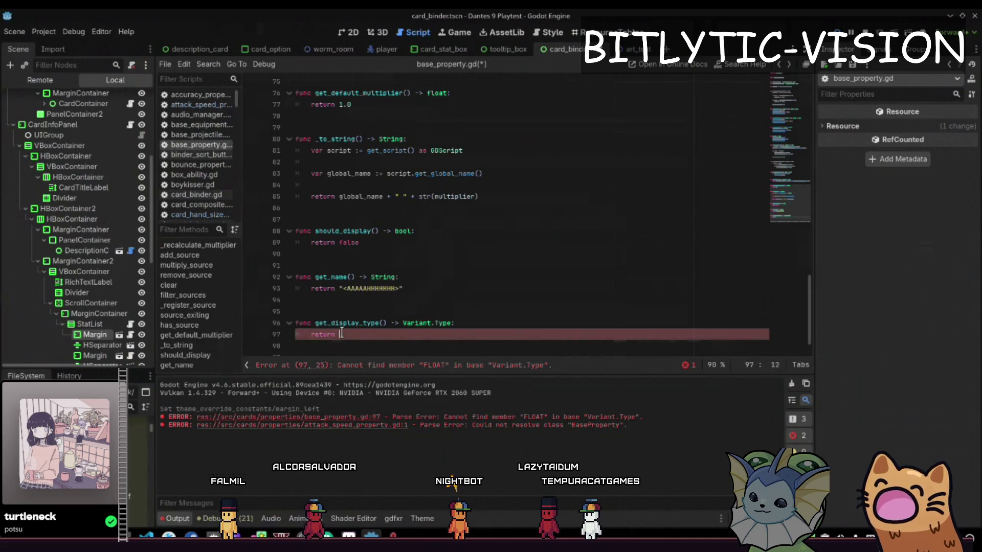
type("TYPE_FLOAT")
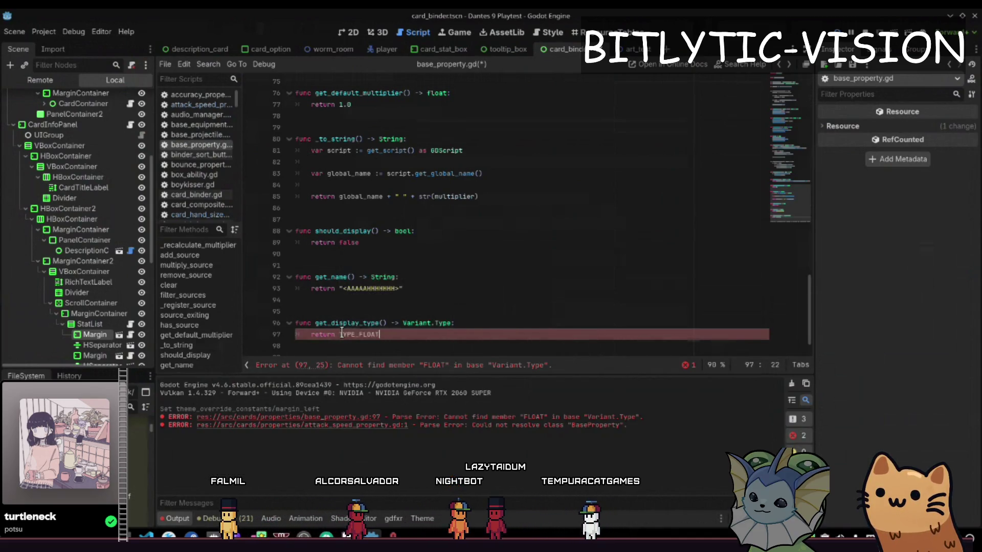
scroll(341, 333, "down", 1)
key("ctrl+s")
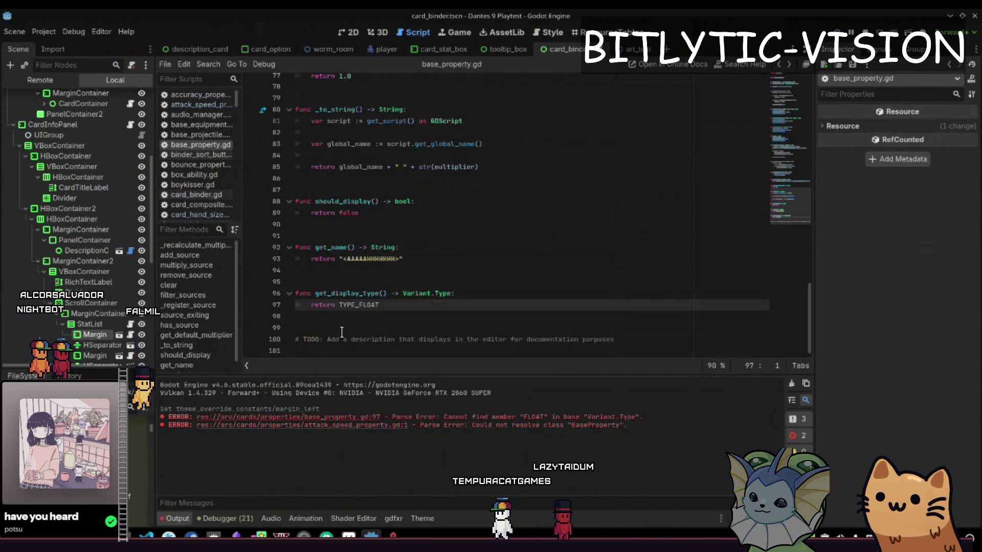
key("shift+alt+o")
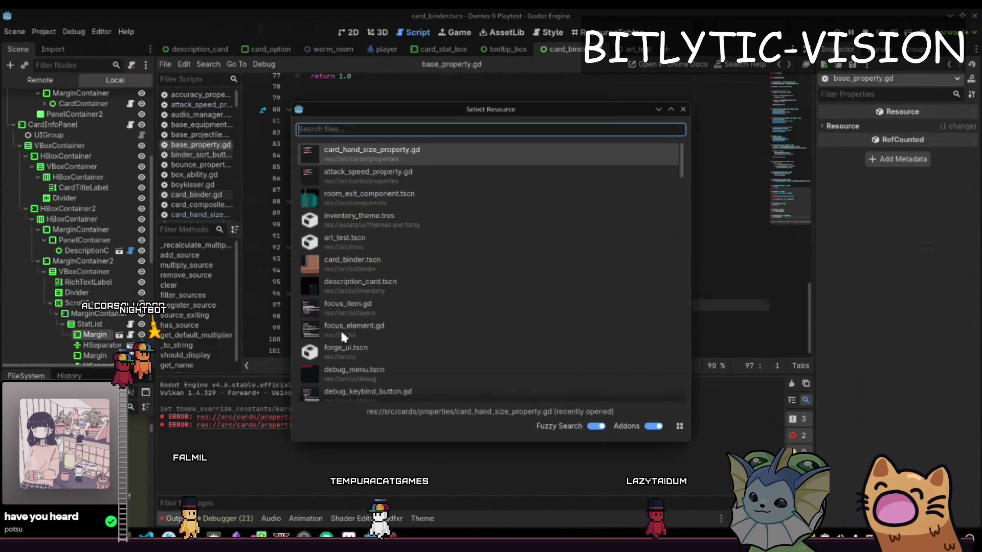
- Browse the quick-open file list, then return to the last line of base_property.gd
key("Down")
key("Down")
key("Down")
key("Down")
key("Down")
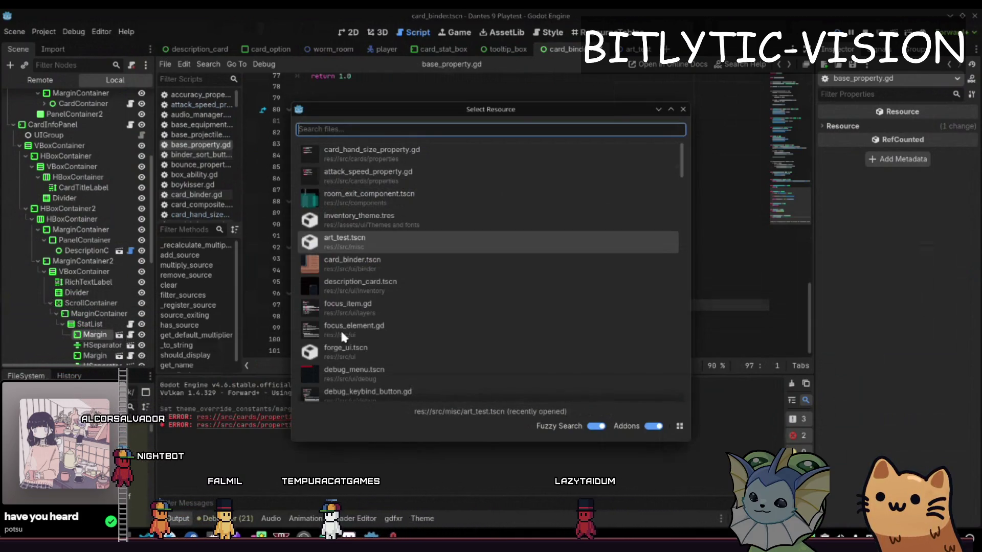
key("Up")
key("Up")
key("Up")
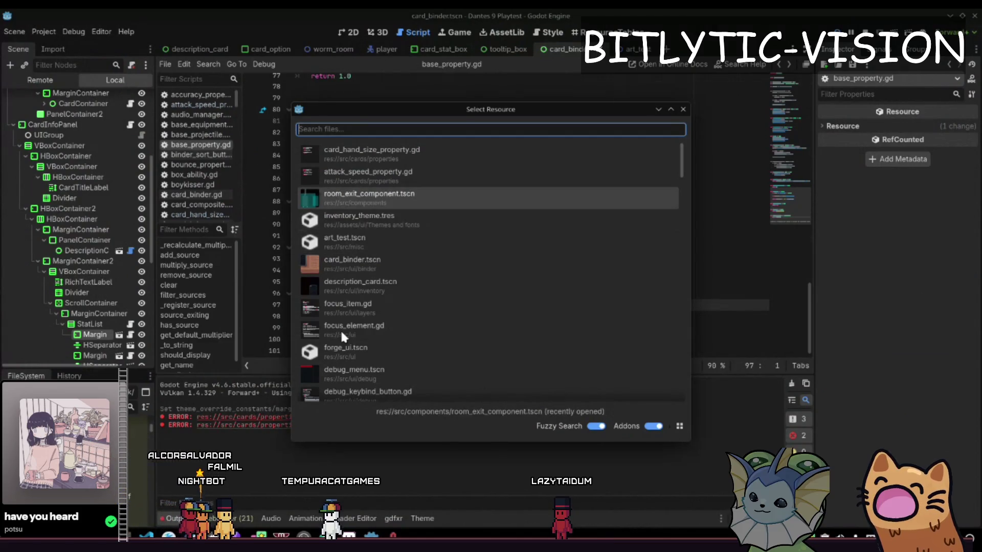
key("Up")
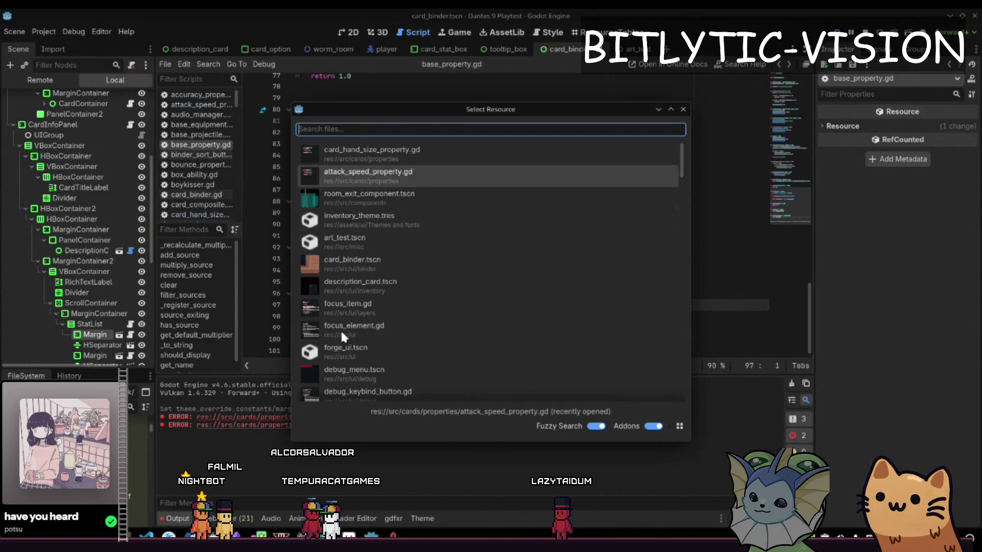
key("Escape")
key("shift+alt+o")
key("Down")
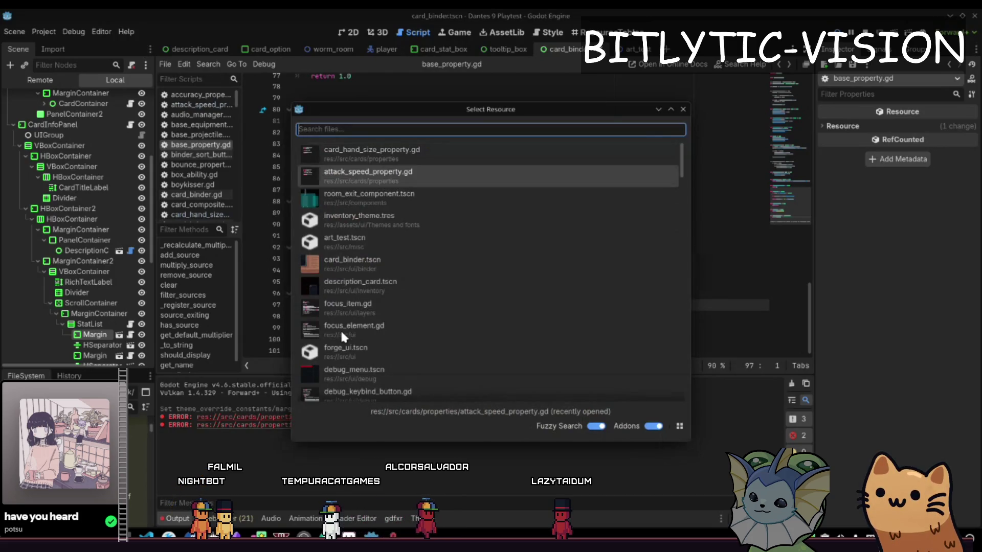
key("Escape")
key("Down")
key("Down")
- Add func get_display_value() with the body return multiplier
key("Return")
type("func get_display_")
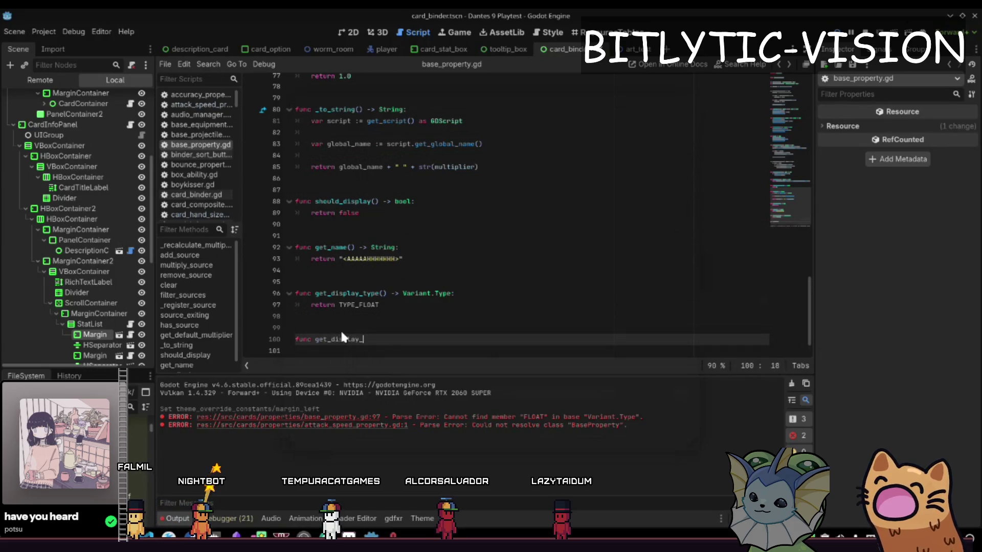
type("value() -> void:")
key("Return")
type("return ")
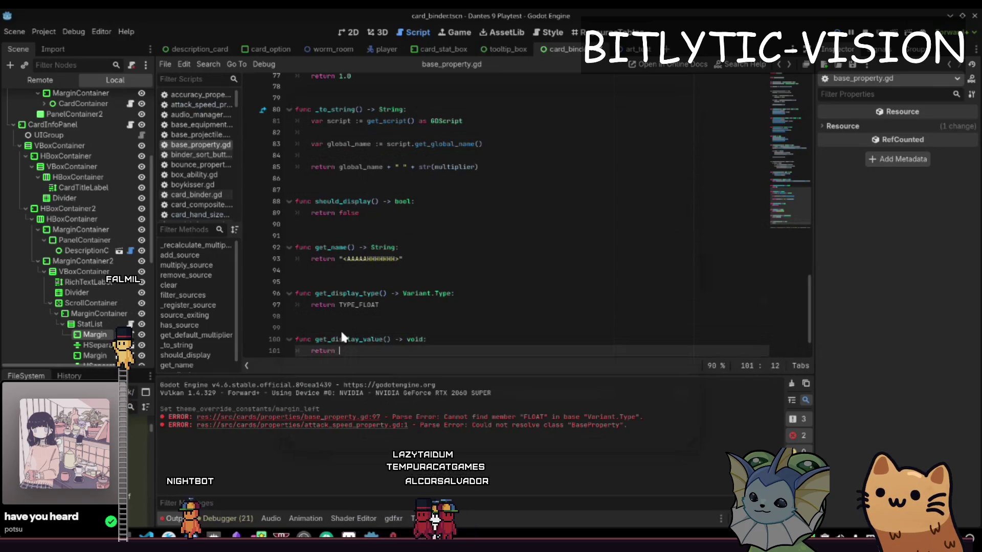
type("multipli")
key("Return")
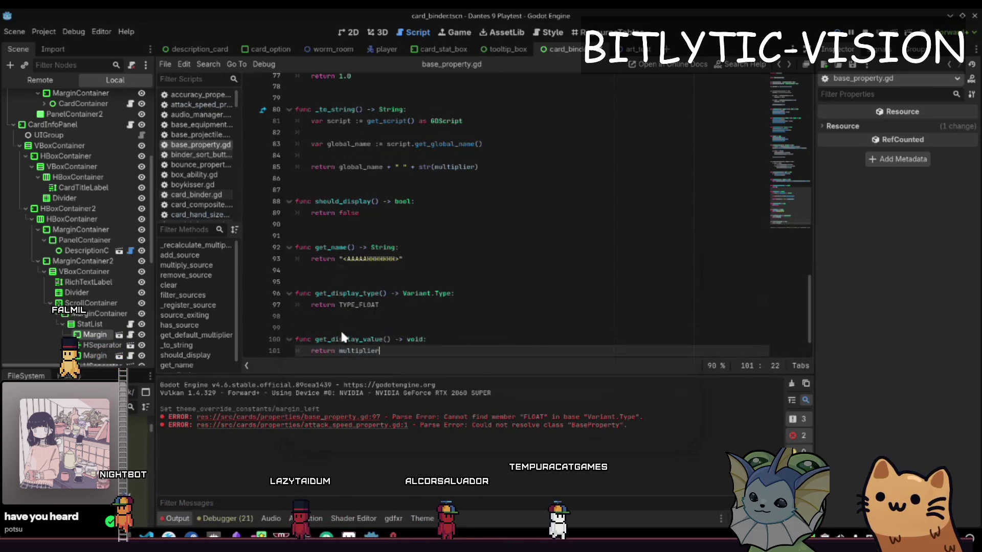
- Change get_display_value's return type from void to Variant and save the script
key("alt+shift+o")
key("Escape")
key("Up")
key("End")
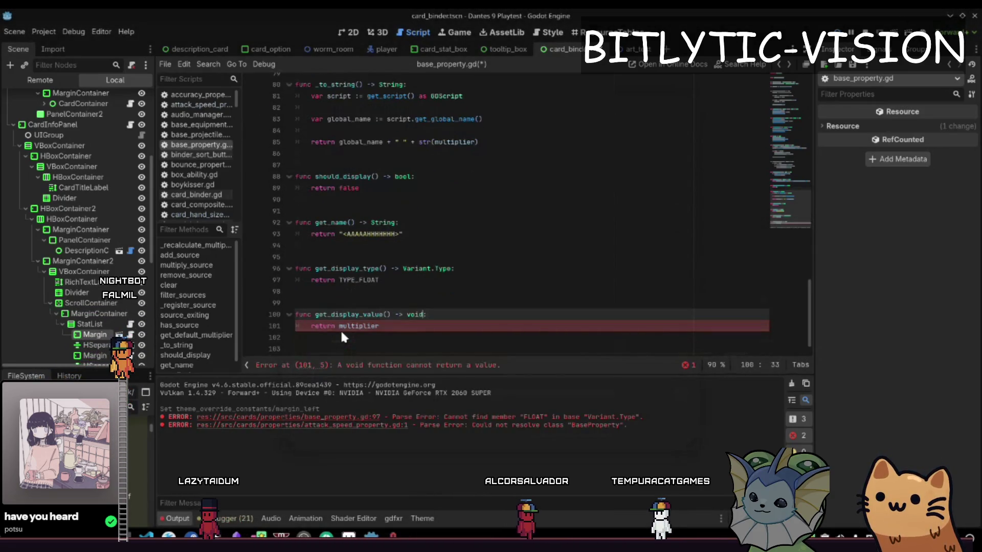
key("BackSpace")
key("BackSpace")
key("BackSpace")
type("Variat")
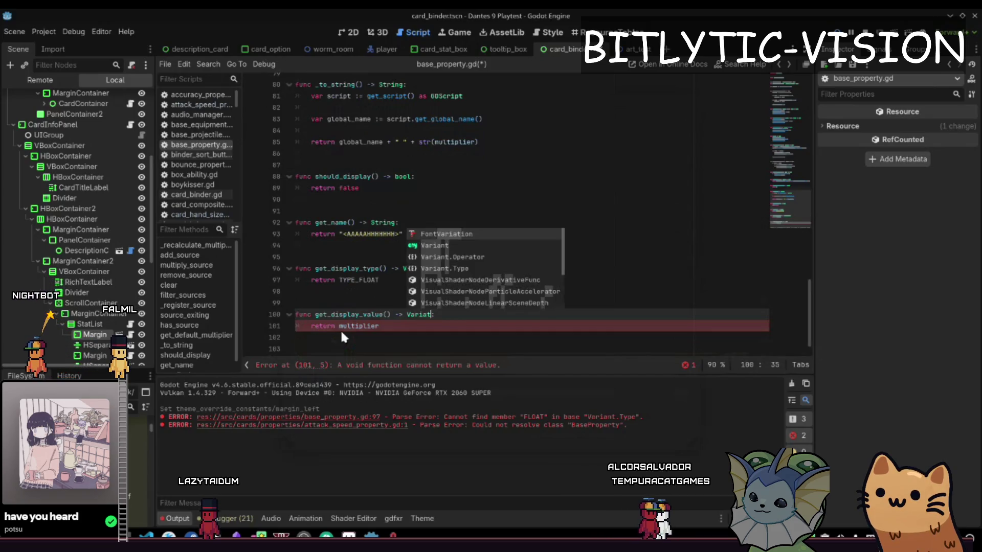
type("n")
key("Return")
key("ctrl+s")
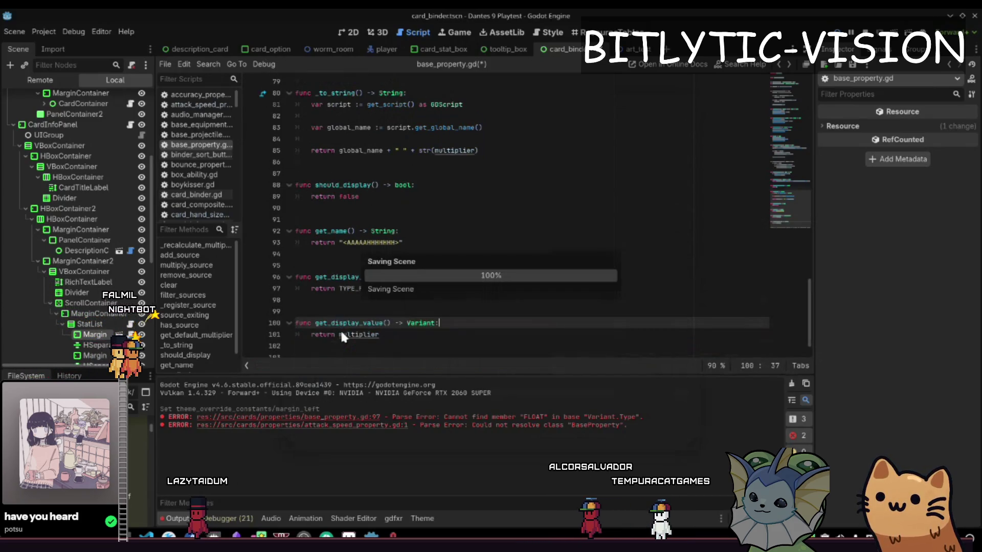
key("shift+alt+o")
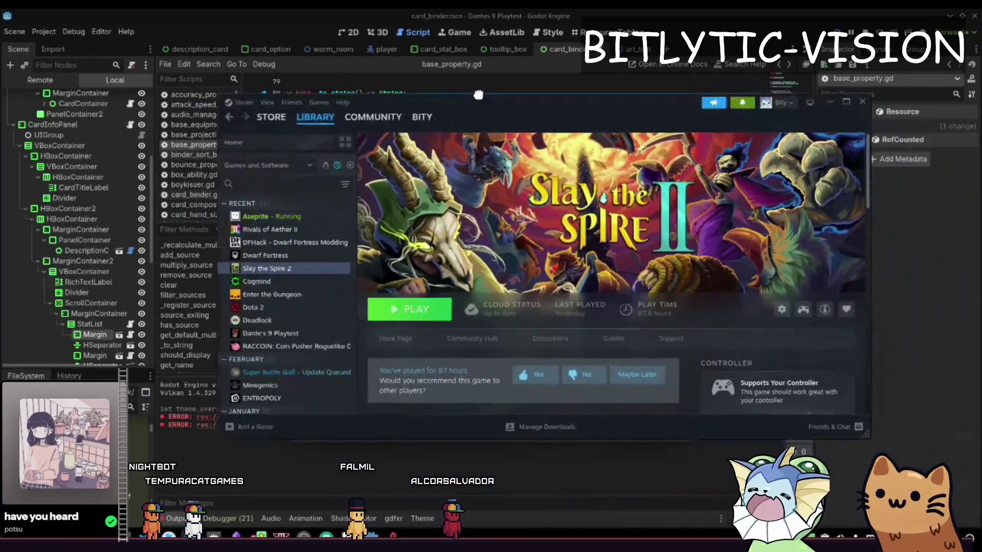
left_click_drag(478, 94, 452, 86)
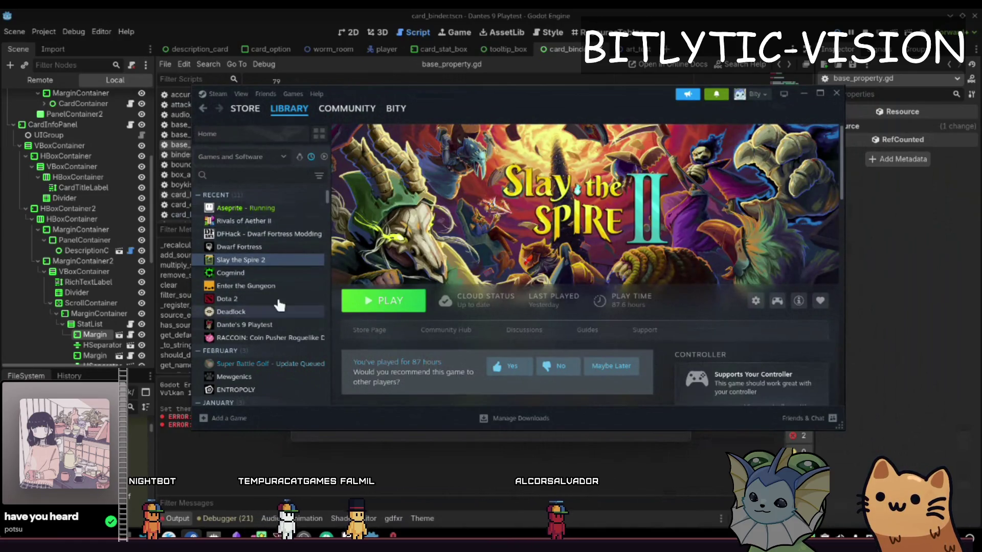
left_click(248, 234)
key("alt+Tab")
key("alt+shift+o")
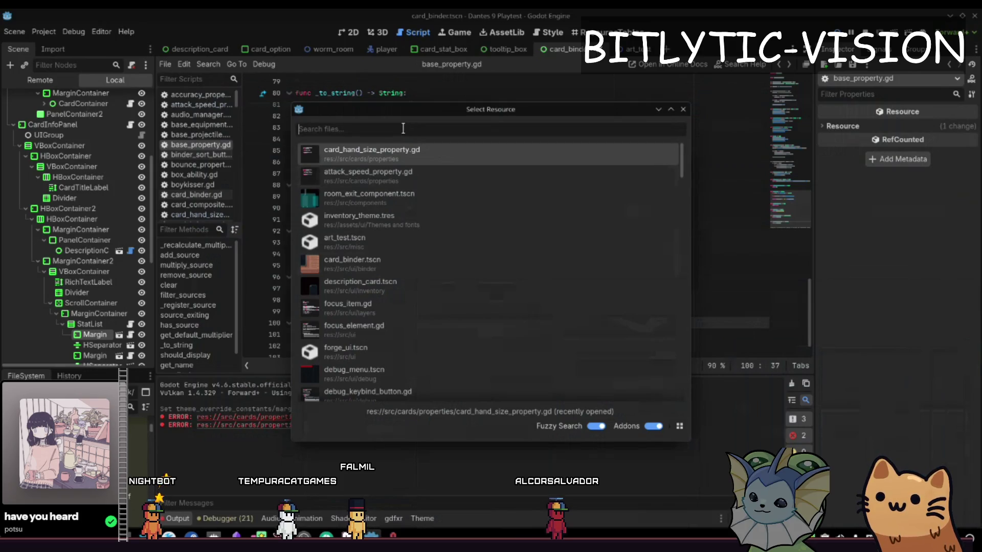
- Open card_info_panel.gd through Quick Open
key("Escape")
key("alt+shift+o")
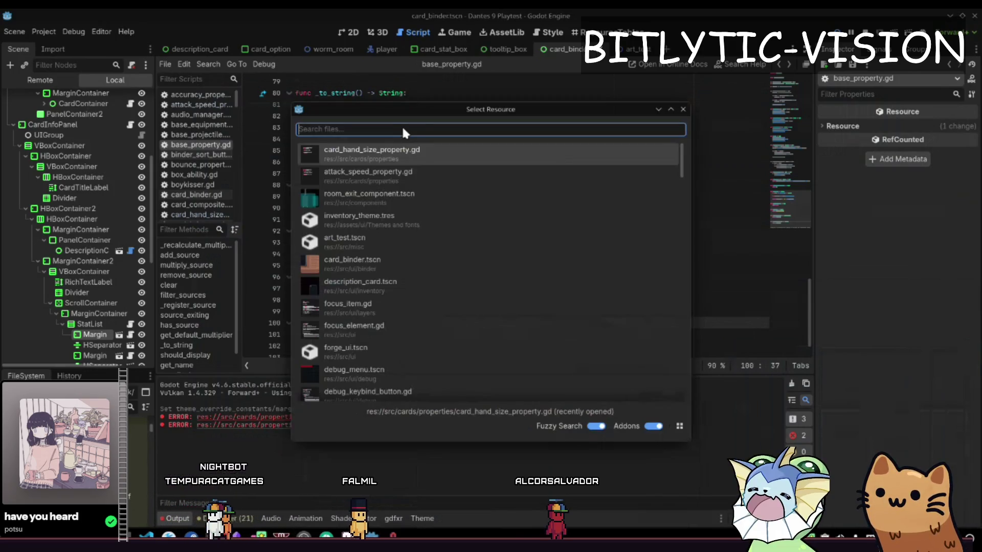
left_click(403, 130)
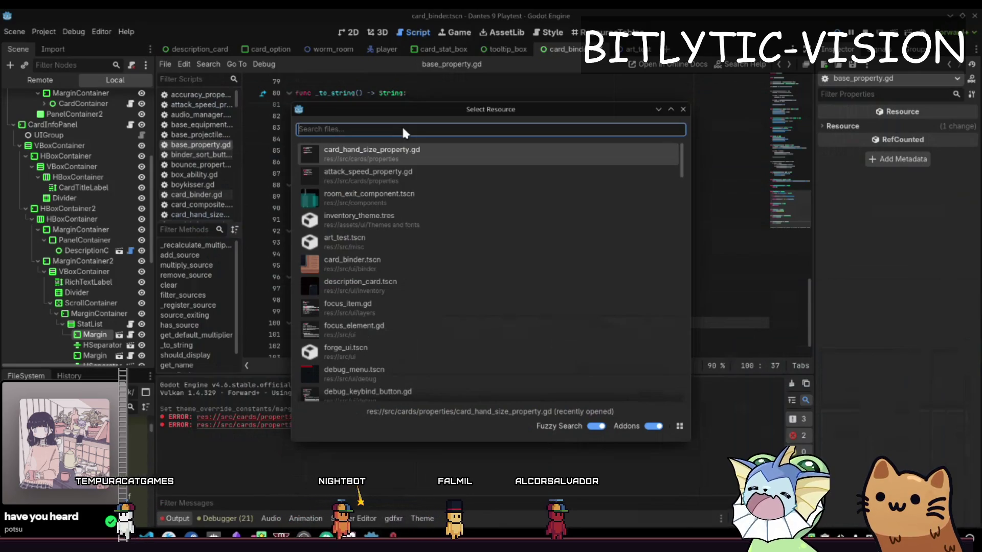
type("card_info_panel")
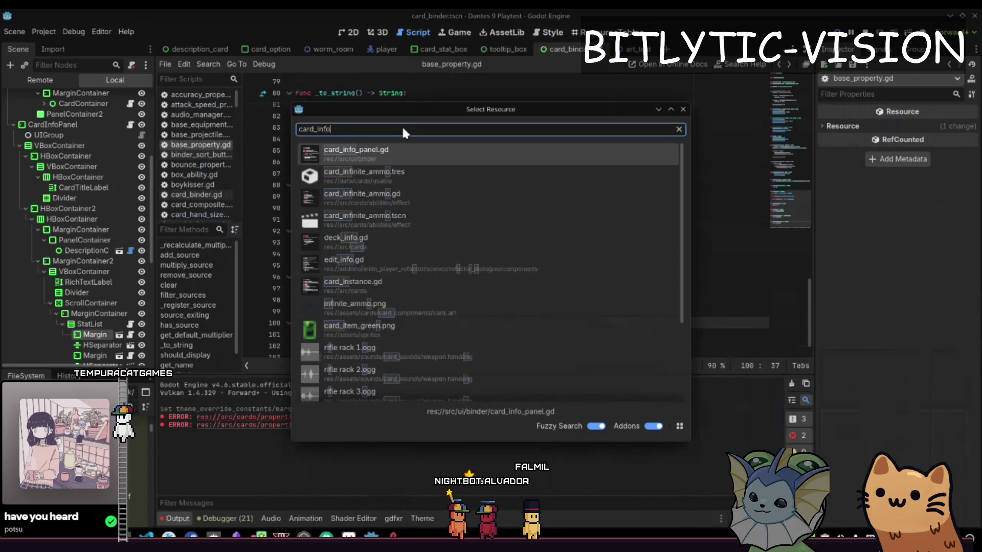
key("Return")
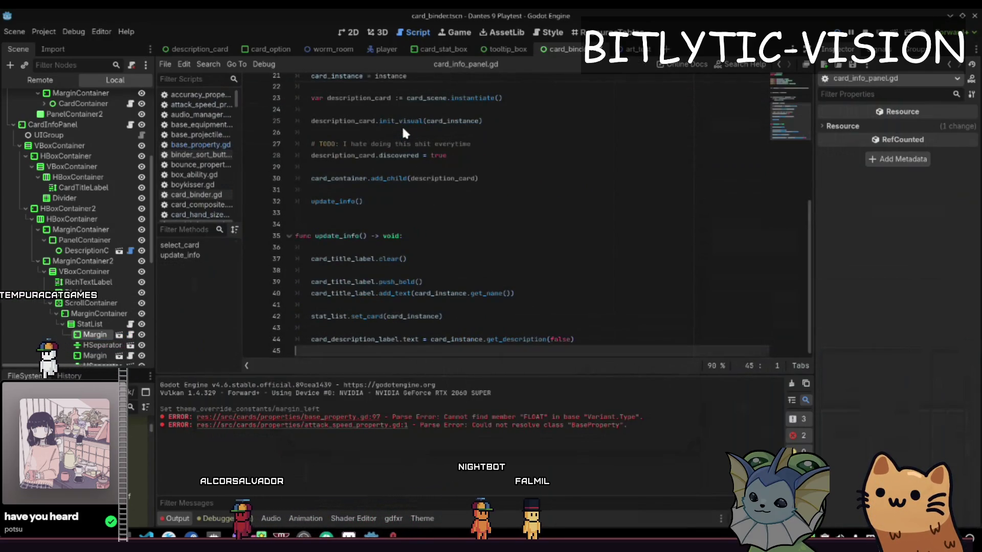
- Open card_stat_box.gd by searching 'stat_' in Quick Open
key("shift+alt+o")
type("stat_")
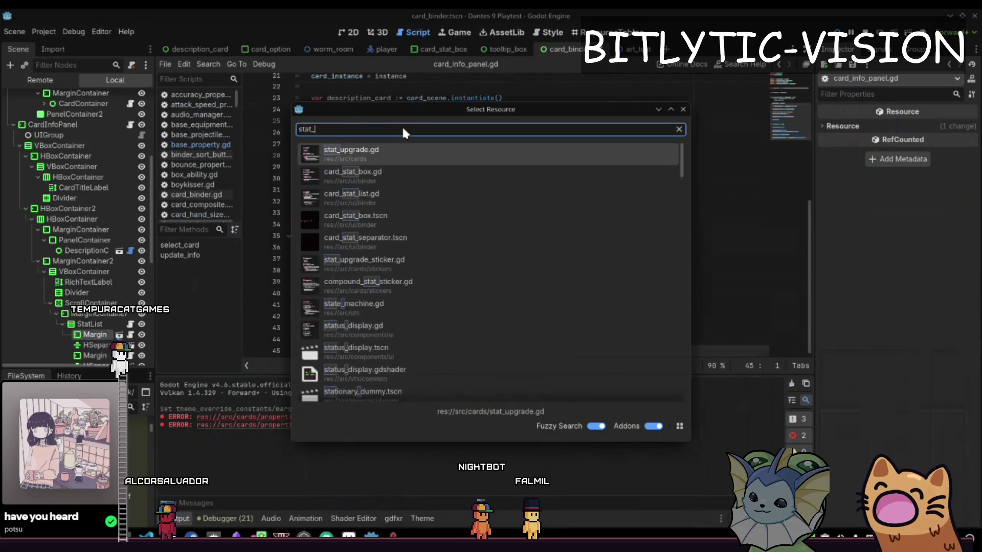
key("Return")
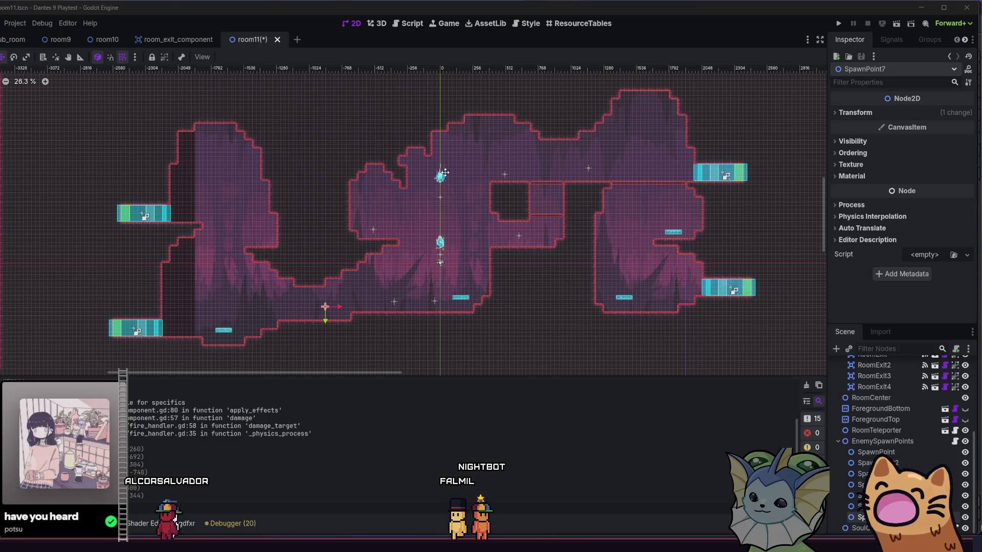
scroll(586, 220, "up", 3)
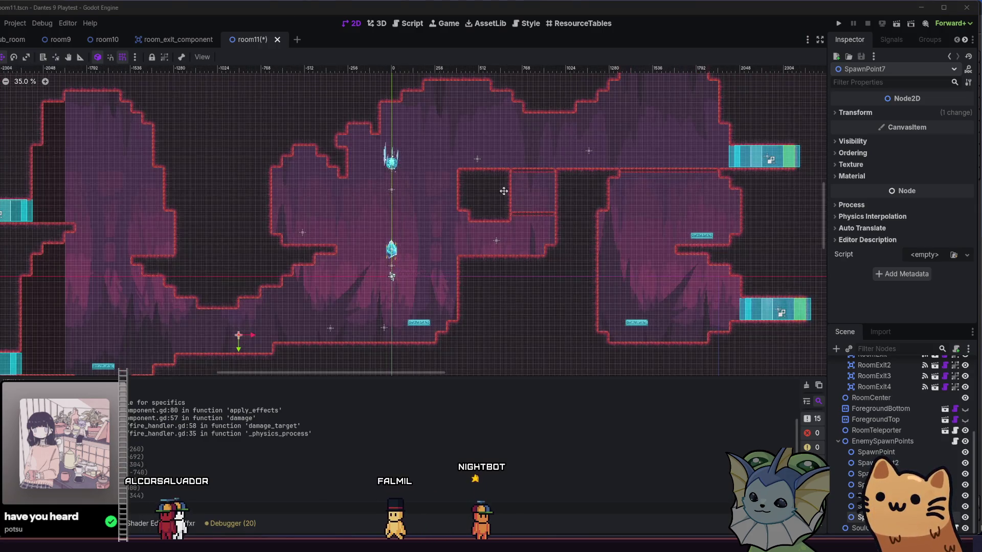
- Select the Ground TileMapLayer and duplicate it as Ground2 from its right-click menu
key("alt+f")
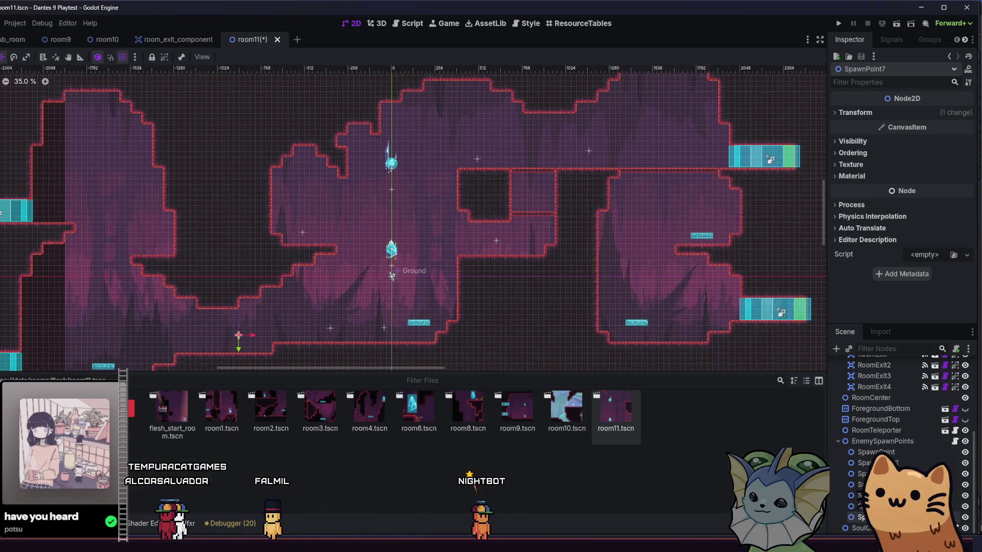
scroll(900, 440, "up", 4)
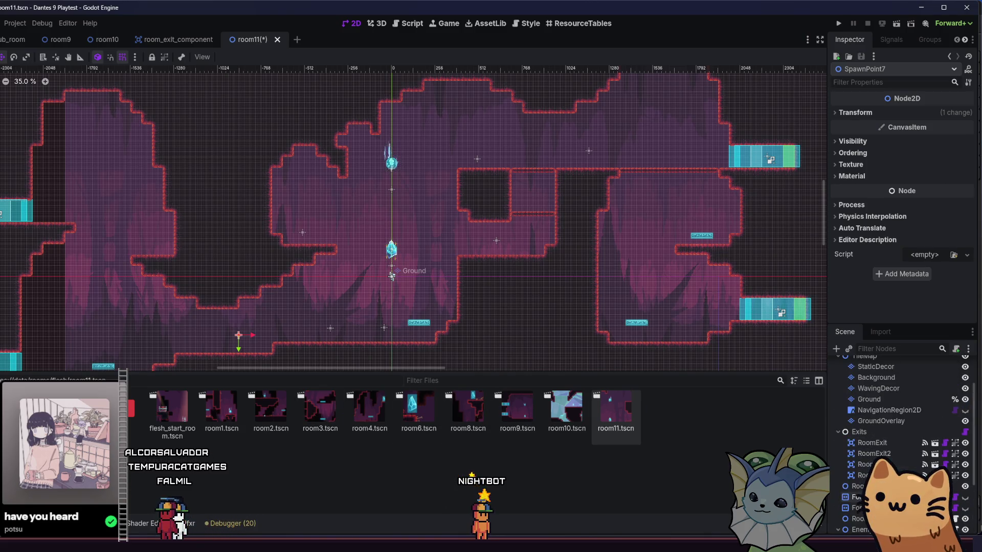
left_click(889, 420)
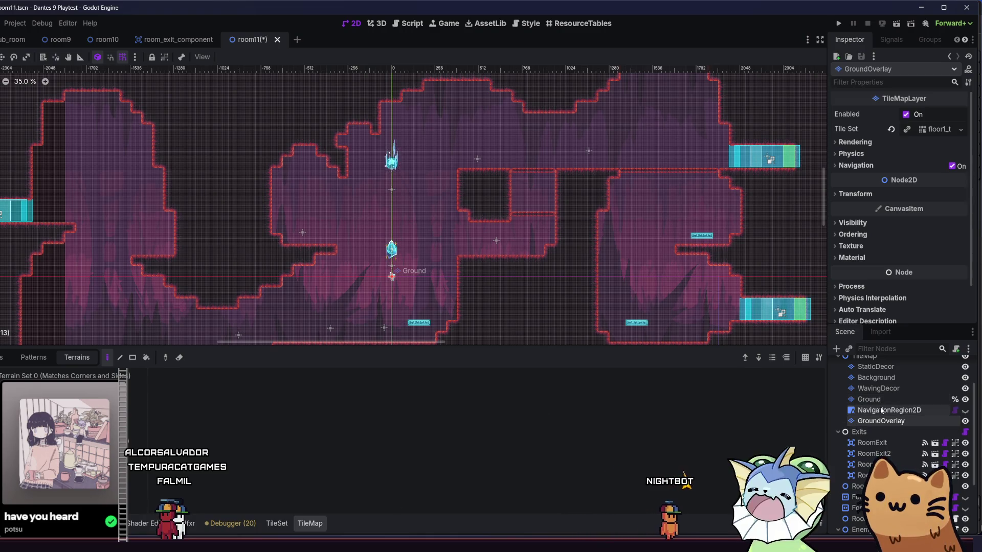
left_click(886, 400)
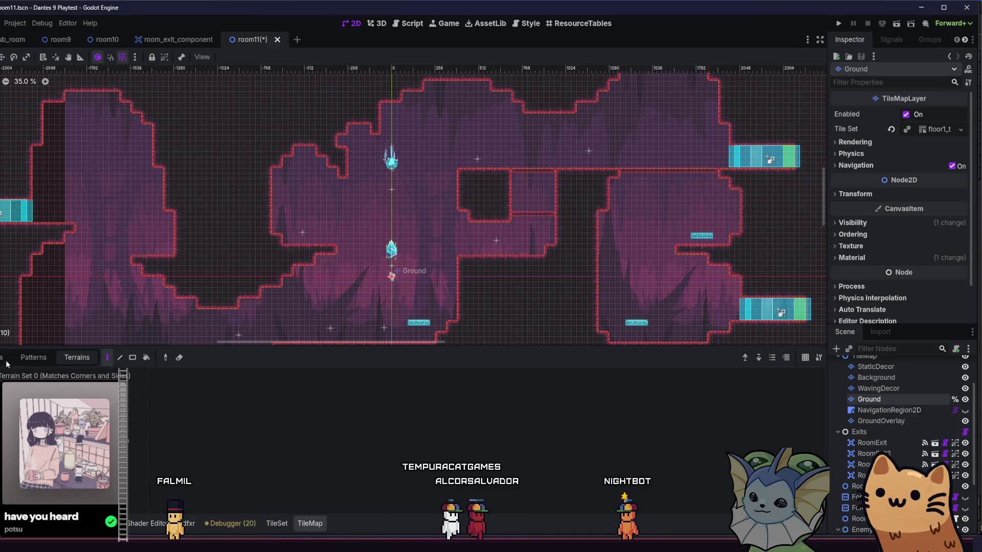
scroll(888, 397, "up", 2)
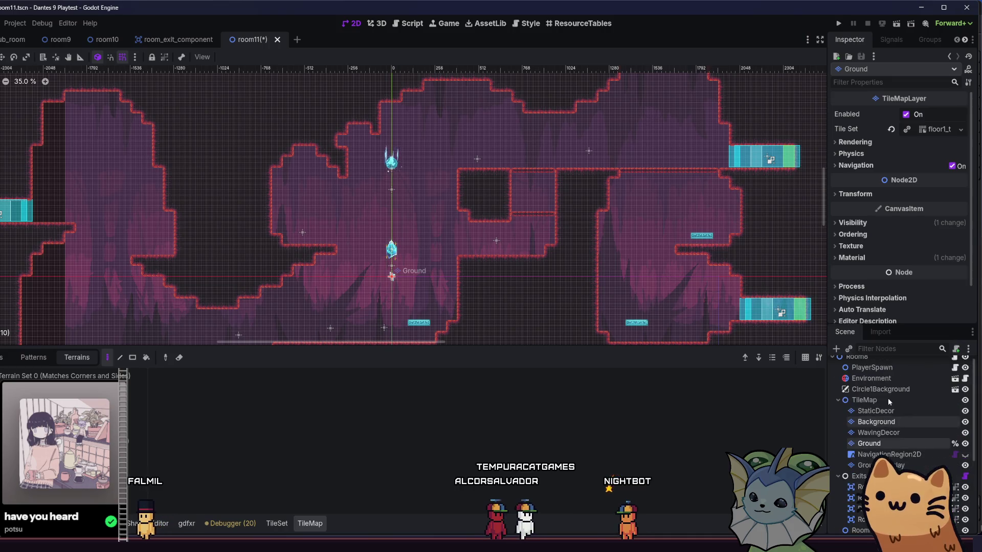
right_click(901, 441)
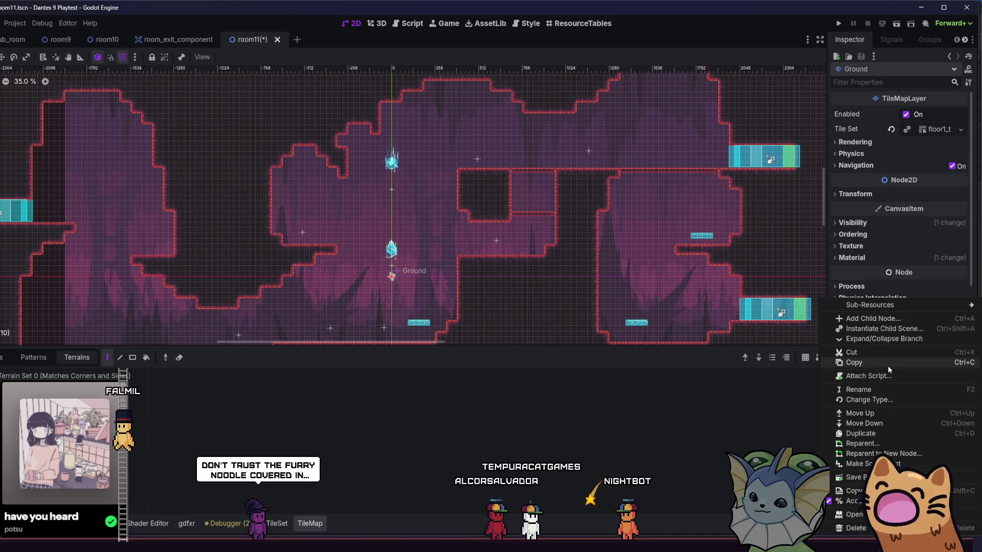
left_click(903, 432)
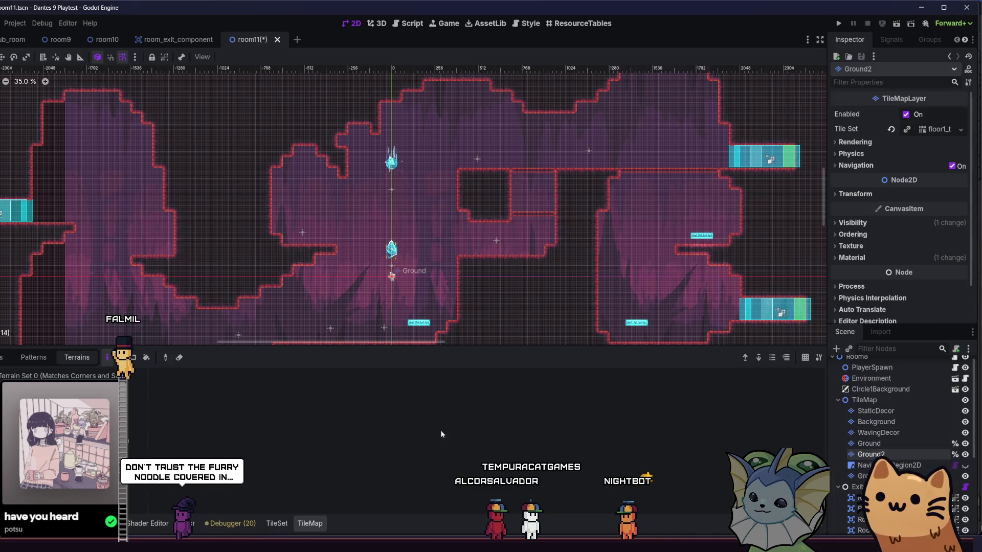
scroll(370, 270, "down", 3)
scroll(370, 270, "right", 3)
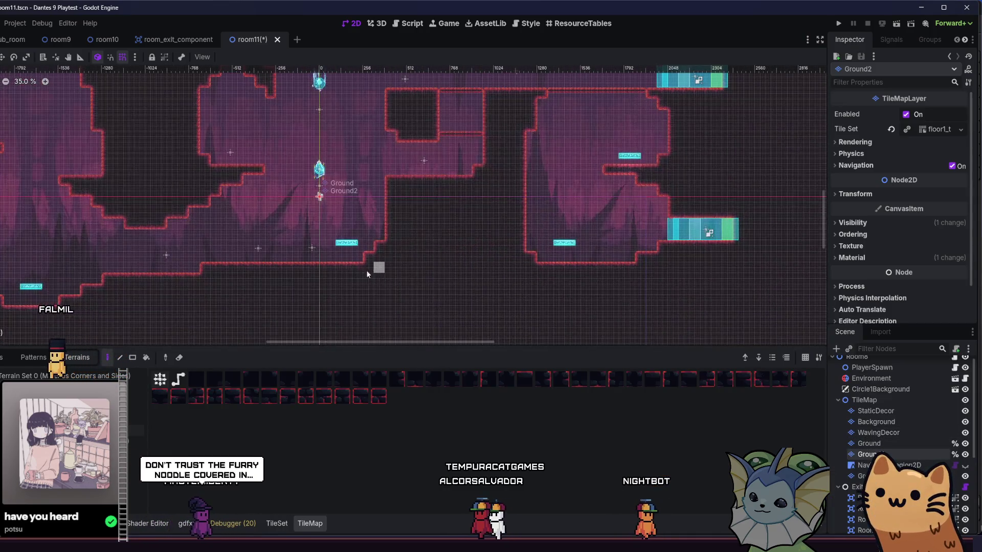
left_click(402, 244)
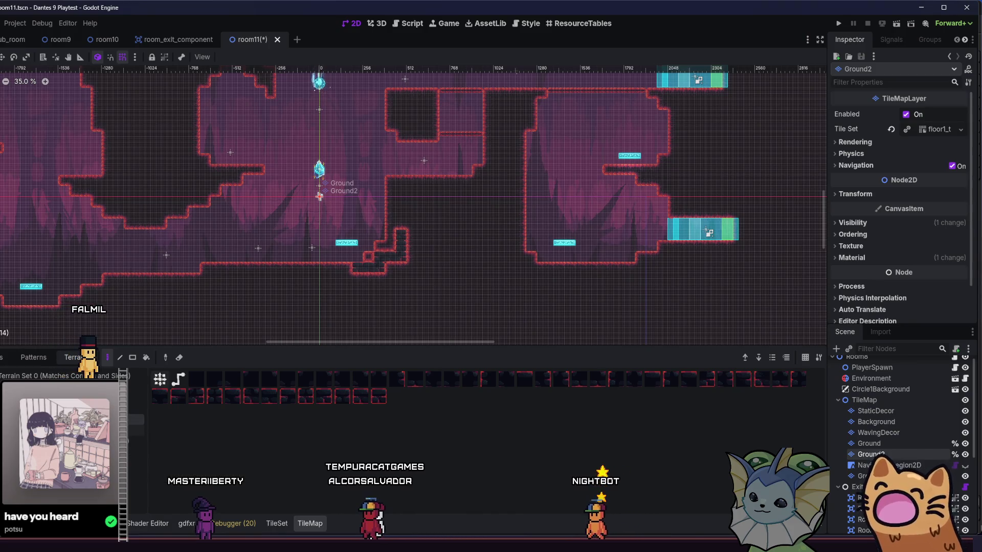
- Paint Ground2 wall terrain along the pit's edge, undoing the bad staircase strokes
key("ctrl+z")
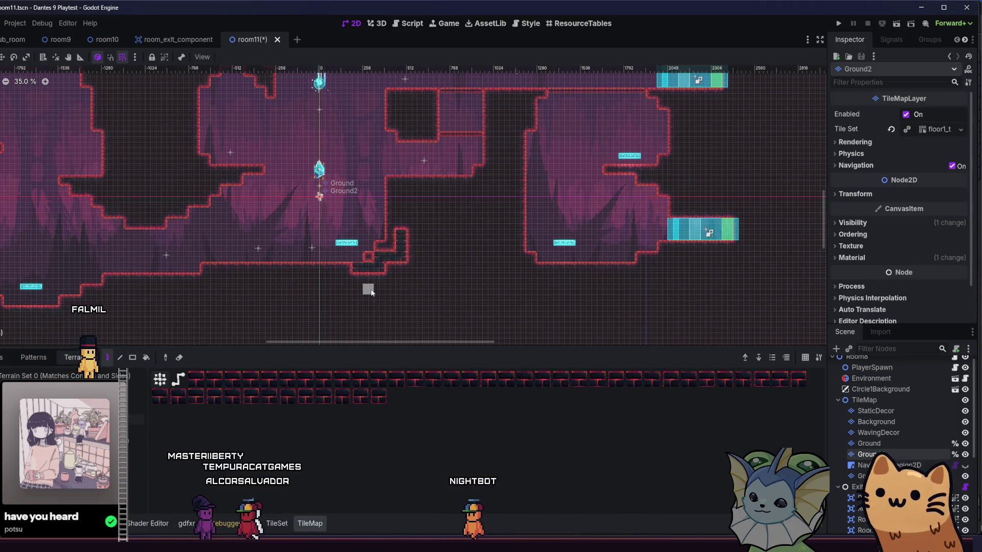
mouse_move(369, 275)
left_mouse_down()
mouse_move(401, 228)
mouse_move(395, 220)
left_mouse_up()
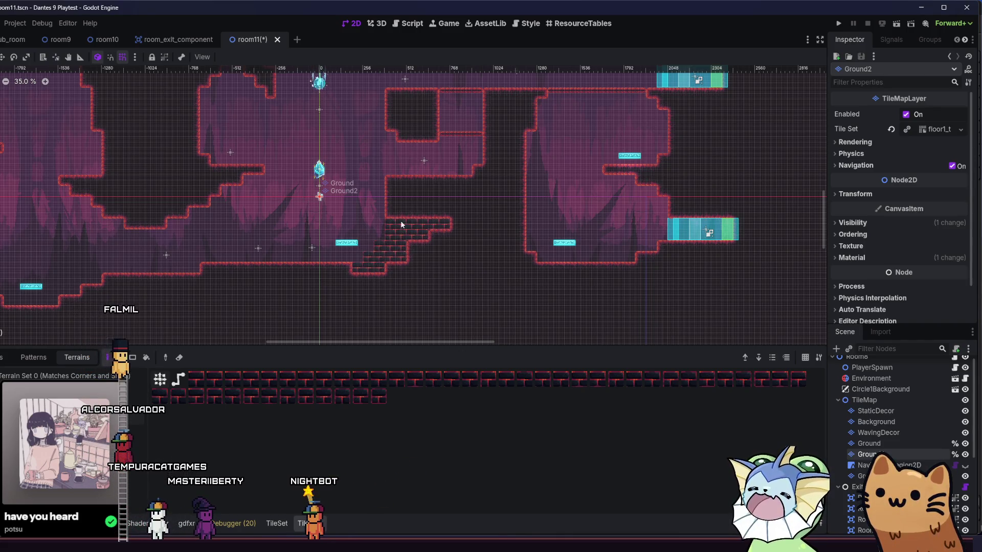
key("ctrl+z")
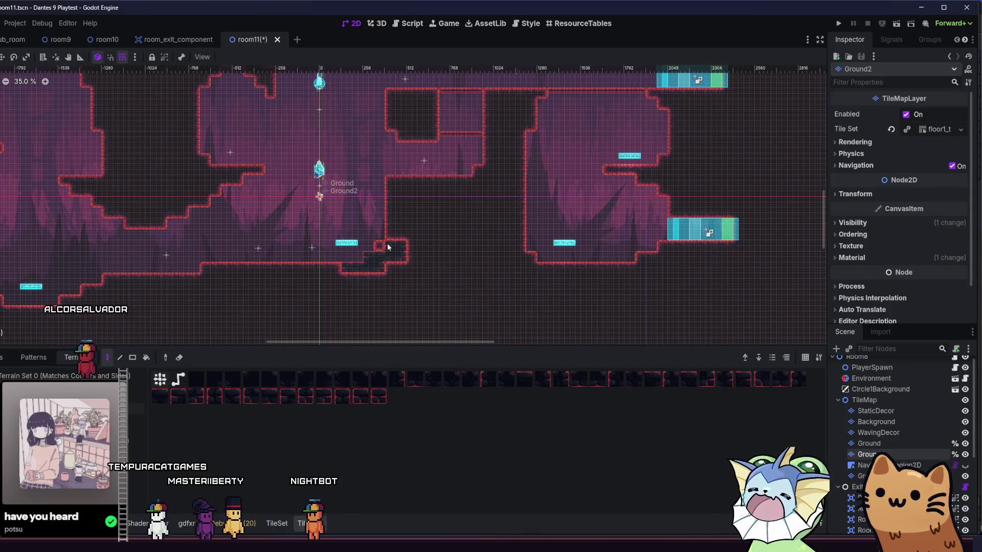
mouse_move(384, 241)
left_mouse_down()
mouse_move(396, 213)
mouse_move(419, 223)
mouse_move(427, 189)
left_mouse_up()
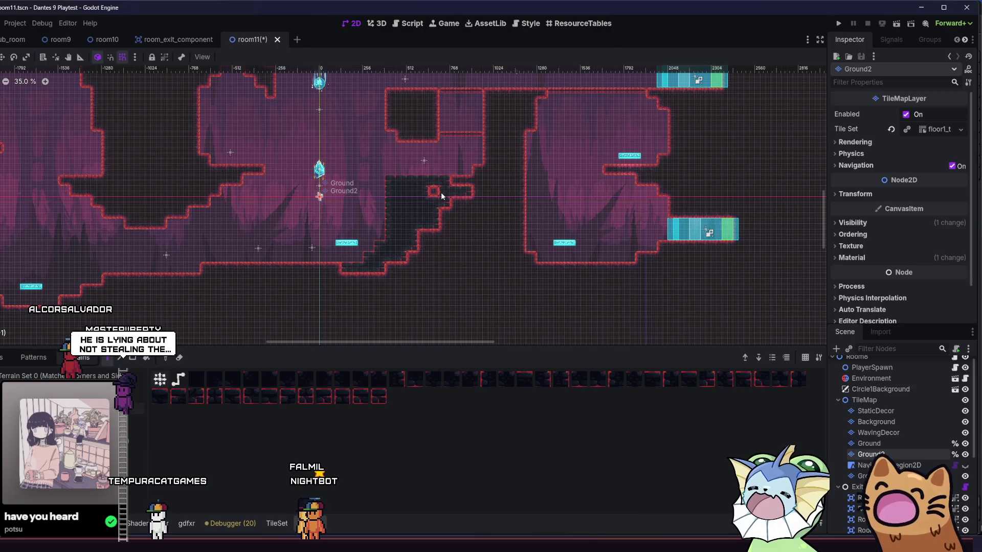
left_click(474, 197)
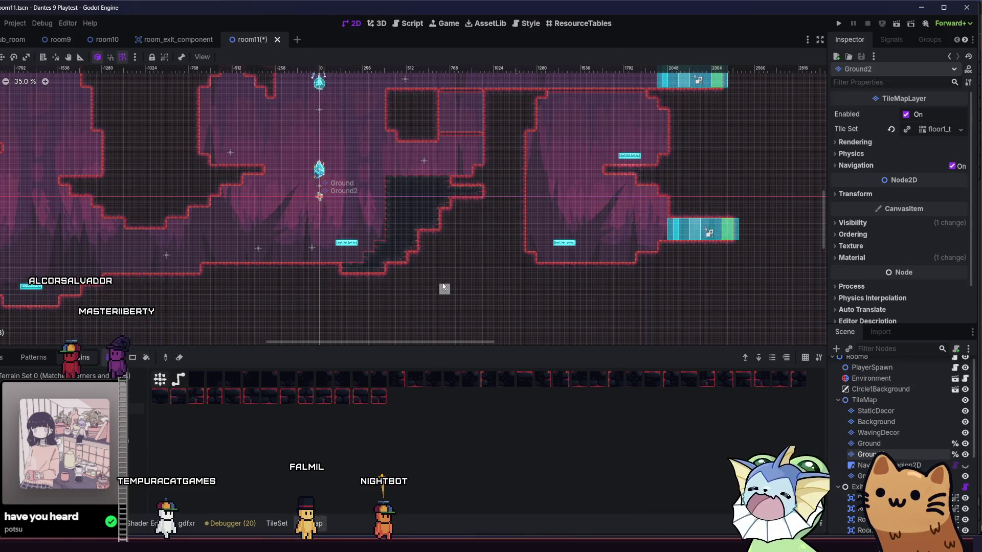
scroll(470, 247, "right", 5)
scroll(470, 247, "up", 2)
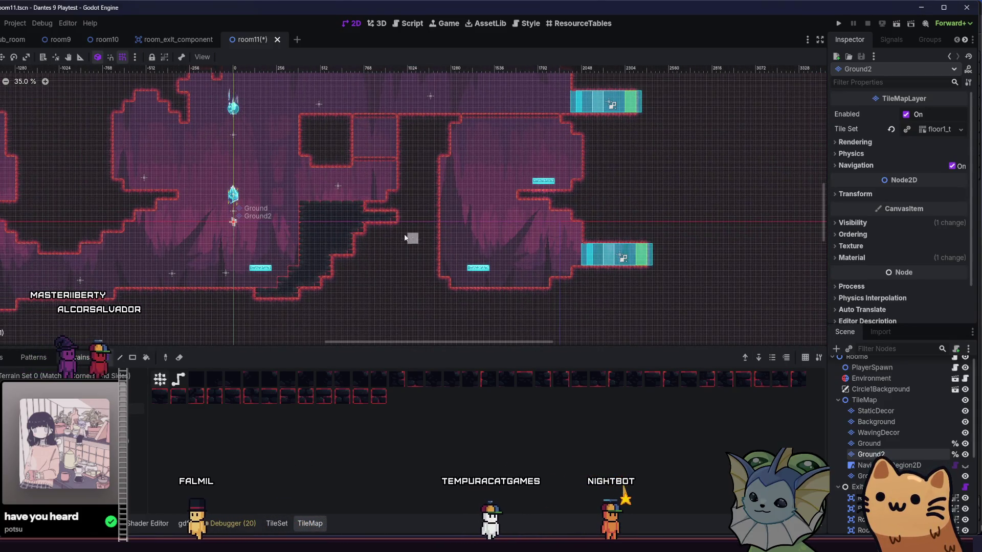
- Clear a dark corridor, widen the notch and empty the top rows inside the box
mouse_move(441, 229)
left_mouse_down()
mouse_move(434, 212)
mouse_move(375, 207)
left_mouse_up()
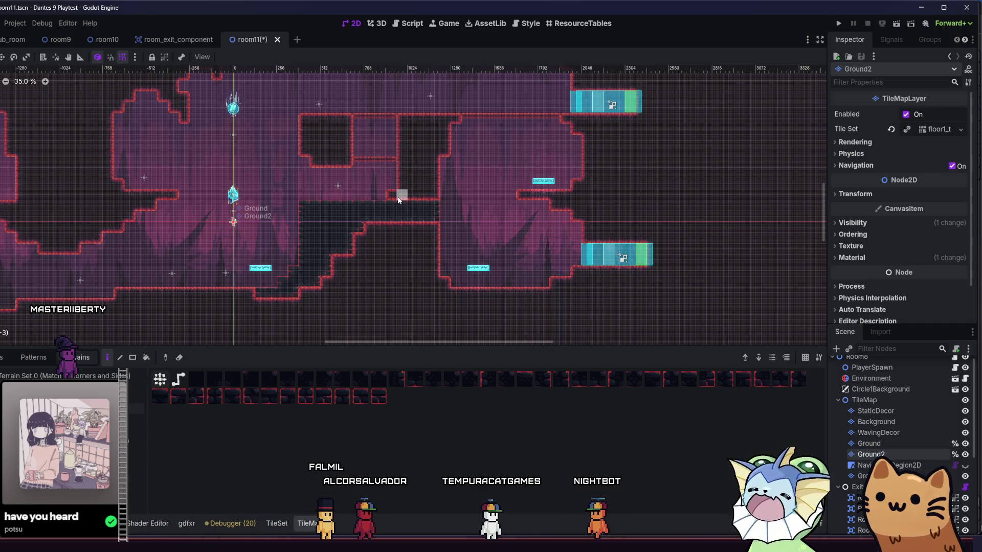
left_click_drag(414, 196, 433, 195)
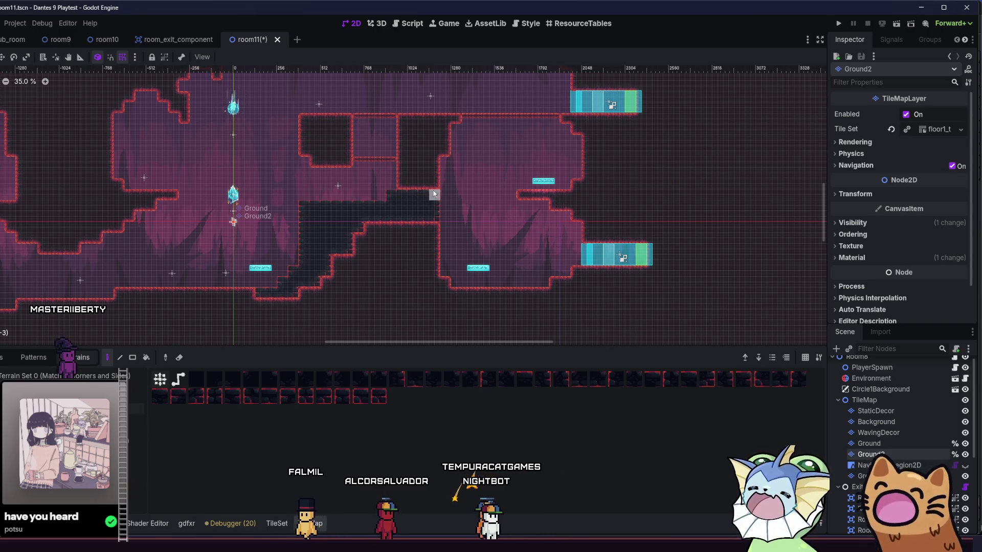
mouse_move(434, 149)
left_mouse_down()
mouse_move(443, 123)
mouse_move(422, 114)
mouse_move(405, 124)
mouse_move(407, 180)
mouse_move(432, 128)
mouse_move(409, 126)
mouse_move(401, 169)
mouse_move(308, 149)
left_mouse_up()
left_click_drag(324, 117, 343, 131)
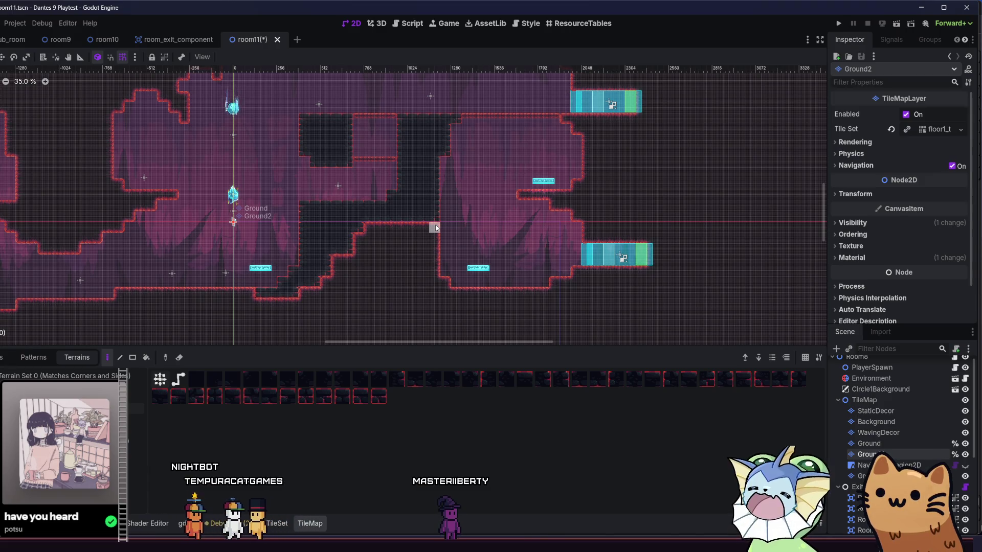
mouse_move(436, 228)
left_mouse_down()
mouse_move(432, 282)
mouse_move(395, 230)
mouse_move(424, 277)
mouse_move(371, 241)
mouse_move(355, 246)
left_mouse_up()
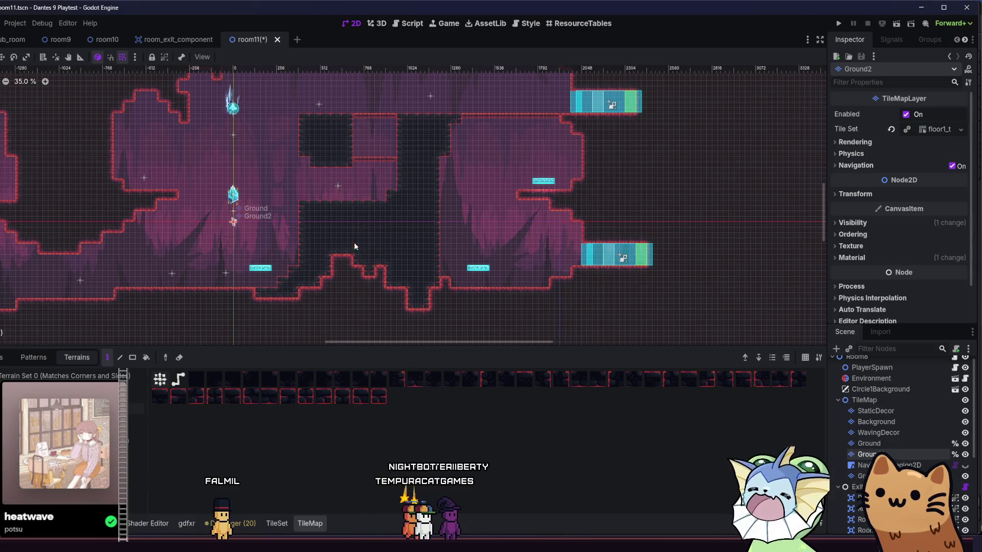
- Carve the pit's edge straight down and square off the small loop into stepped walls
scroll(314, 305, "down", 2)
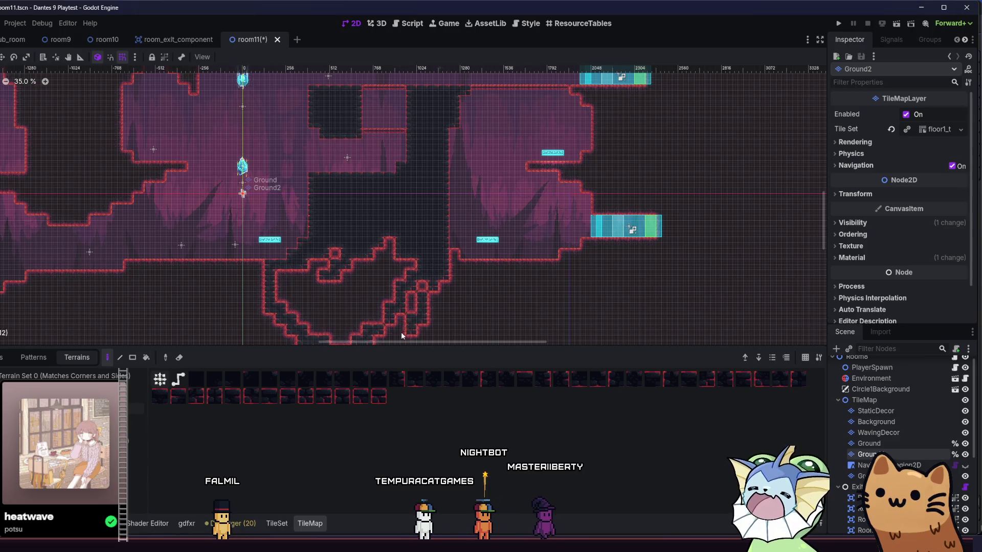
scroll(403, 332, "down", 5)
left_click_drag(414, 225, 417, 221)
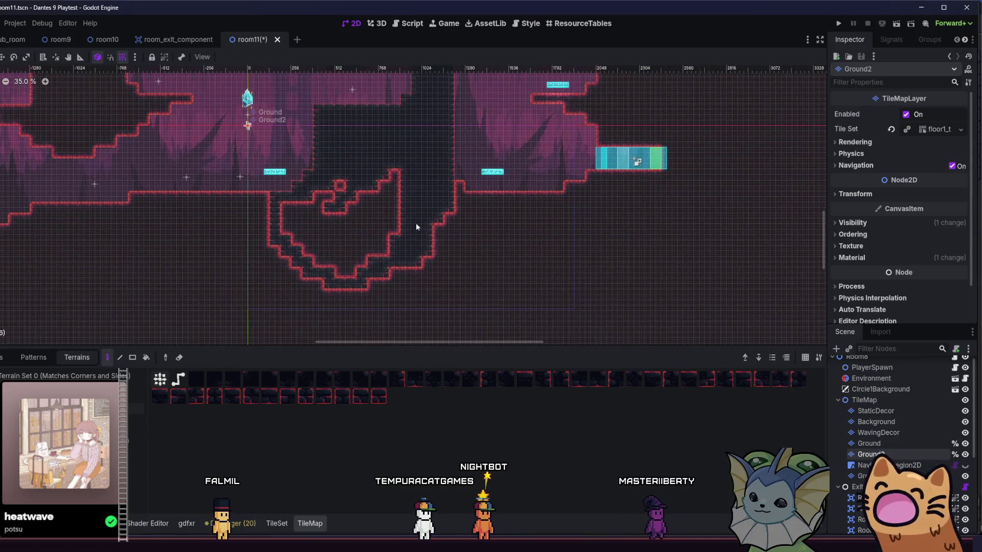
mouse_move(345, 261)
left_mouse_down()
mouse_move(343, 277)
mouse_move(330, 241)
left_mouse_up()
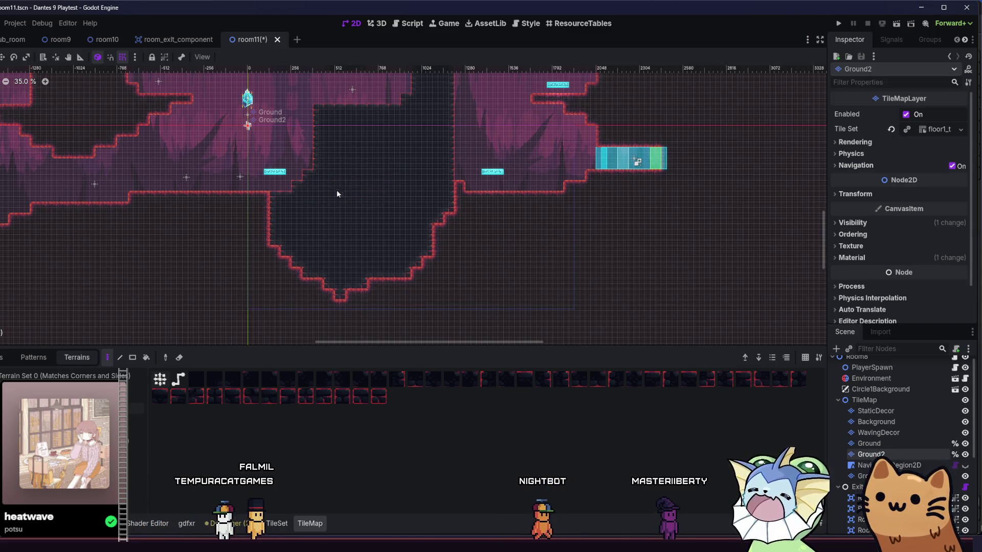
mouse_move(329, 196)
left_mouse_down()
mouse_move(361, 280)
mouse_move(325, 181)
left_mouse_up()
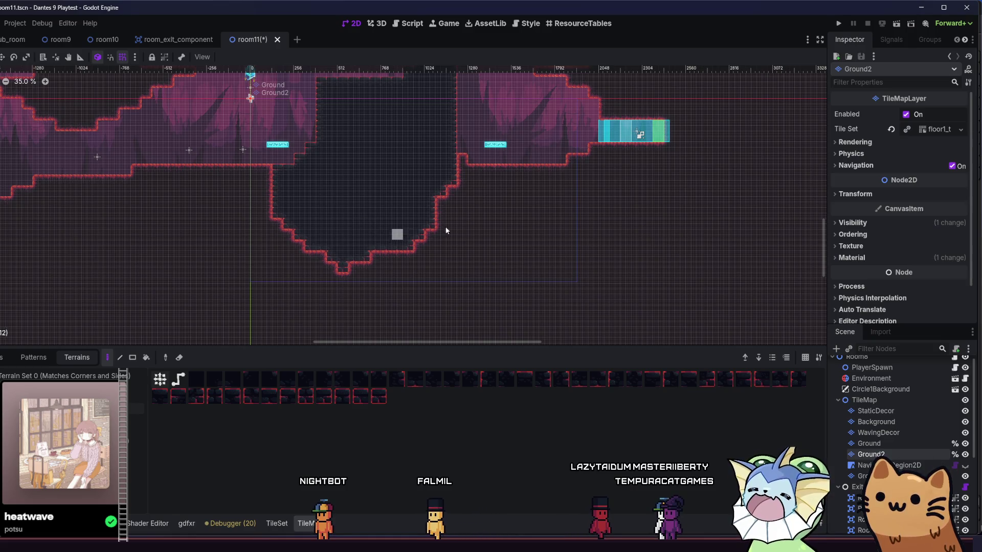
scroll(416, 317, "down", 6)
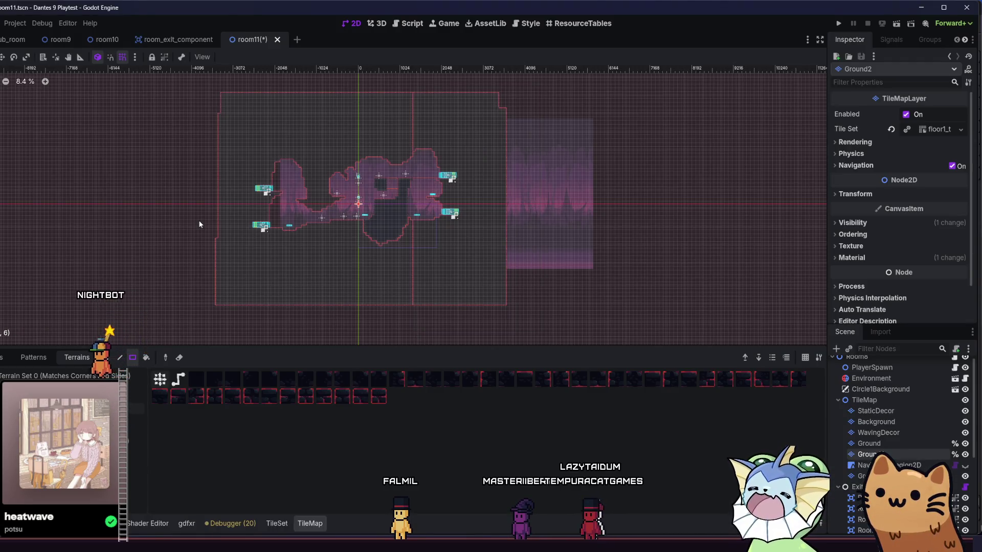
- Fill large Ground2 terrain rectangles across the room and over the pit area
left_click_drag(184, 198, 175, 204)
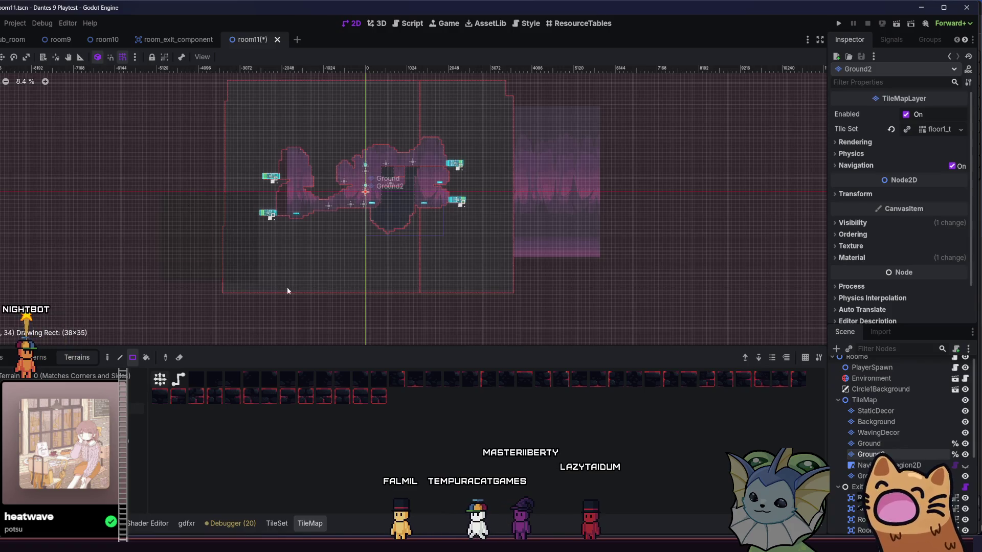
left_click_drag(274, 289, 356, 309)
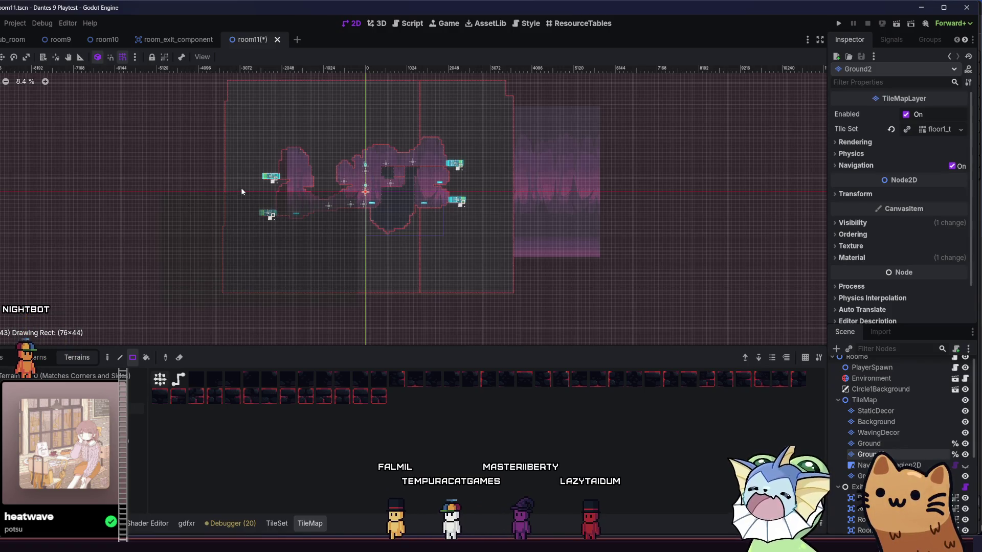
left_click_drag(241, 187, 239, 207)
left_click_drag(328, 120, 486, 161)
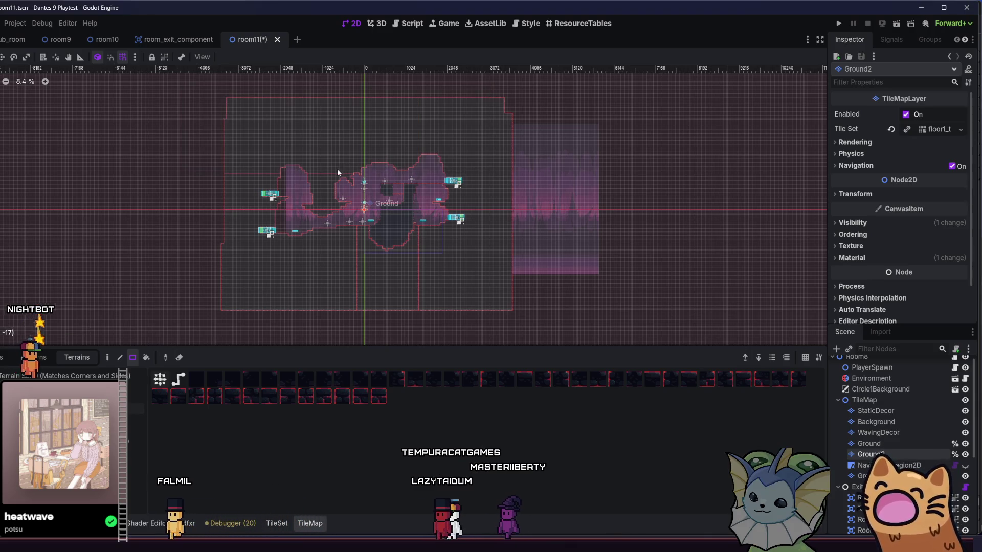
scroll(337, 169, "up", 2)
mouse_move(219, 141)
left_mouse_down()
mouse_move(311, 237)
mouse_move(357, 238)
mouse_move(340, 216)
left_mouse_up()
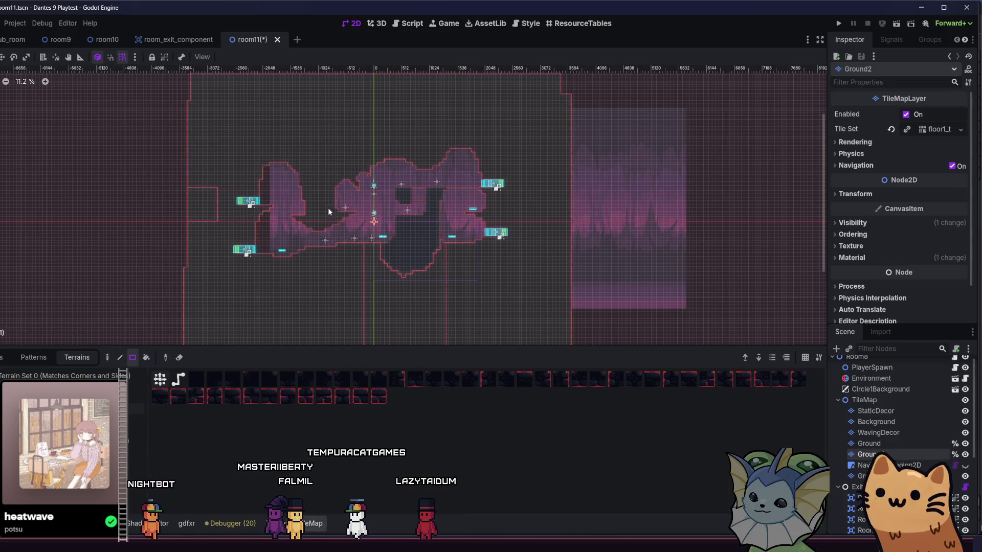
mouse_move(258, 161)
left_mouse_down()
mouse_move(377, 188)
mouse_move(347, 196)
left_mouse_up()
- Add a narrow Ground2 rectangle right of the pit, leaving a small ledge in its wall
scroll(347, 196, "up", 3)
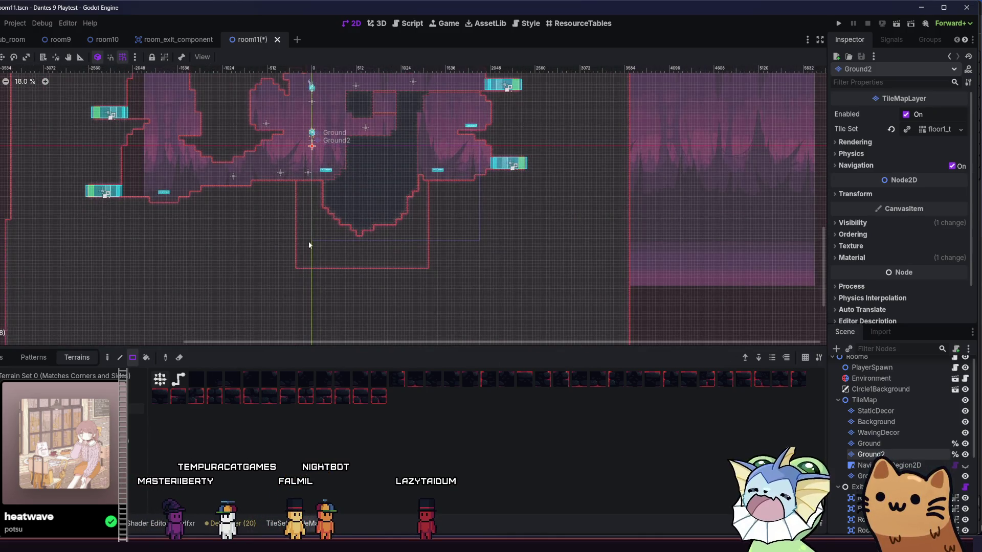
scroll(310, 248, "up", 2)
left_click_drag(329, 289, 326, 289)
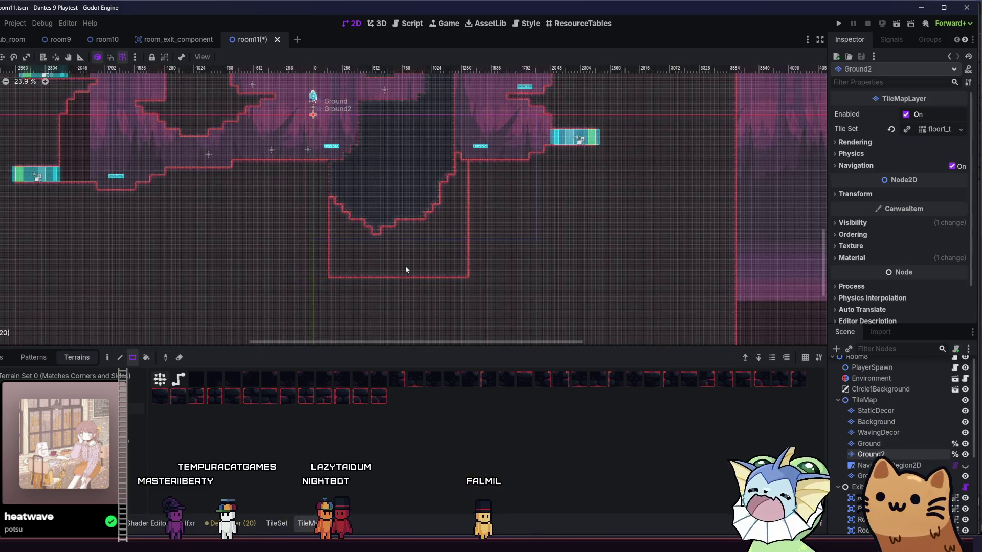
mouse_move(486, 162)
left_mouse_down()
mouse_move(475, 277)
mouse_move(461, 271)
left_mouse_up()
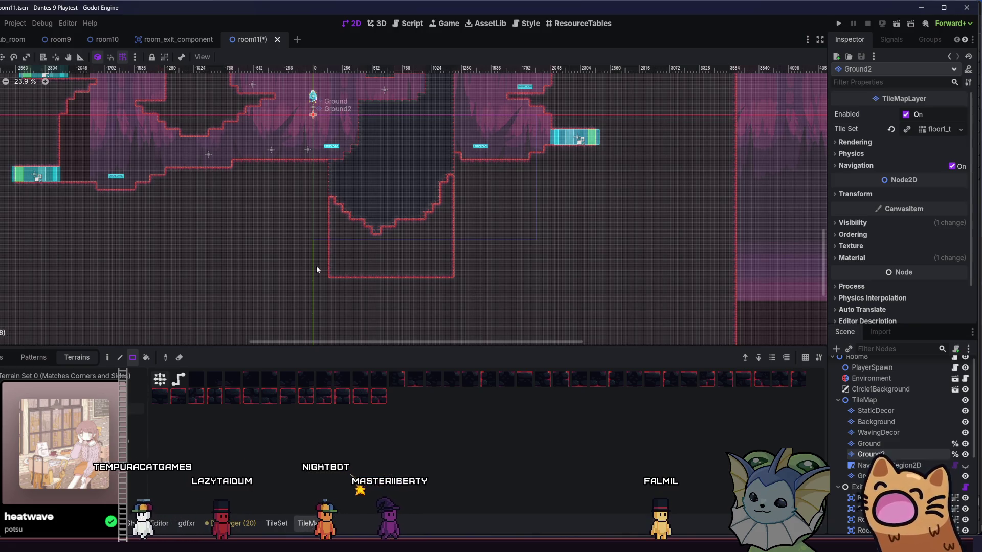
mouse_move(472, 235)
left_mouse_down()
mouse_move(308, 199)
mouse_move(323, 231)
mouse_move(333, 211)
mouse_move(373, 234)
mouse_move(442, 229)
mouse_move(431, 221)
mouse_move(475, 202)
mouse_move(489, 169)
mouse_move(506, 227)
left_mouse_up()
scroll(437, 231, "up", 4)
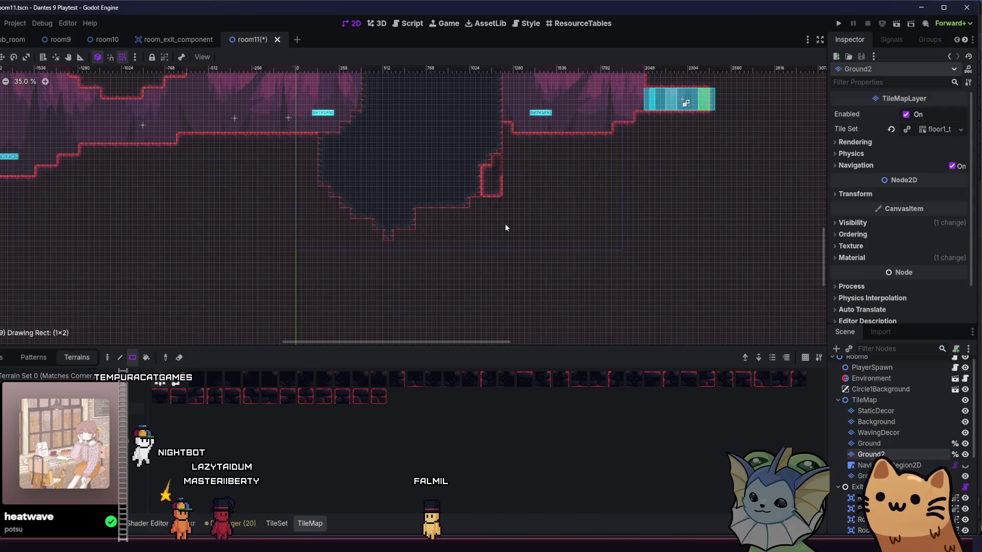
- Paint terrain into the pit's lower-right floor, then save room11 and run it
scroll(451, 216, "up", 3)
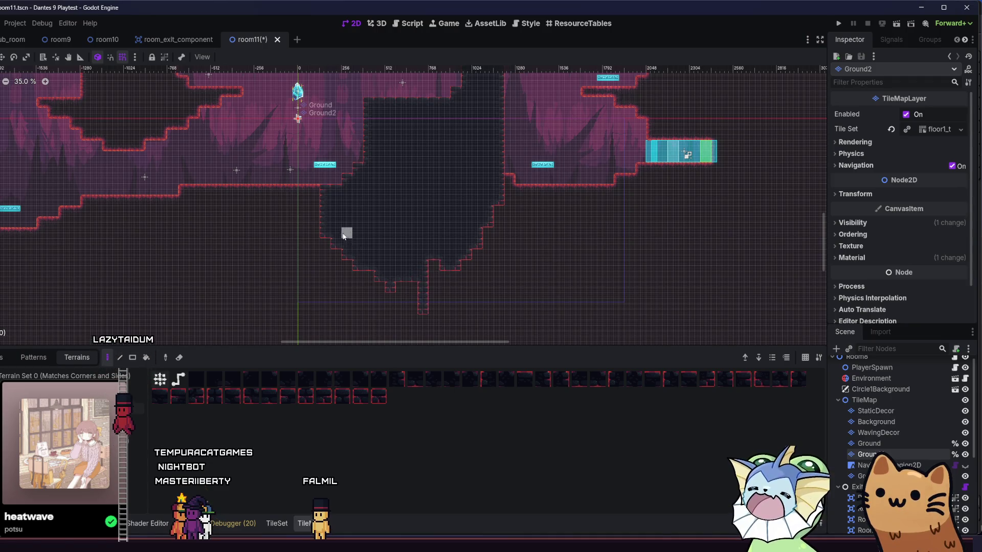
left_click_drag(492, 218, 434, 260)
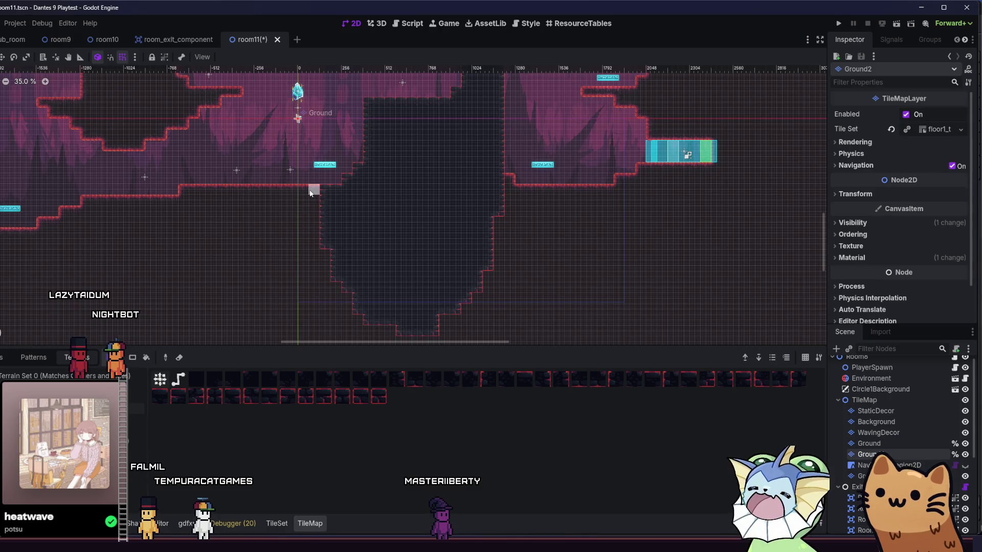
scroll(413, 268, "down", 5)
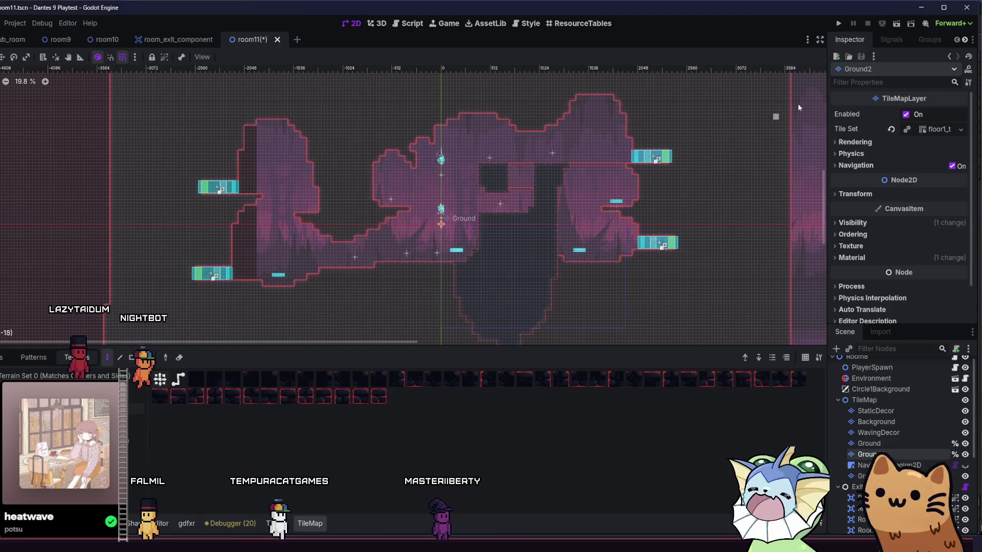
left_click(893, 28)
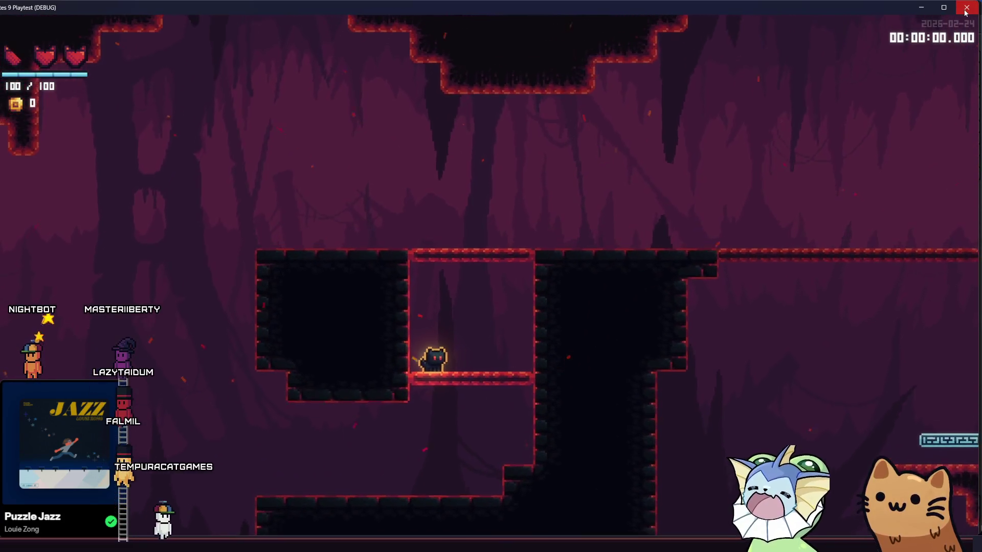
- Stop the playtest with F8 and return to the room11 editor view
key("F8")
scroll(388, 274, "up", 2)
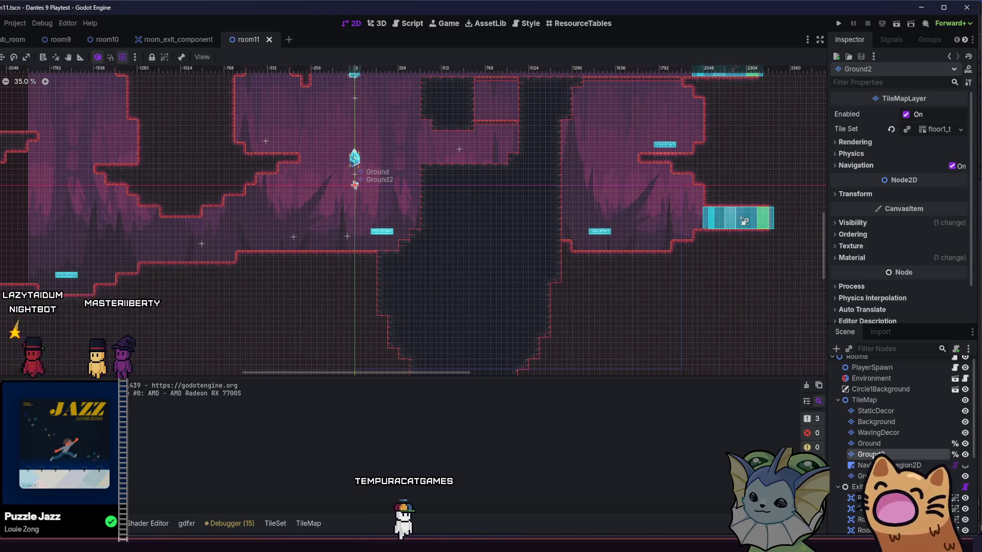
- Browse the room scene files and the scene tiles such as jump_pad and lamp
key("alt+f")
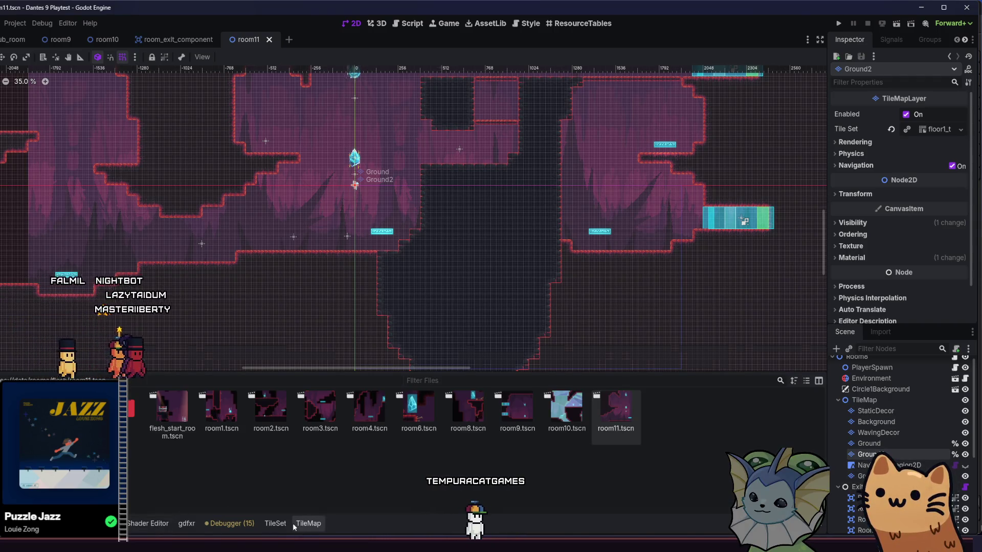
left_click(295, 524)
left_click(2, 357)
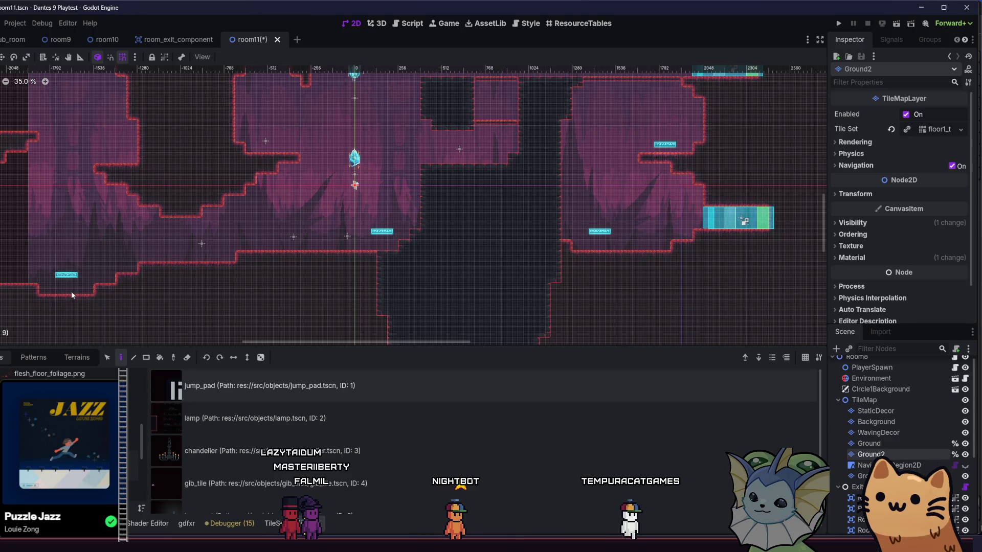
- Pan across room11's cave, run the current scene and maximize the game window
left_click_drag(67, 235, 207, 287)
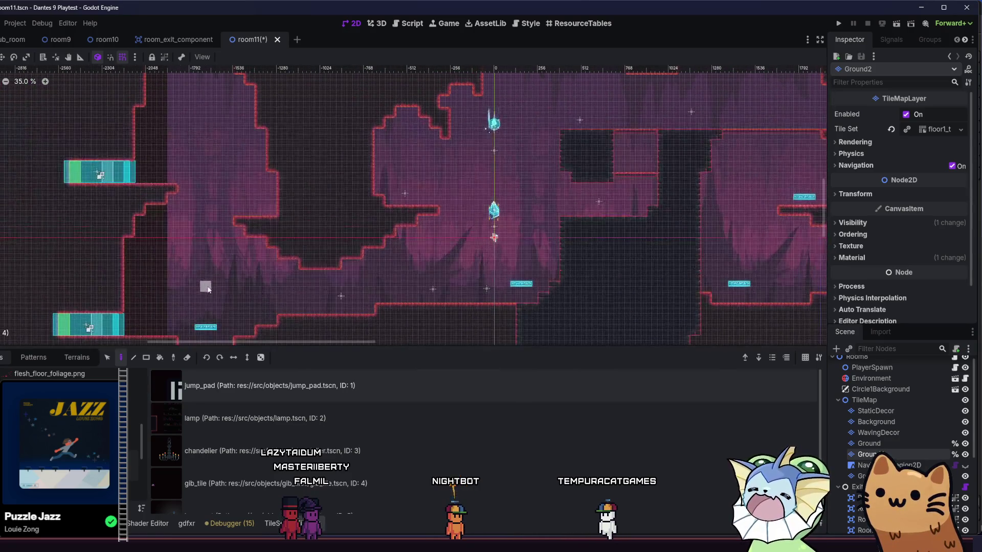
scroll(230, 261, "up", 2)
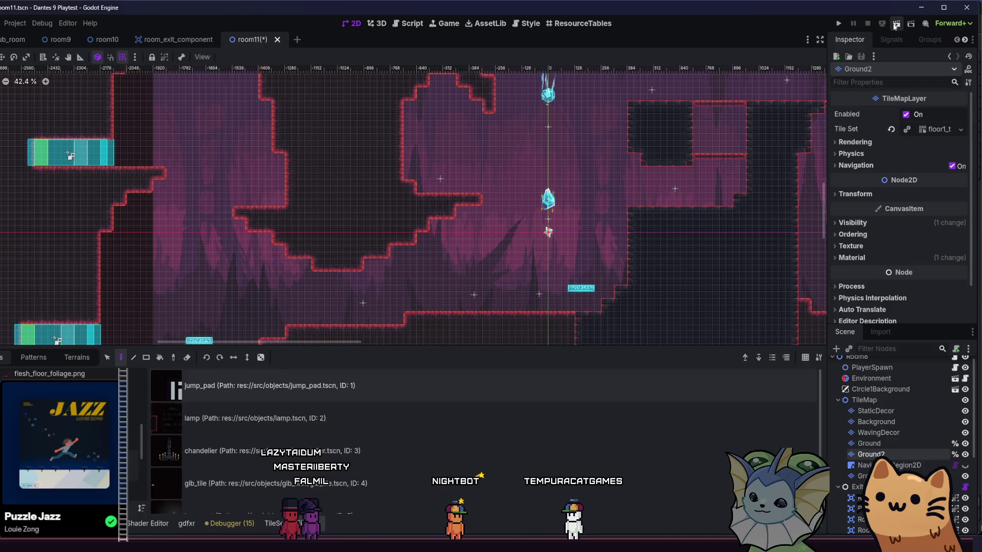
left_click(896, 24)
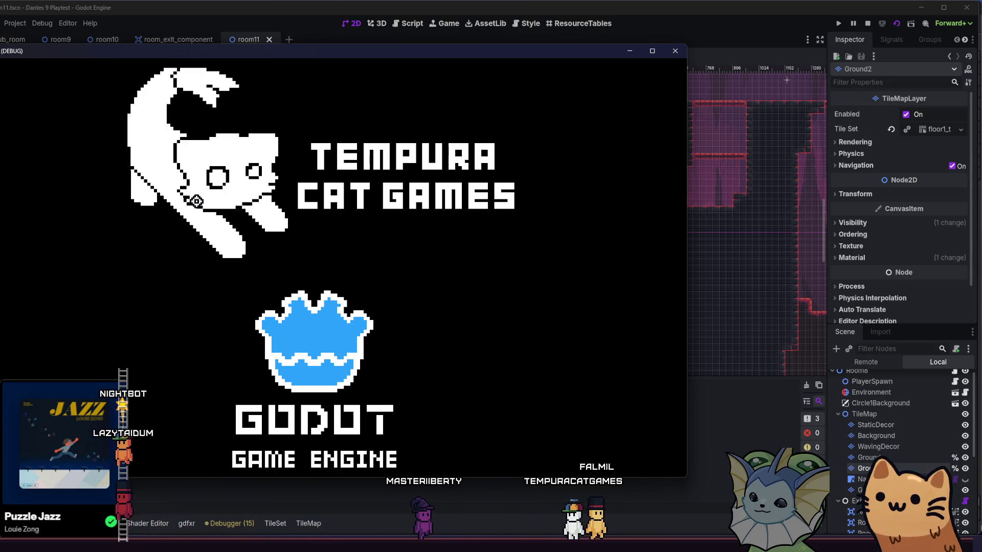
key("super+Up")
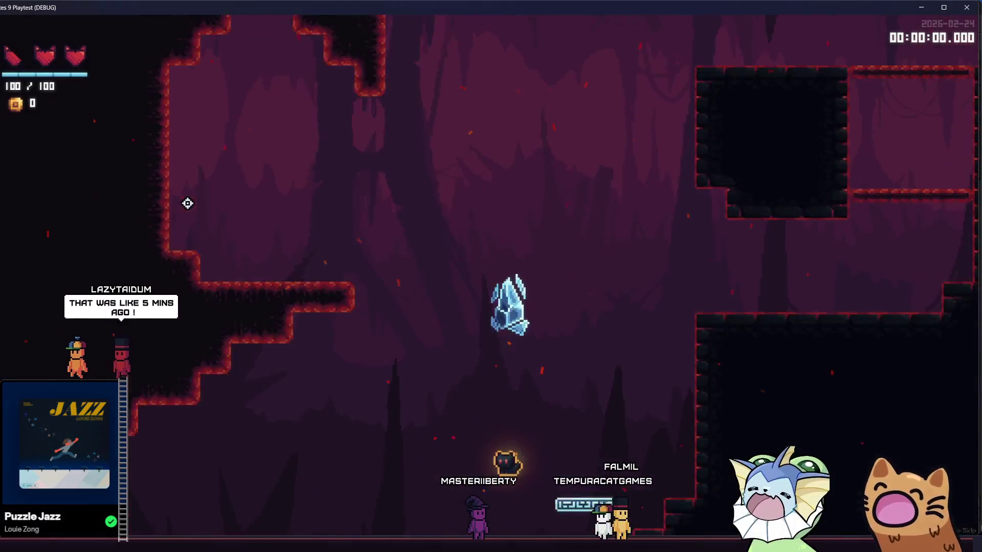
- Run the cat right, bounce off the glowing platform onto a ledge, then drop into the lower cave
key("space")
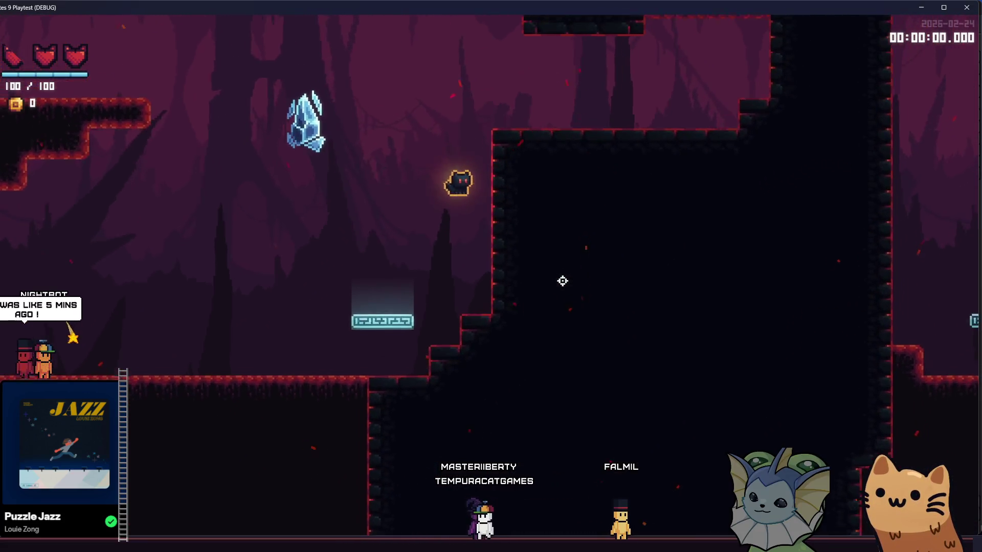
key("Right")
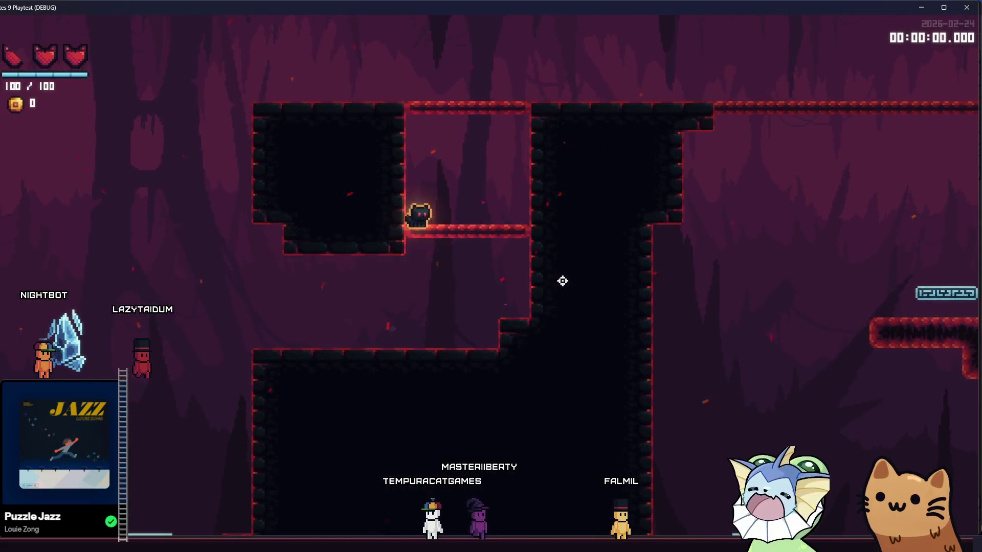
key("Right")
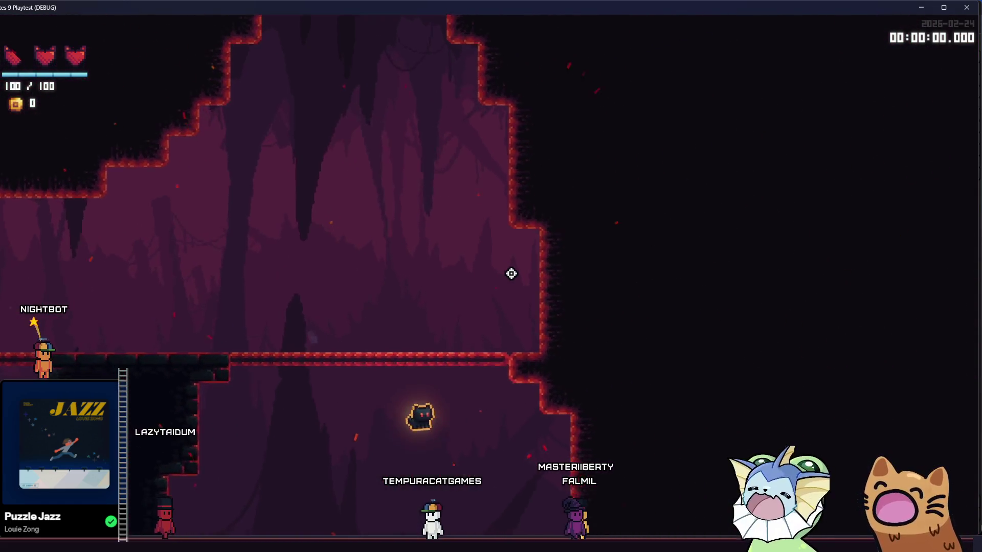
key("Right")
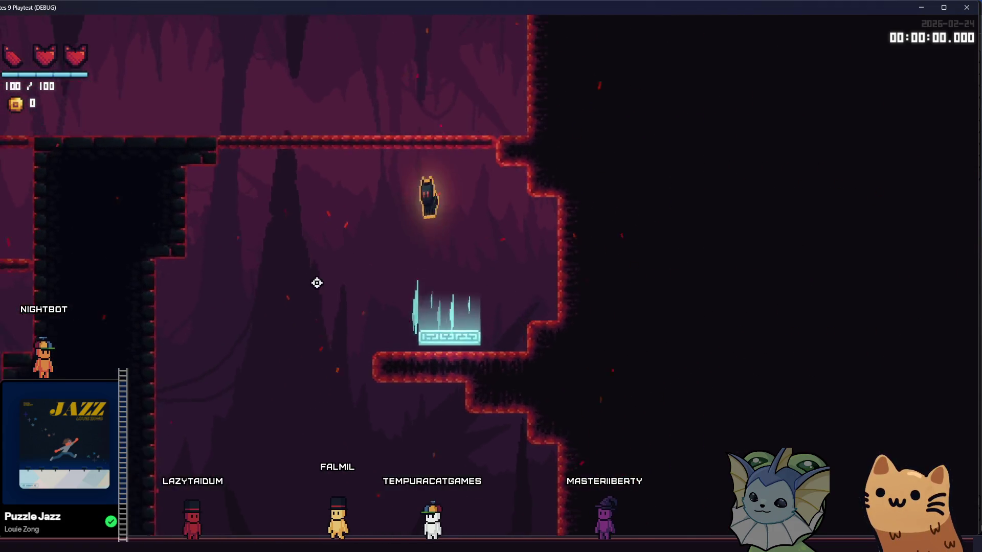
key("Right")
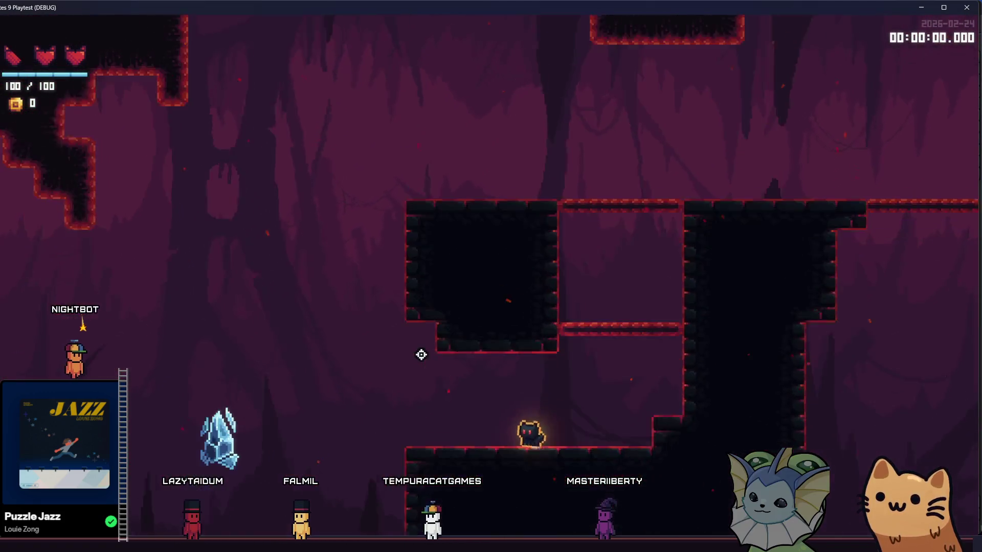
key("Left")
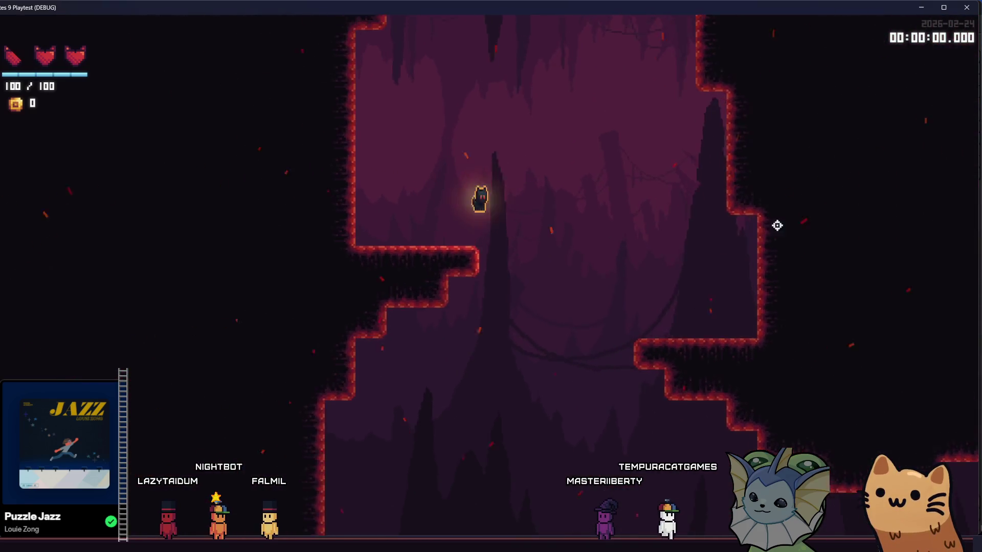
- Jump up the shaft onto the left block and upper ledge, then open the debug menu with F1
key("space")
key("Right")
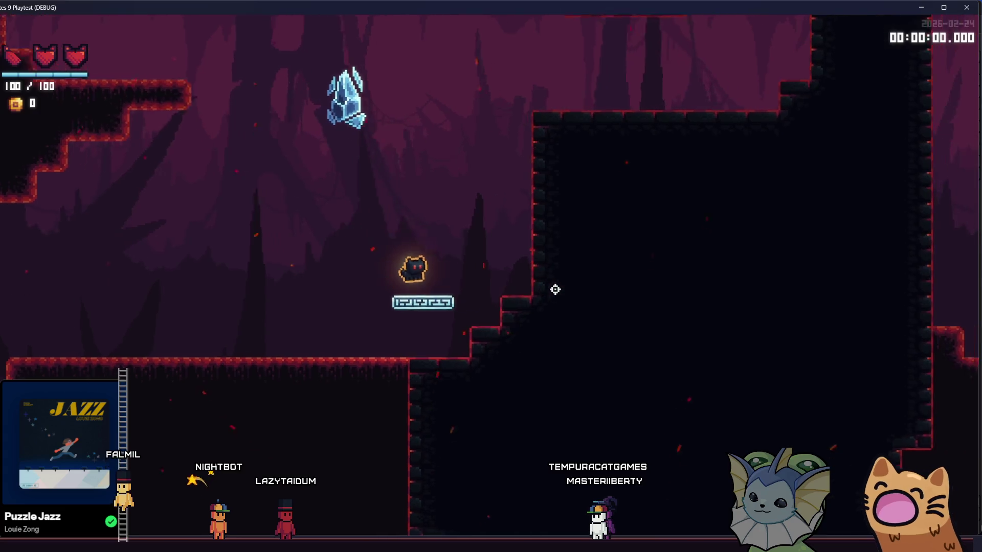
key("Right")
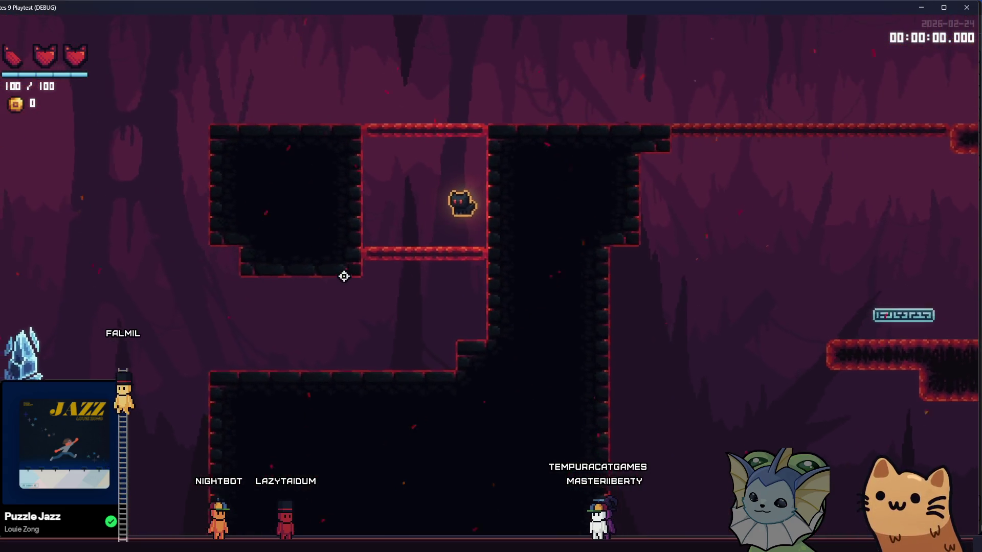
key("space")
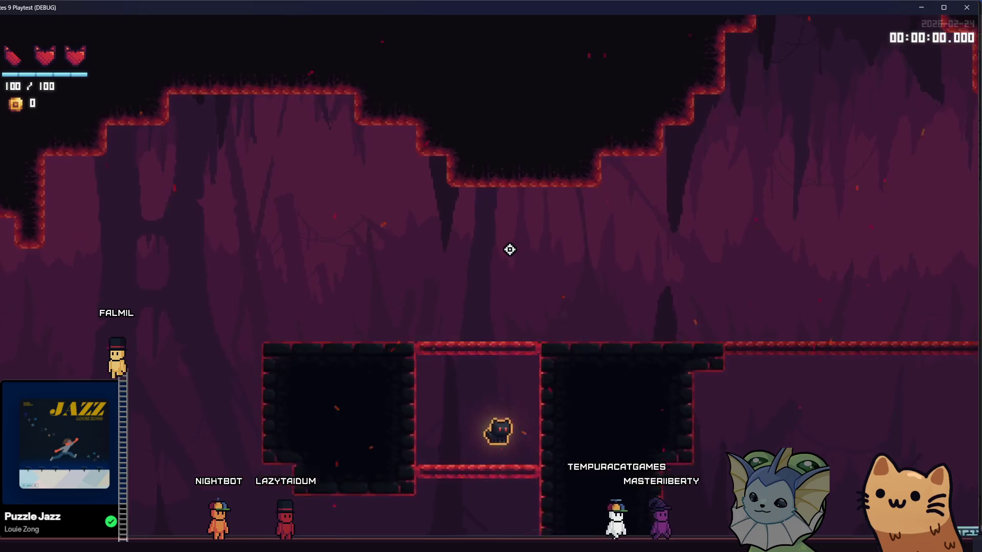
key("space")
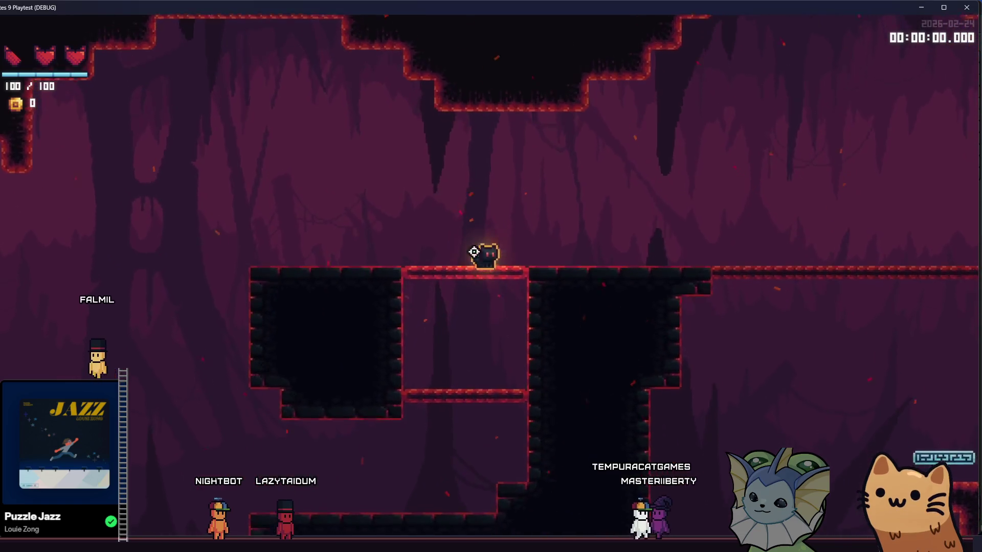
key("Left")
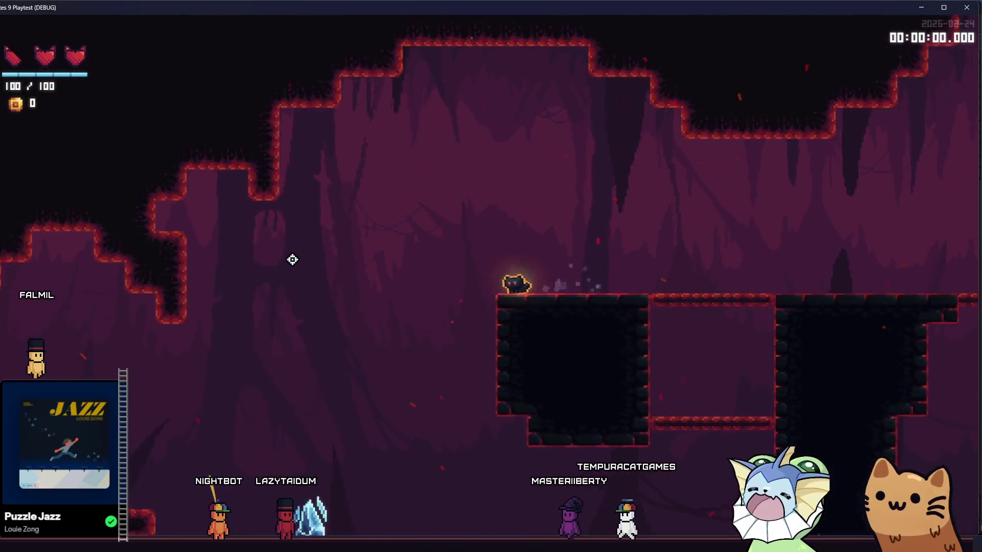
key("Left")
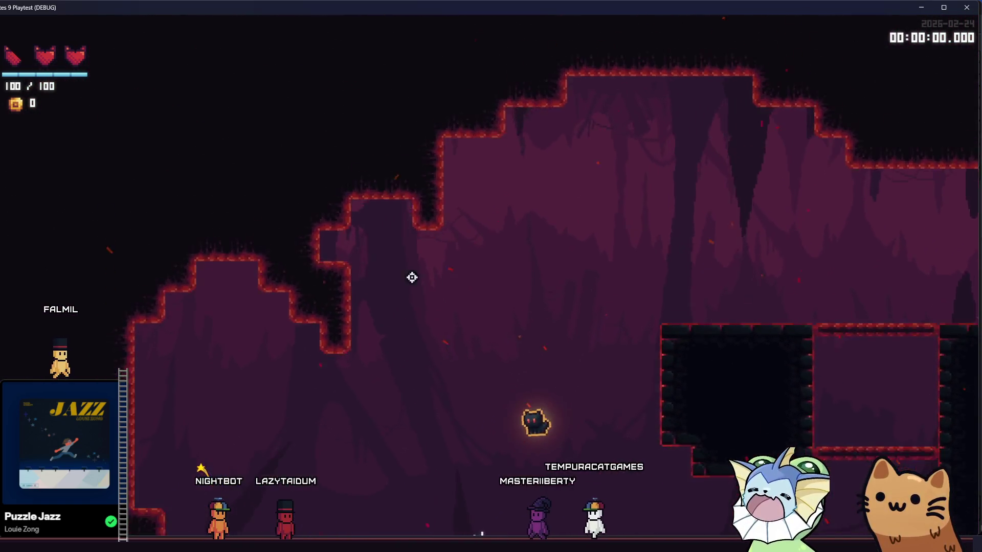
key("space")
key("Right")
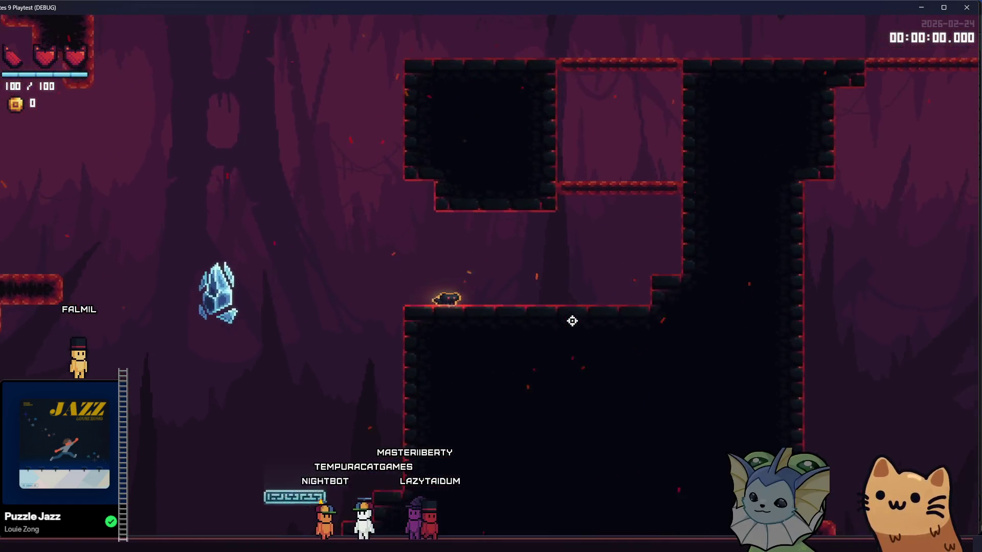
key("F1")
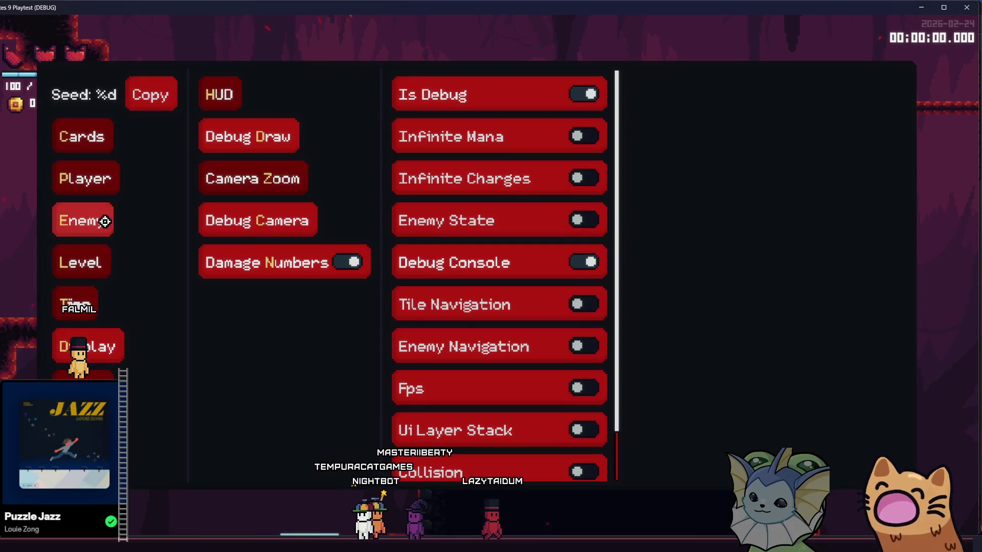
- Redeal the cat's hand from the debug menu's Cards options
left_click(96, 140)
left_click(70, 175)
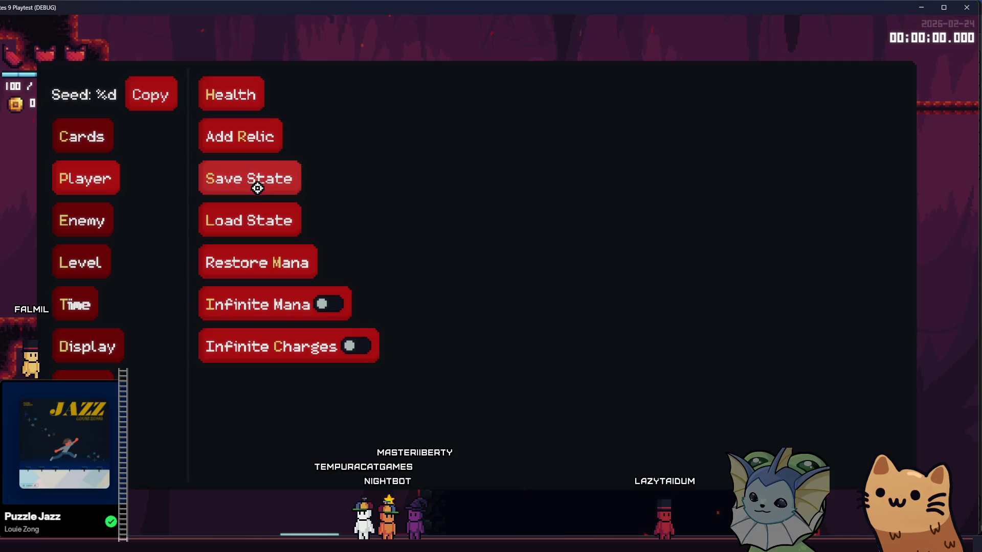
left_click(100, 141)
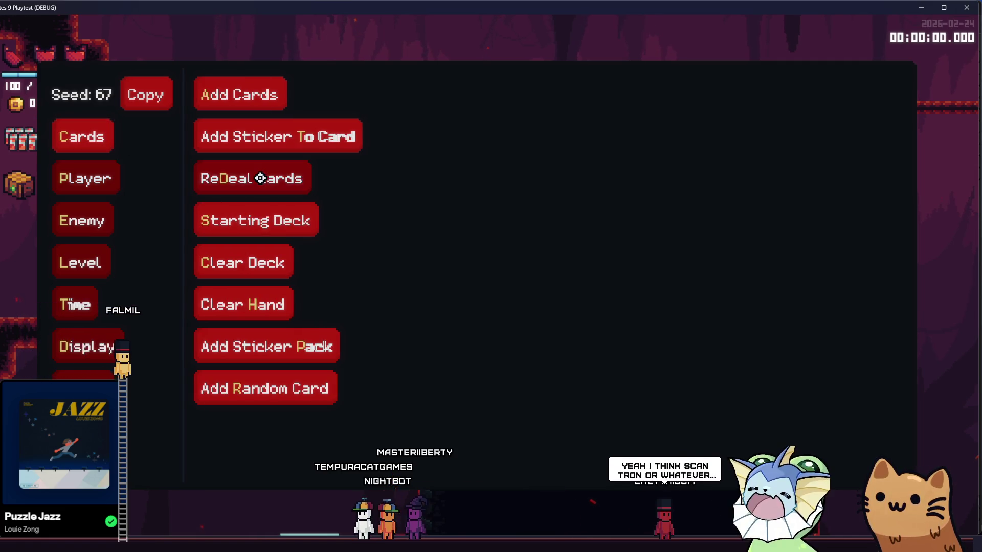
left_click(263, 177)
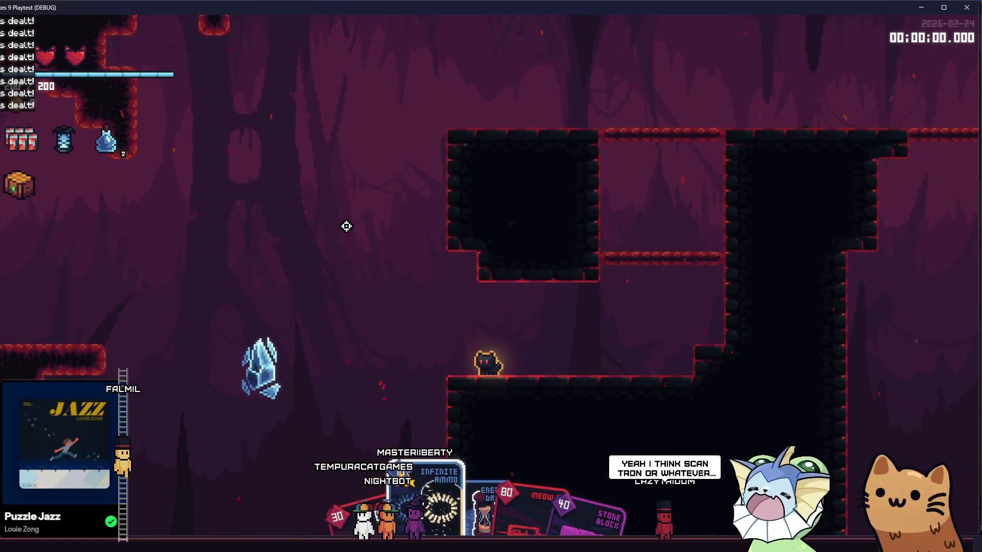
- Reopen the debug menu, browse the Player, Enemy and Level options, then close it
key("grave")
left_click(80, 170)
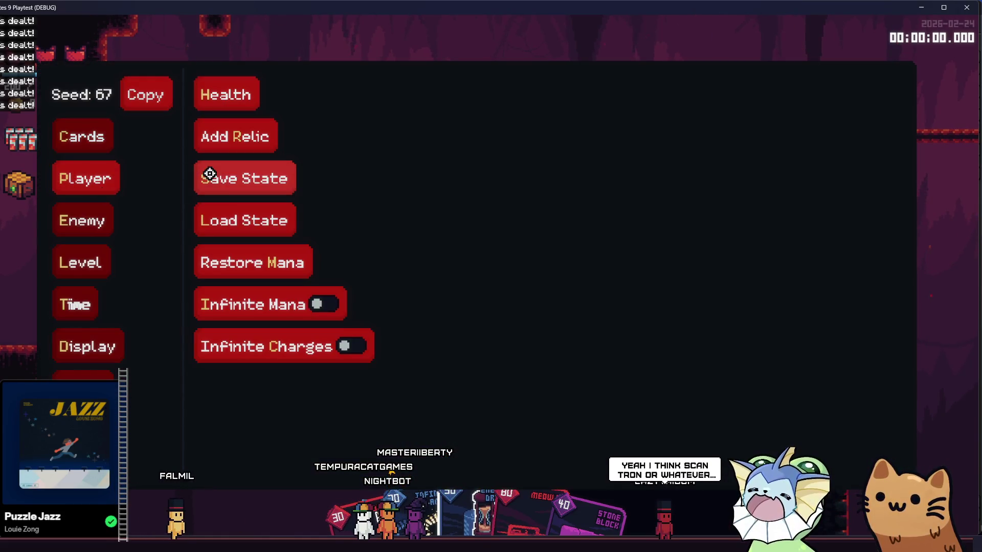
left_click(111, 211)
left_click(95, 257)
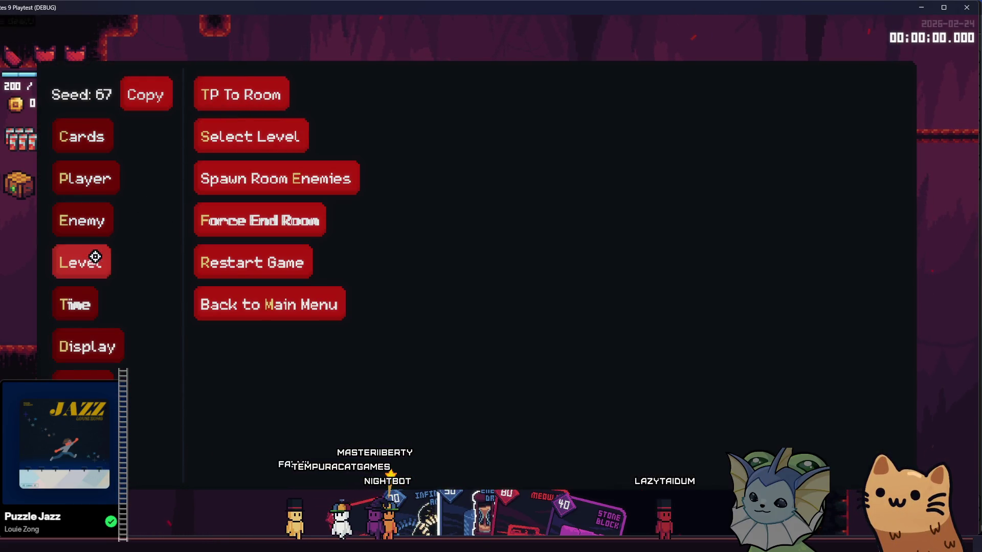
left_click(242, 175)
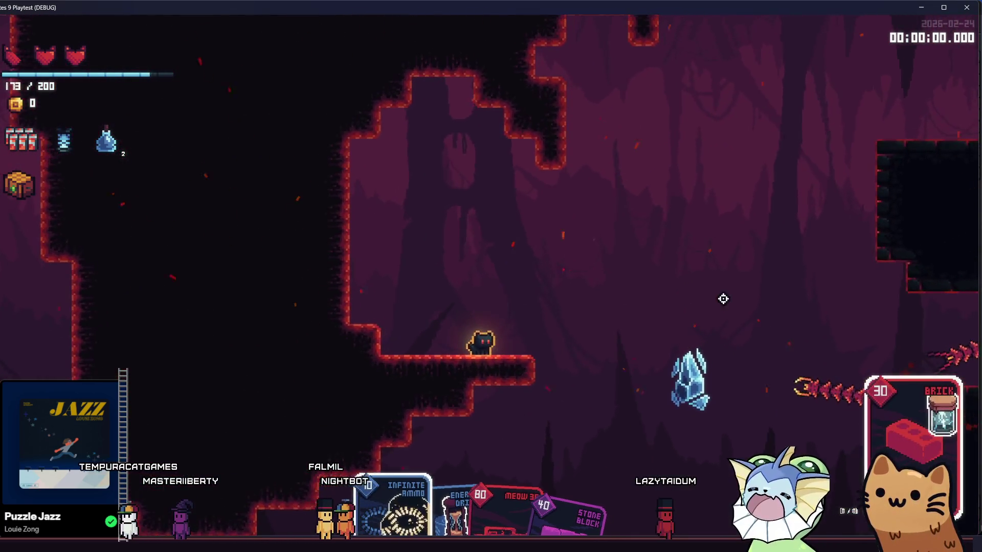
- Jump out of the lower cave and hop across the floating platform to the higher ledge
key("space")
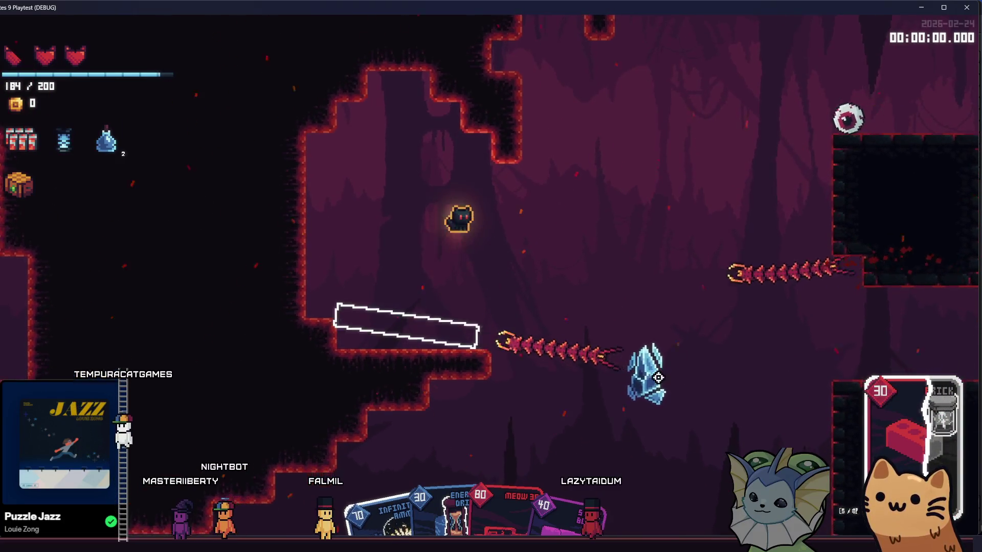
key("space")
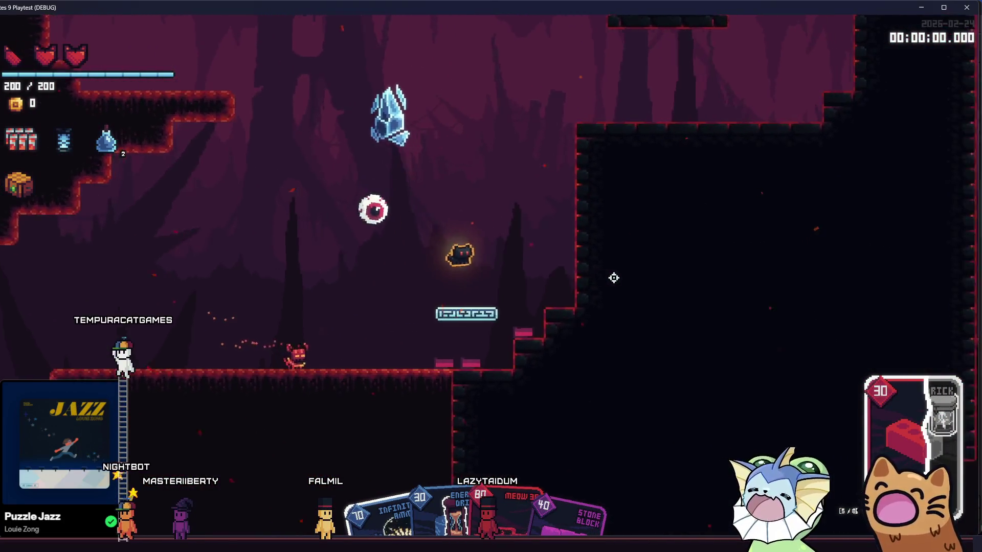
key("d")
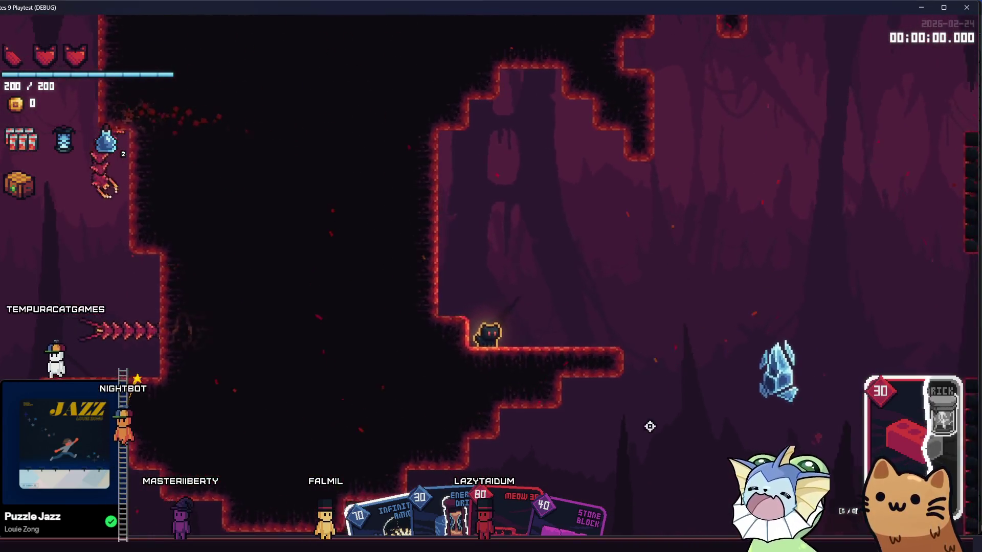
key("space")
key("d")
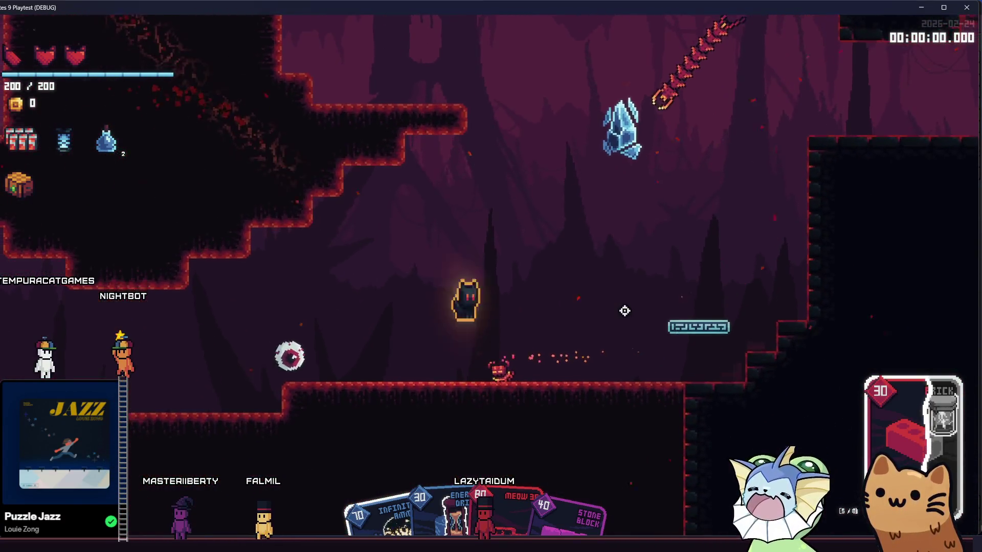
key("space")
key("d")
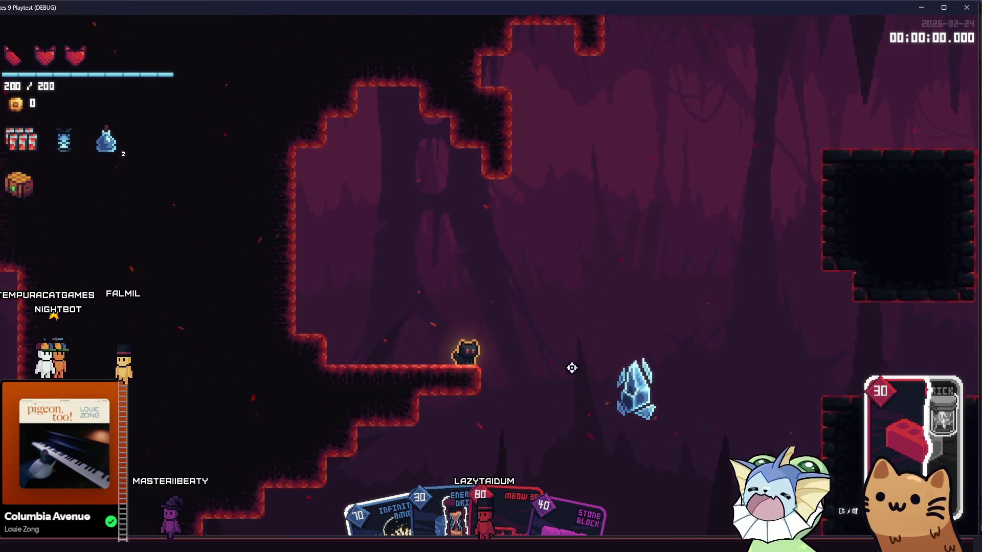
key("a")
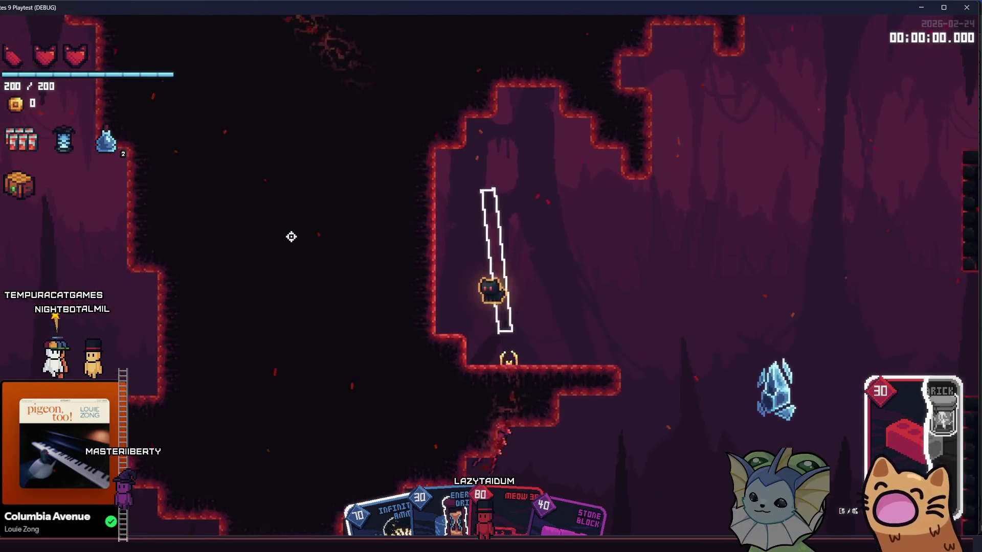
key("d")
- Shoot the centipede, run left across the floor and play the Meow 36 gun card
left_click(340, 241)
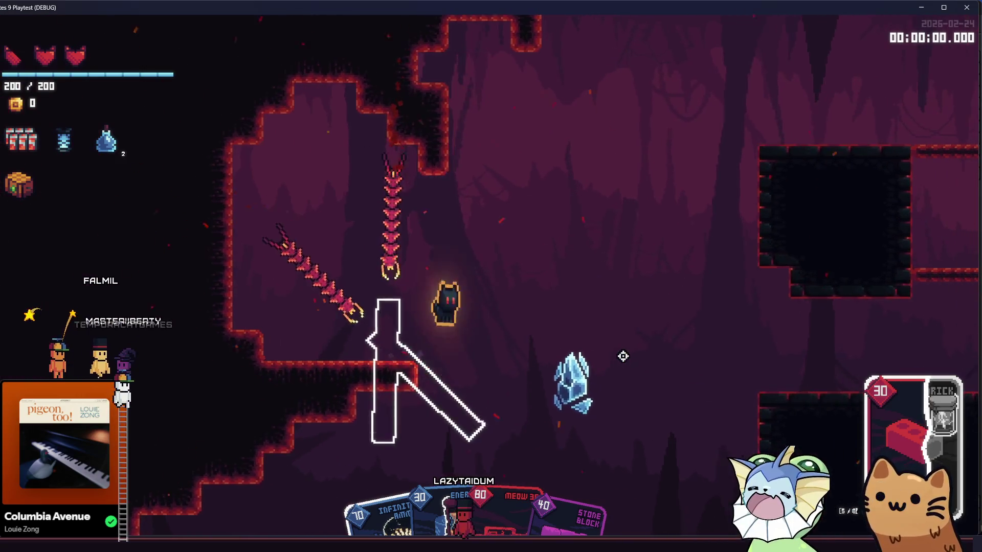
key("a")
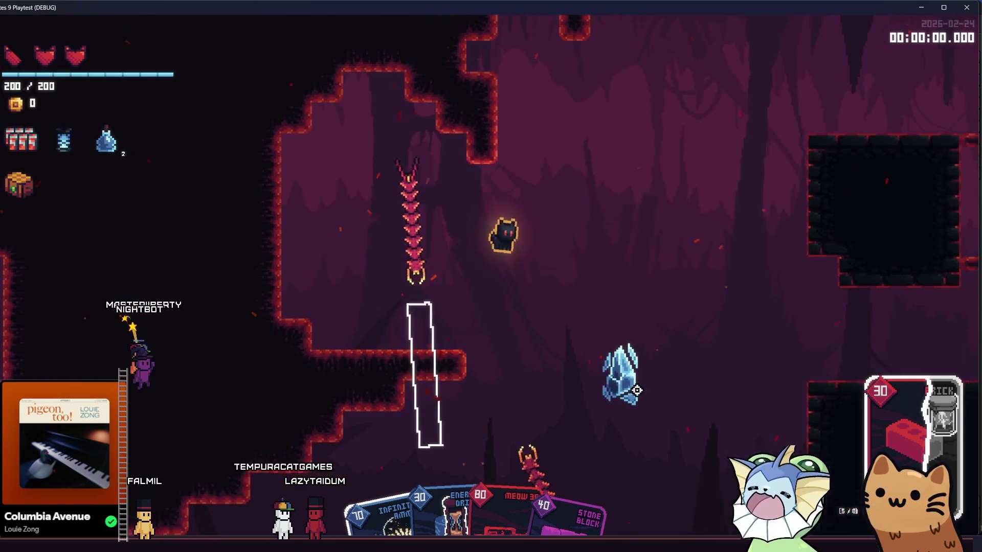
key("d")
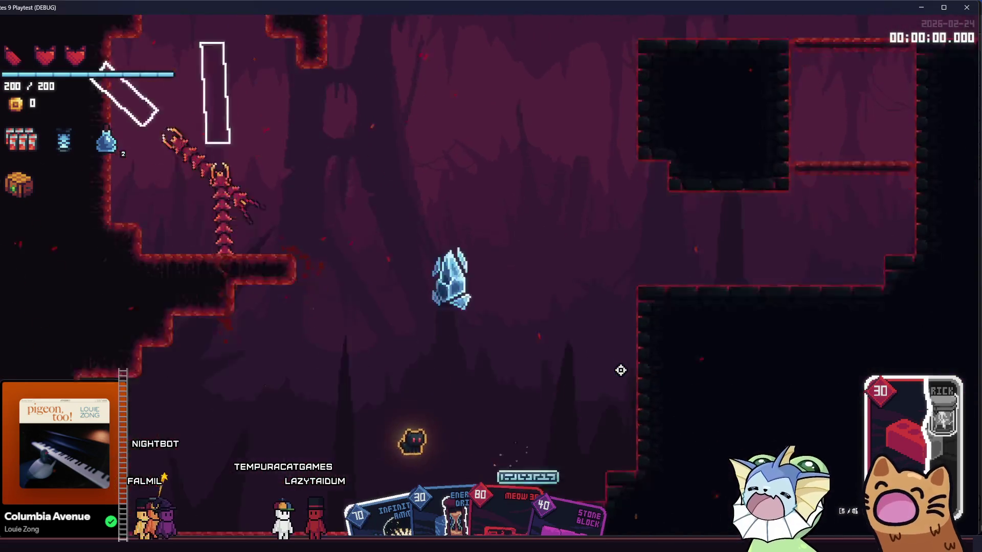
key("a")
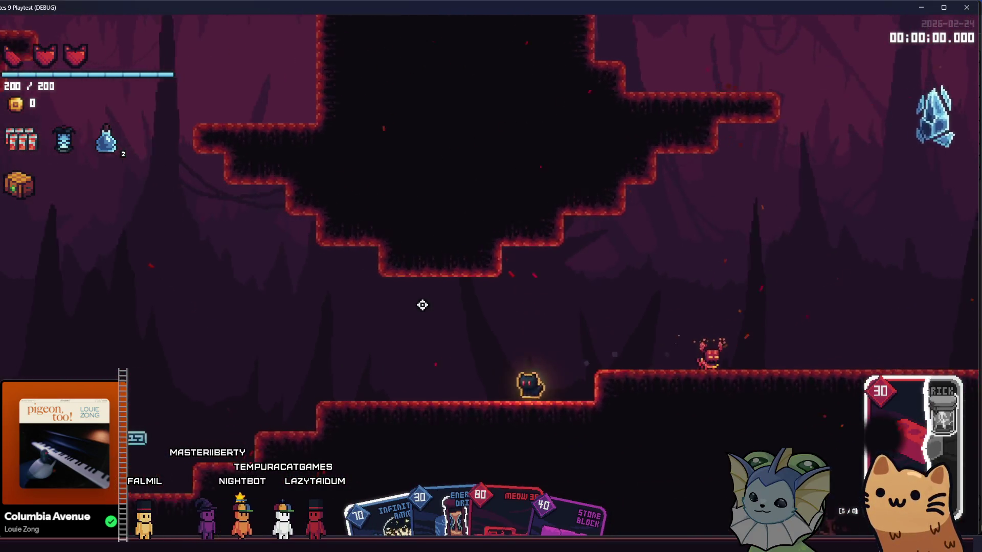
key("a")
key("space")
key("space")
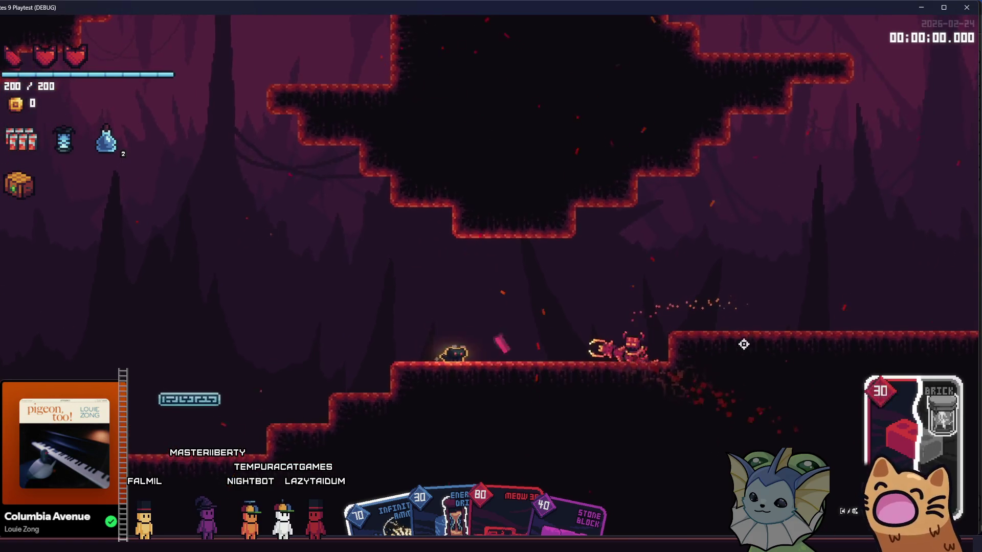
key("space")
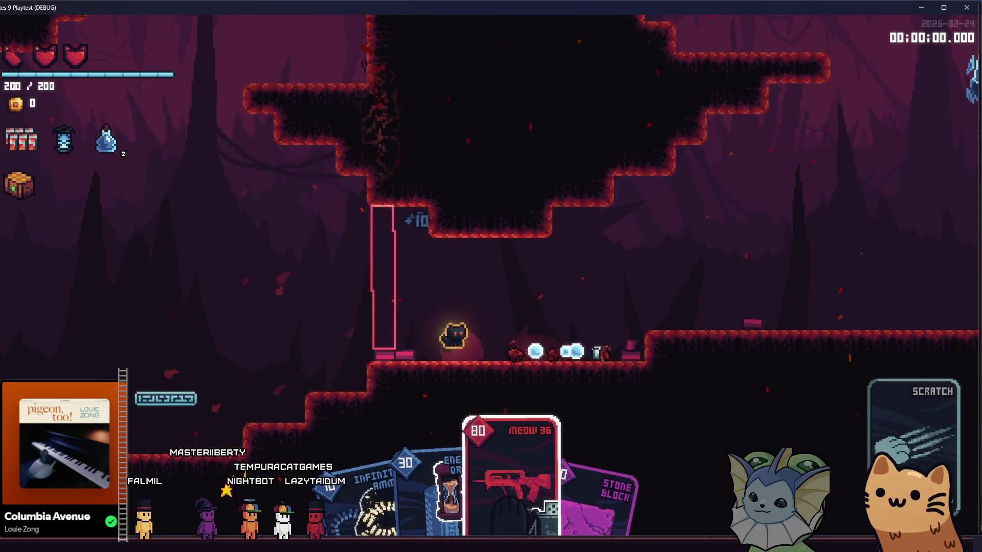
left_click(379, 211)
- Shoot the enemies, including the centipede, while moving right and up through the shaft
key("d")
left_click(314, 323)
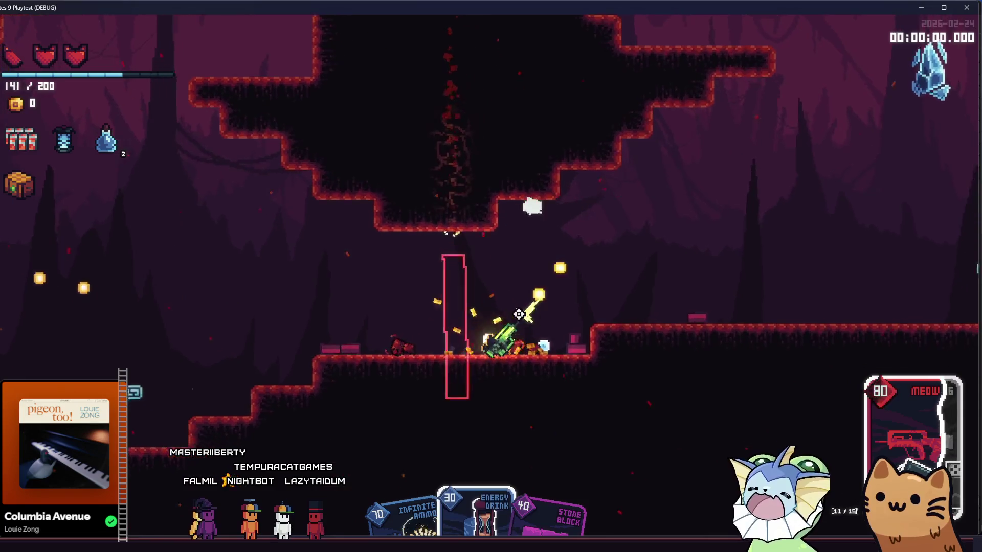
key("space")
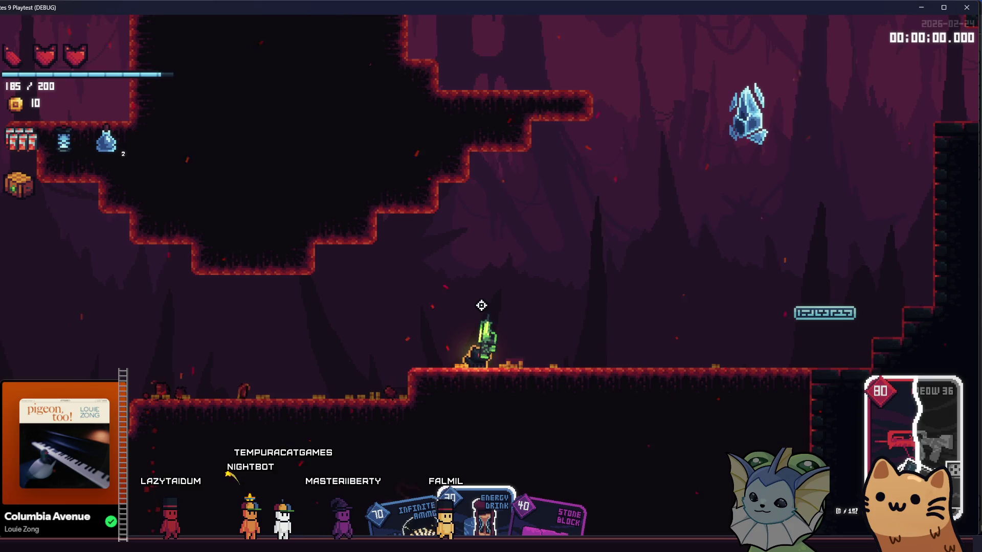
key("d")
left_click(675, 314)
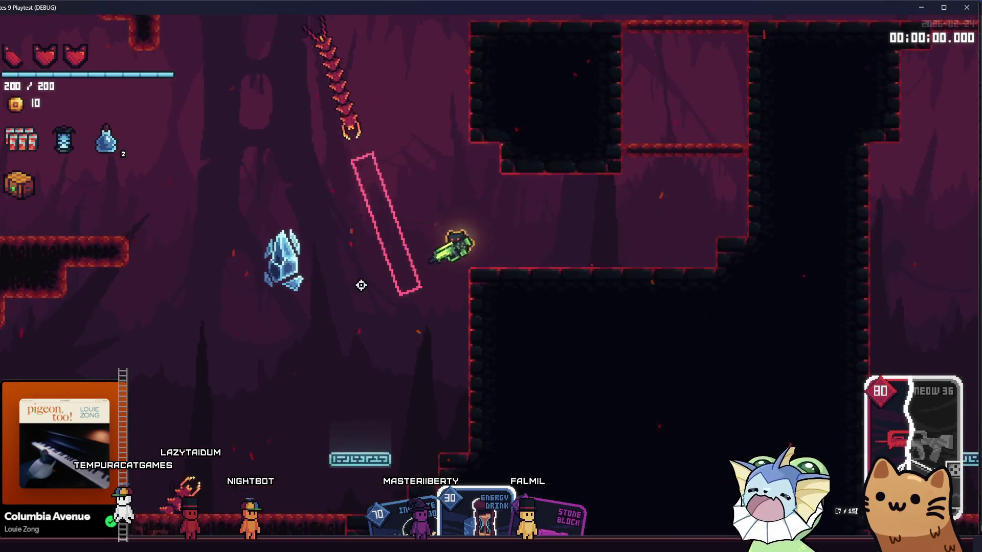
left_click(368, 159)
key("a")
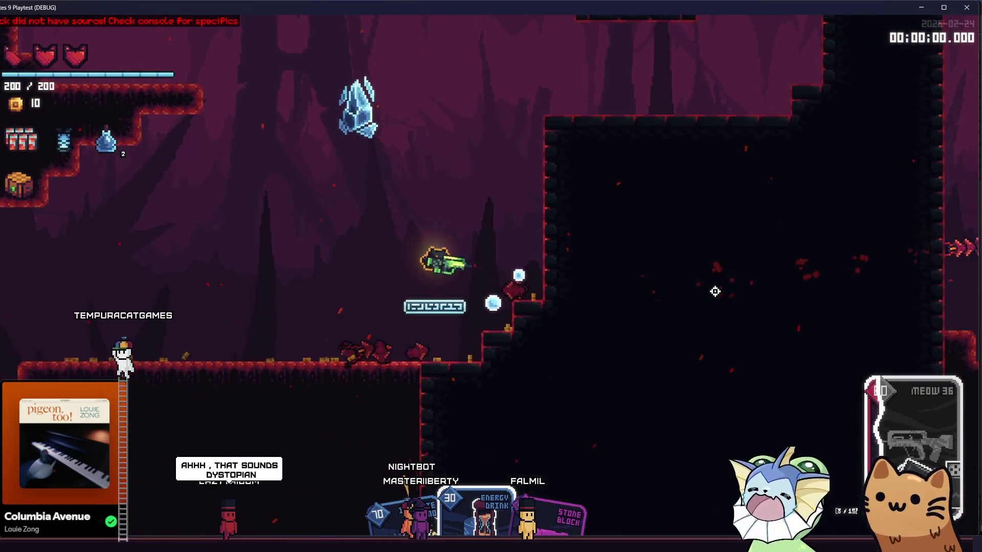
key("d")
key("space")
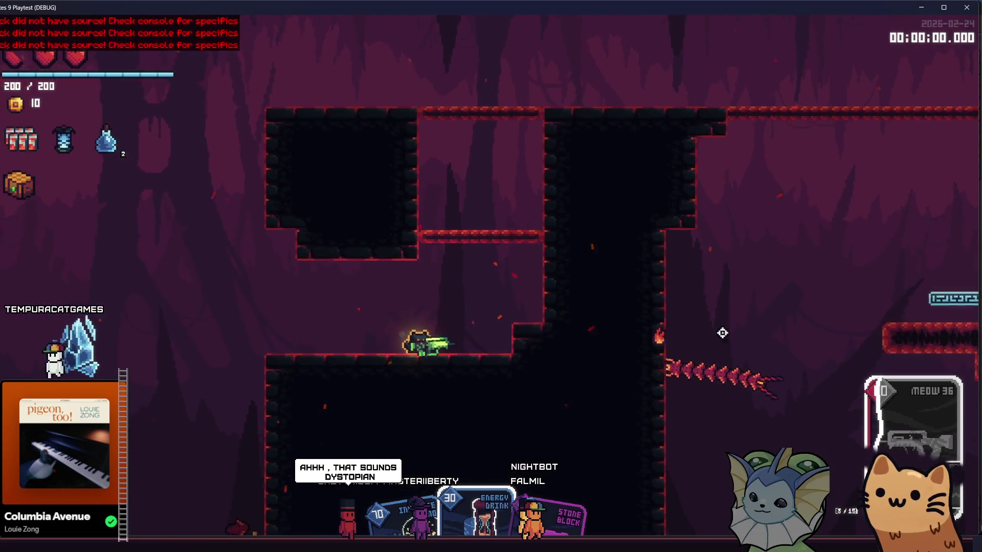
left_click(724, 345)
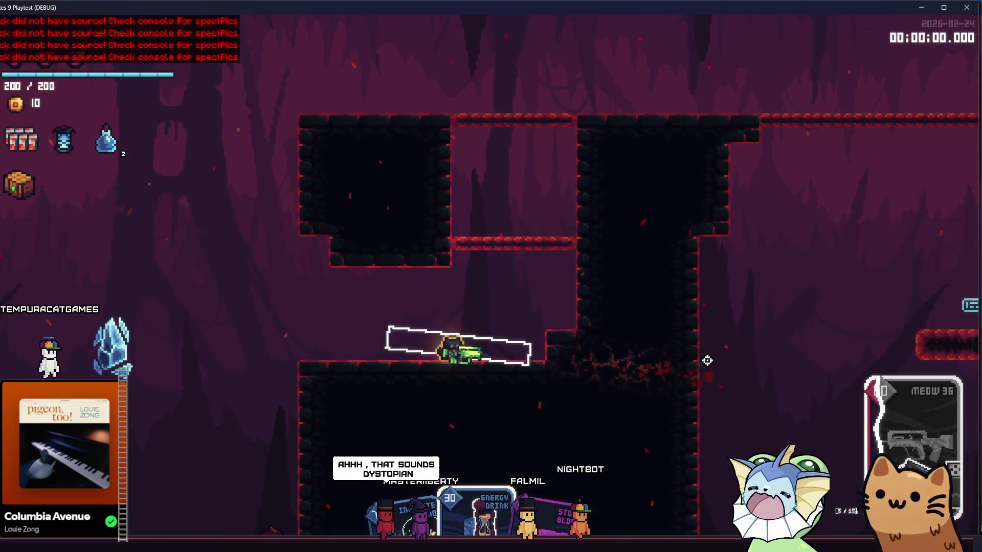
left_click(707, 360)
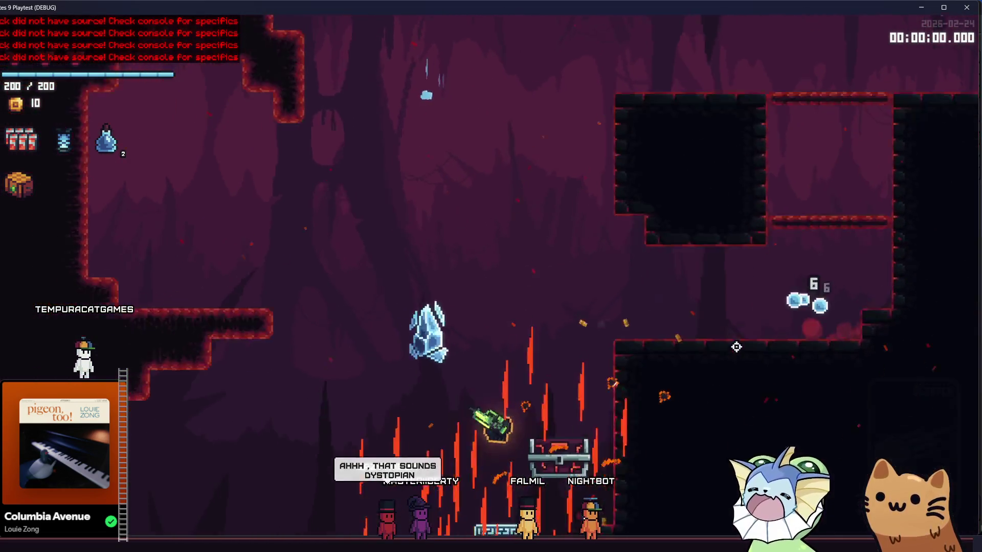
- Loot the chest for an extra heart, climb to the middle platform, and open the debug Cards options
key("space")
key("d")
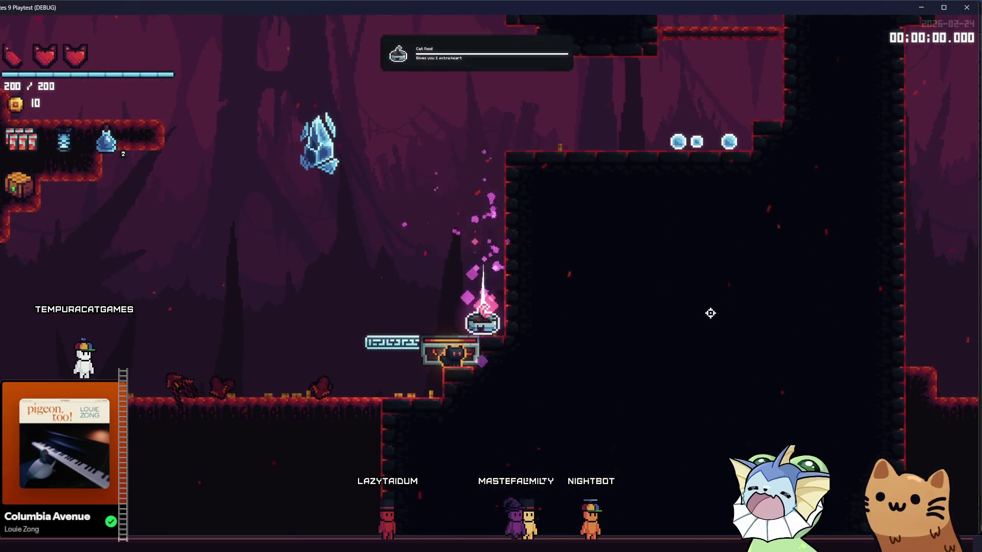
key("d")
key("space")
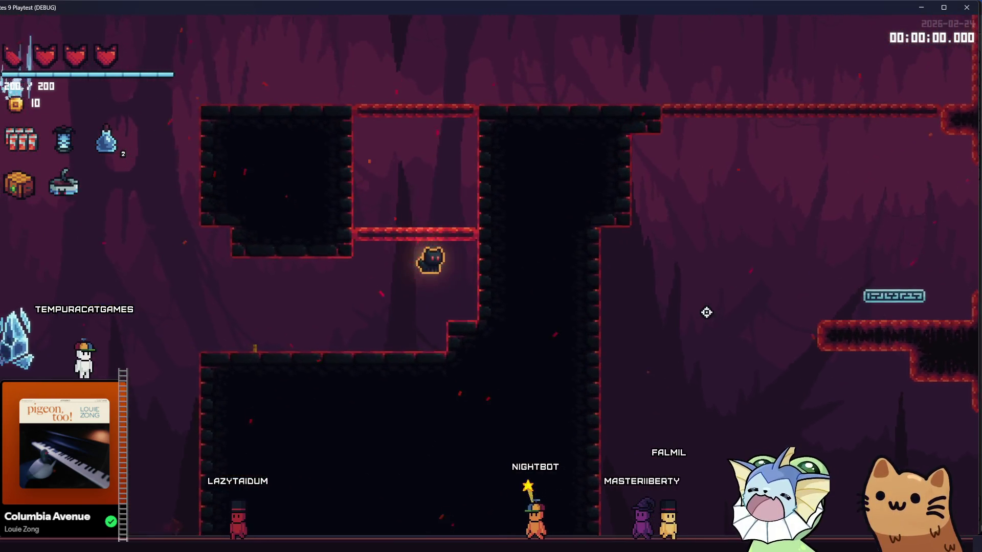
key("space")
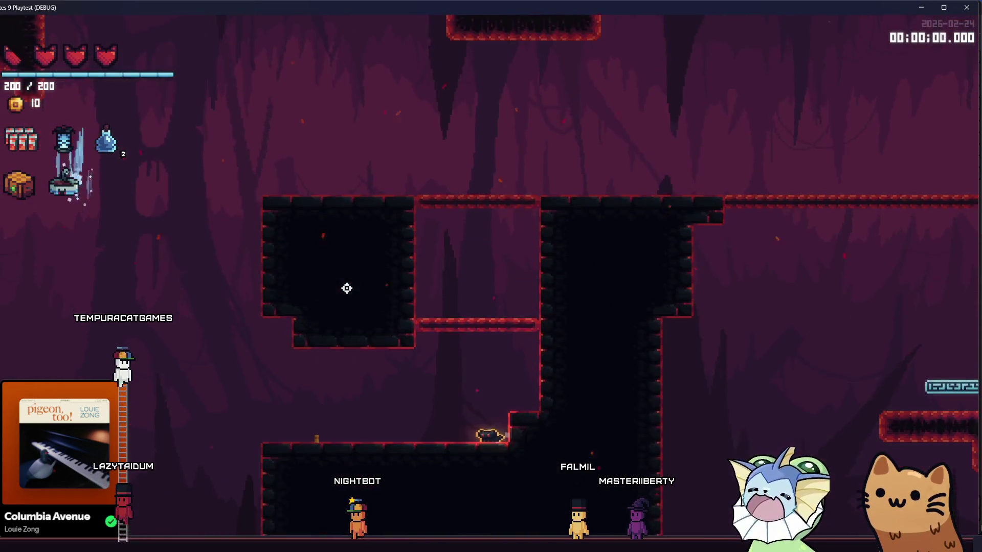
key("space")
key("space")
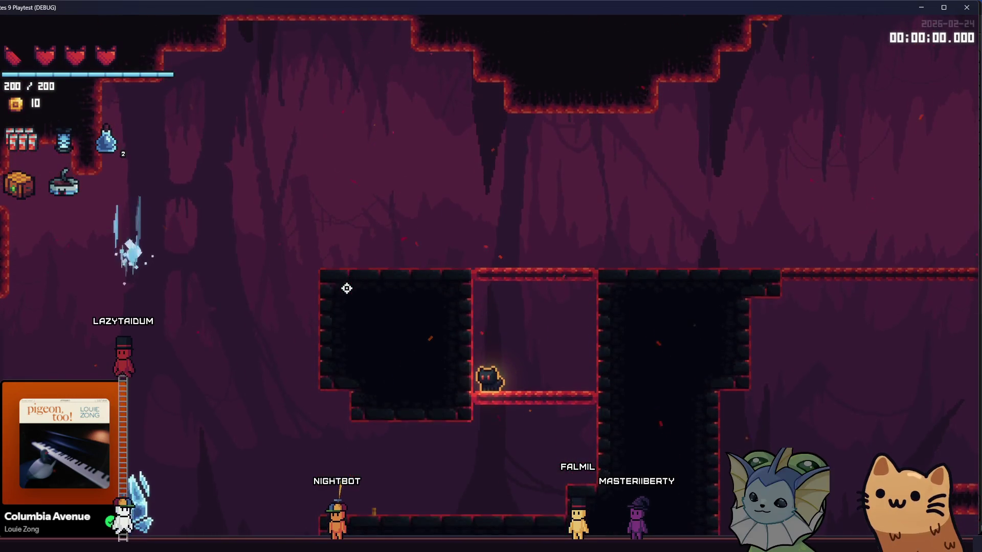
key("space")
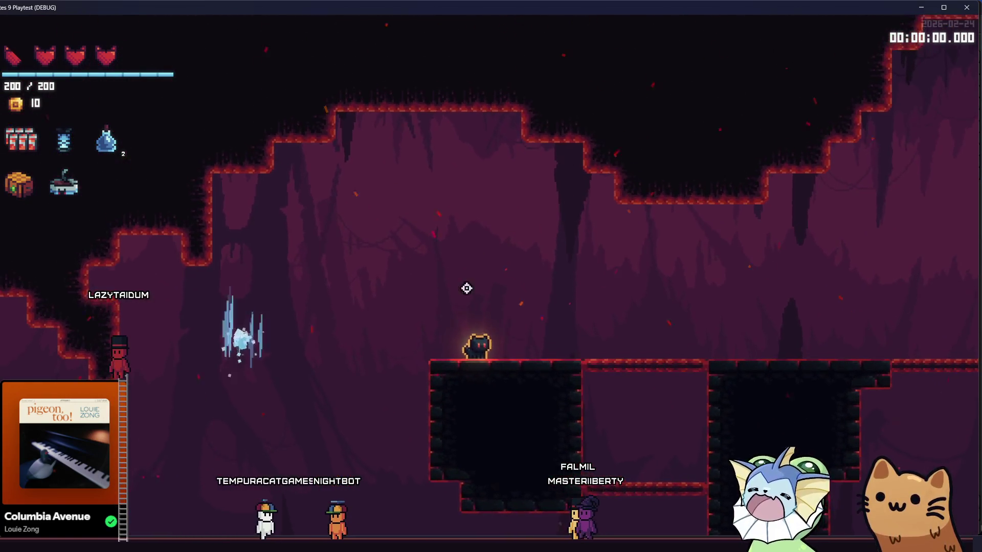
key("grave")
left_click(88, 138)
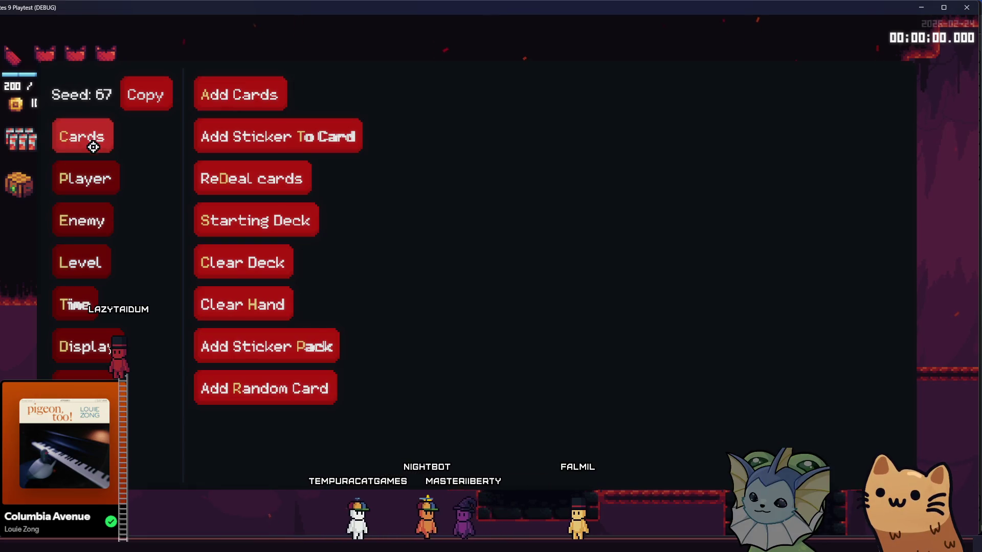
- Open the debug Cards > Add Cards list and scroll through the addable cards
left_click(80, 141)
left_click(79, 142)
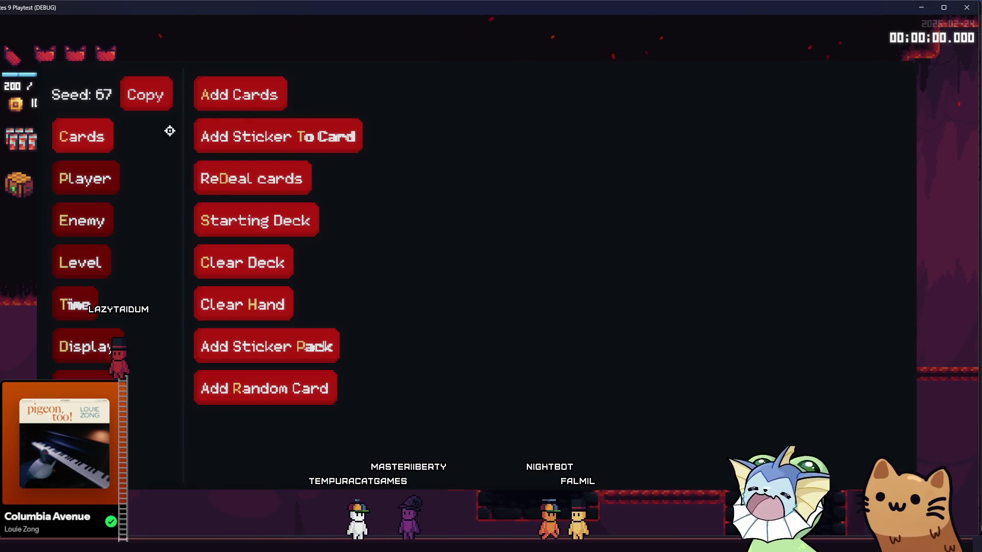
left_click(258, 101)
left_click(101, 144)
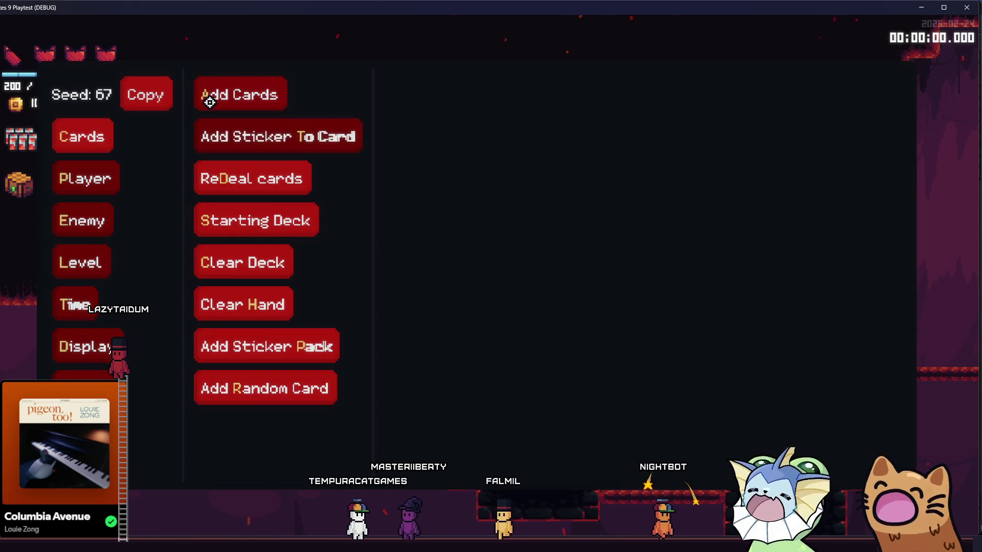
left_click(210, 99)
scroll(477, 215, "down", 10)
scroll(478, 221, "down", 5)
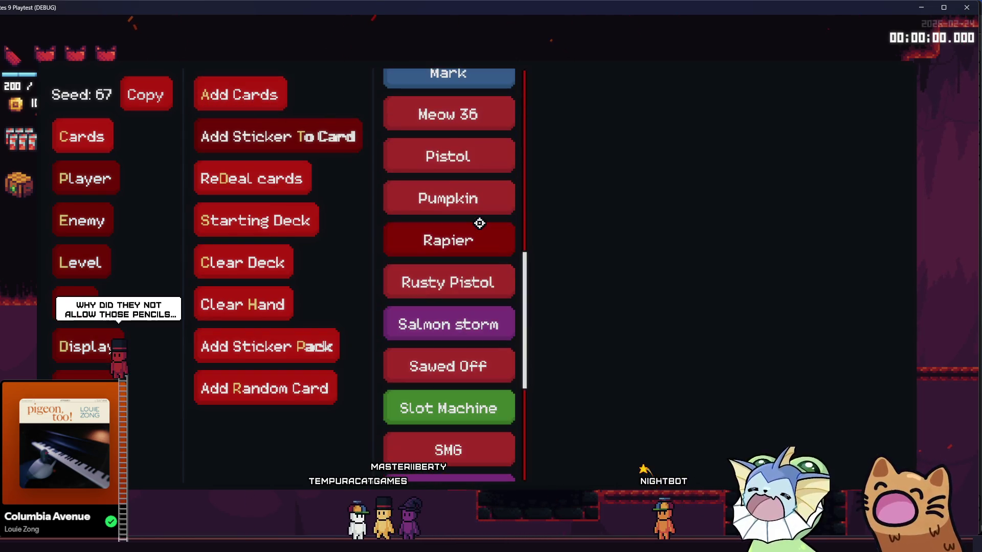
scroll(465, 256, "up", 4)
scroll(463, 264, "up", 10)
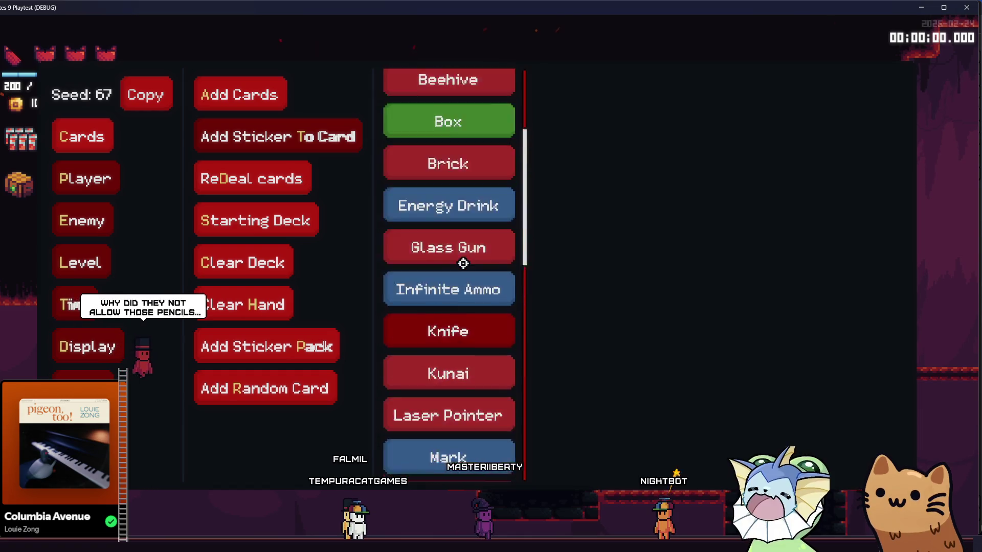
- Reopen the debug menu's Add Cards list and choose the Box card
key("Escape")
key("a")
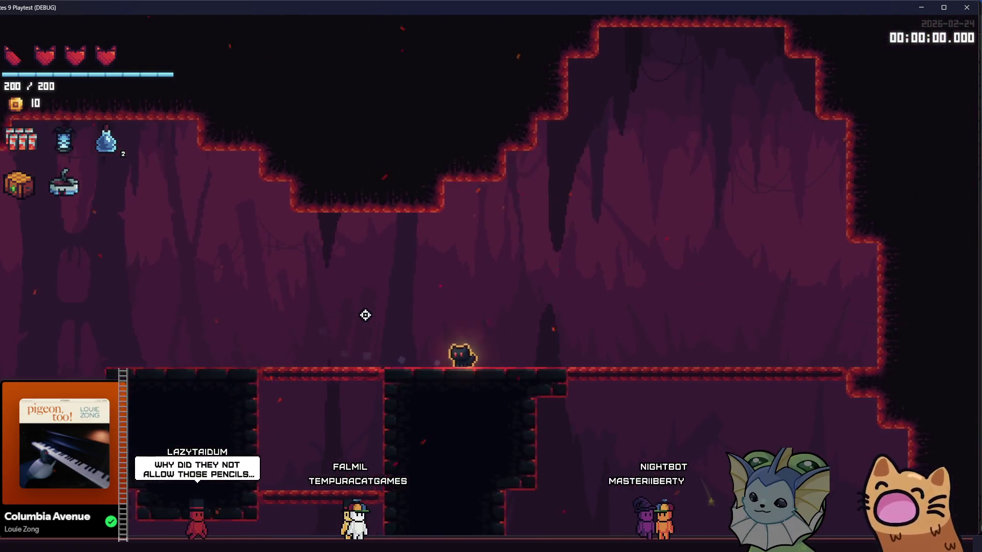
key("Escape")
left_click(110, 128)
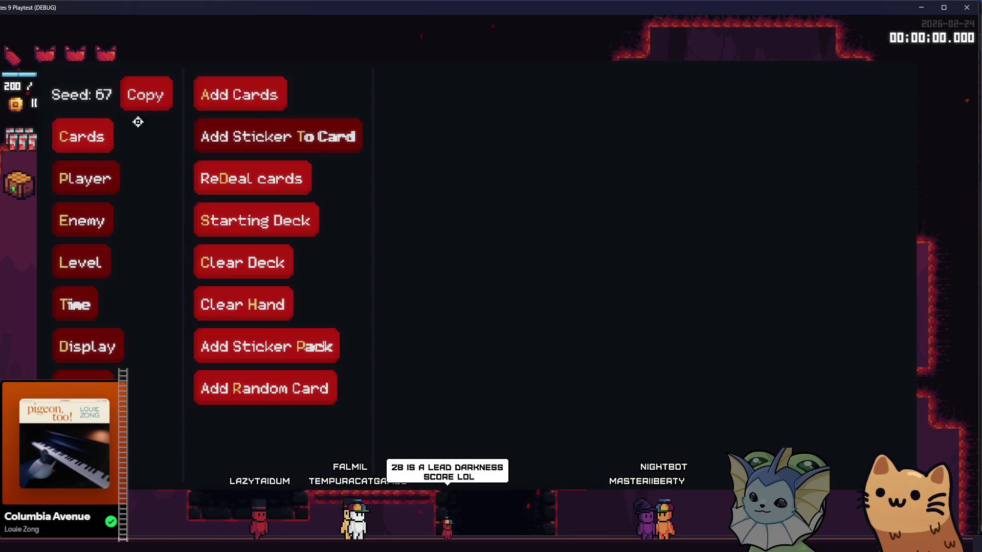
left_click(240, 94)
left_click(474, 194)
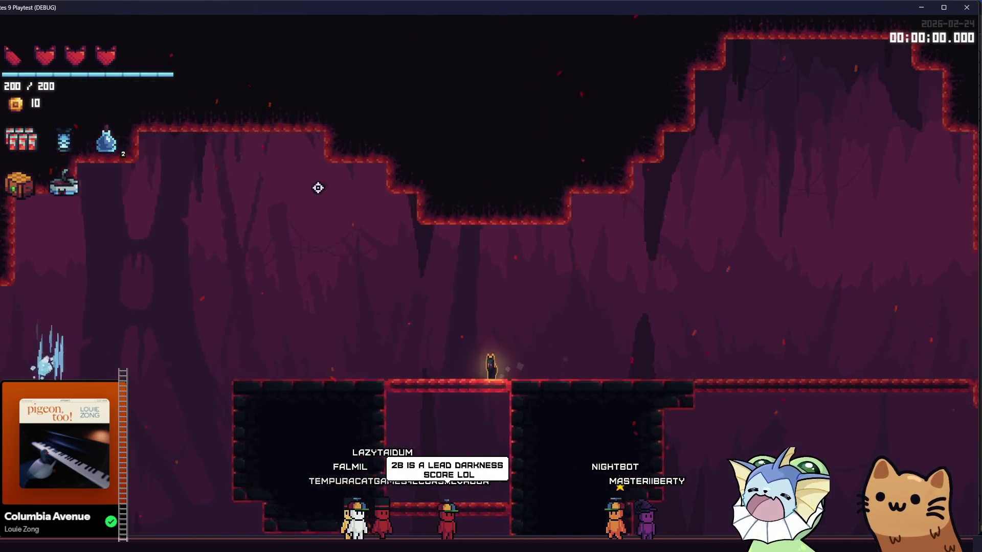
key("Escape")
left_click(87, 131)
left_click(241, 95)
scroll(452, 212, "down", 3)
left_click(452, 212)
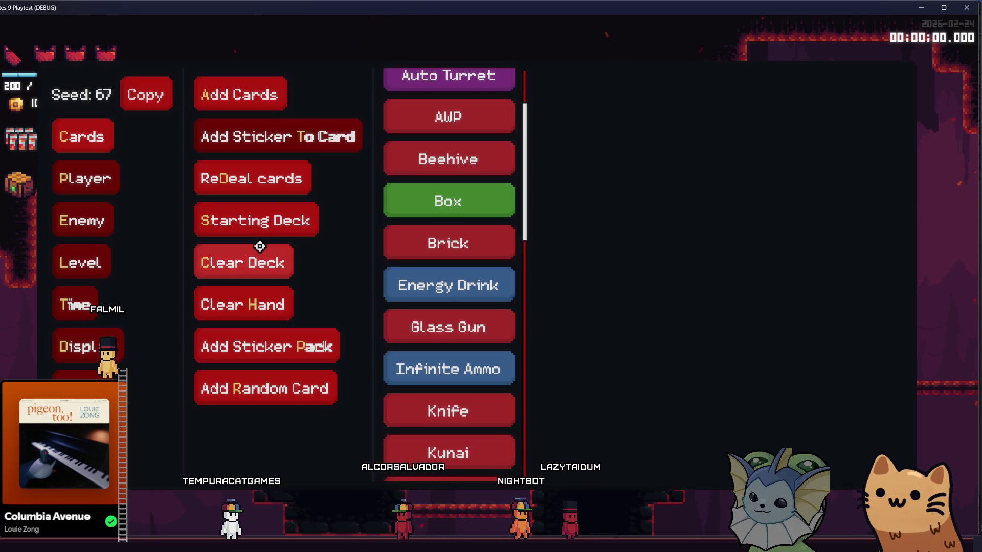
- Add the Box cards, play them around the cat while moving, then reopen the debug menu
left_click(437, 210)
left_click(328, 308)
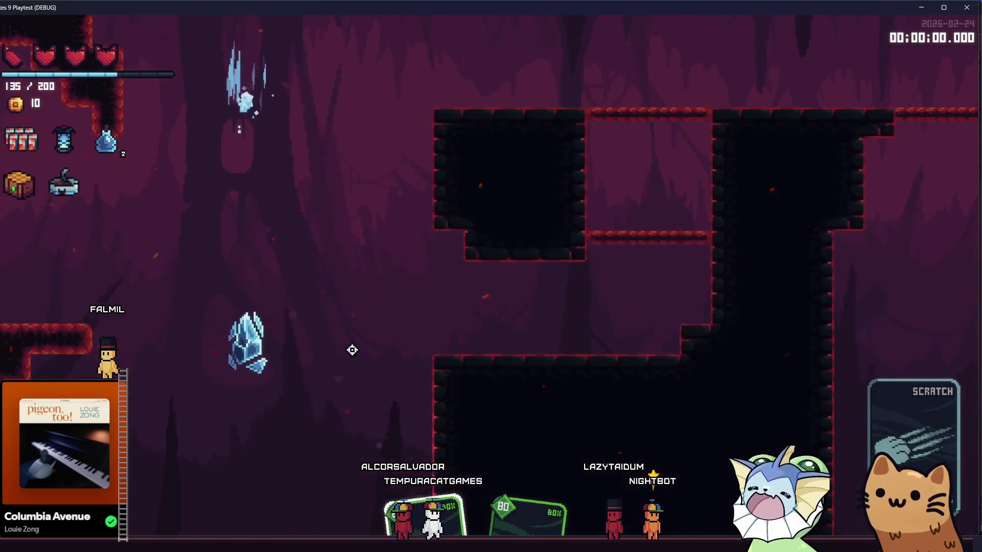
left_click(351, 346)
left_click(500, 364)
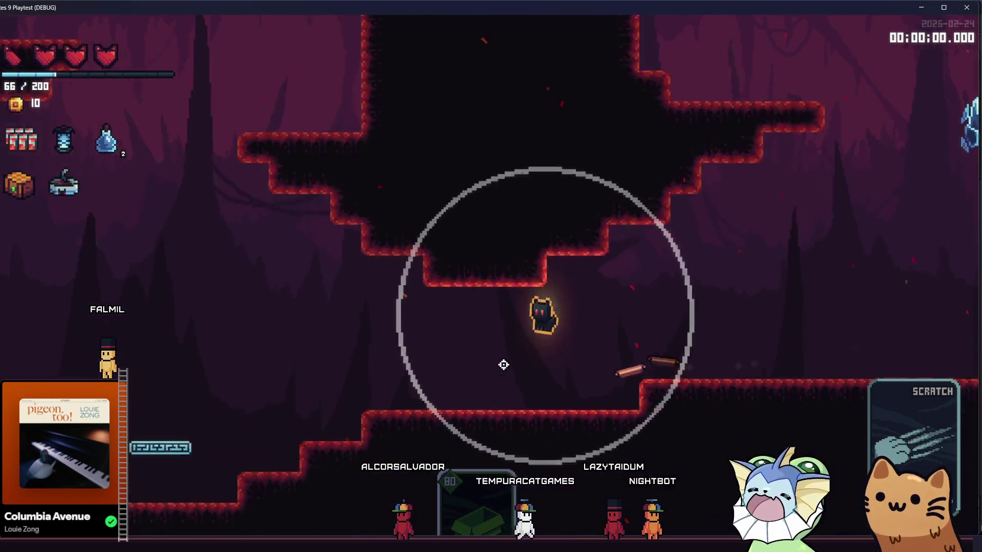
key("d")
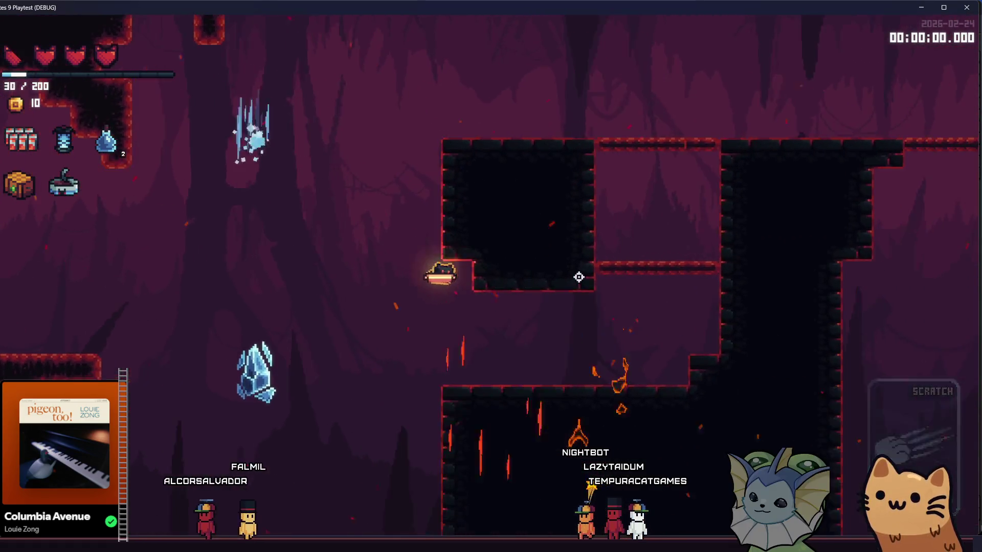
left_click(575, 273)
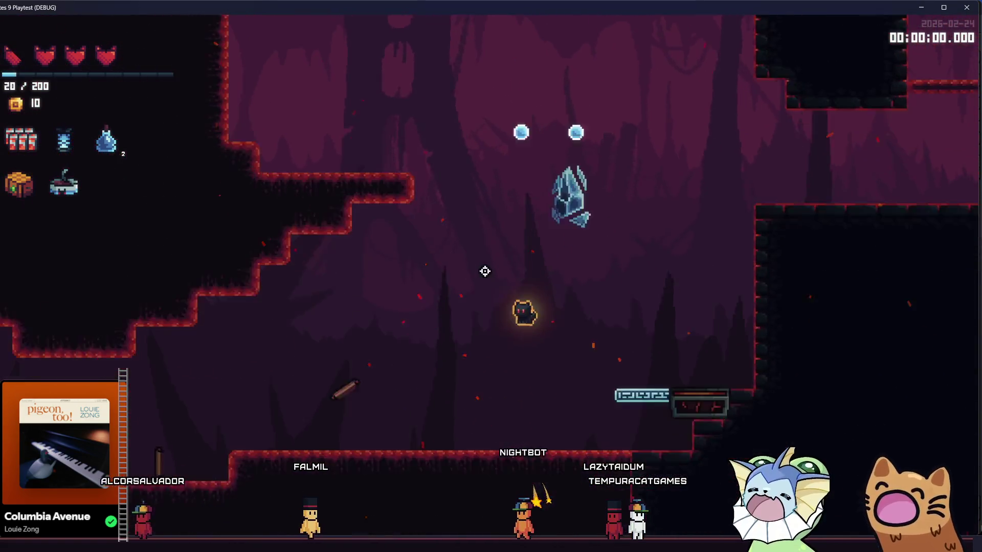
key("d")
key("space")
key("space")
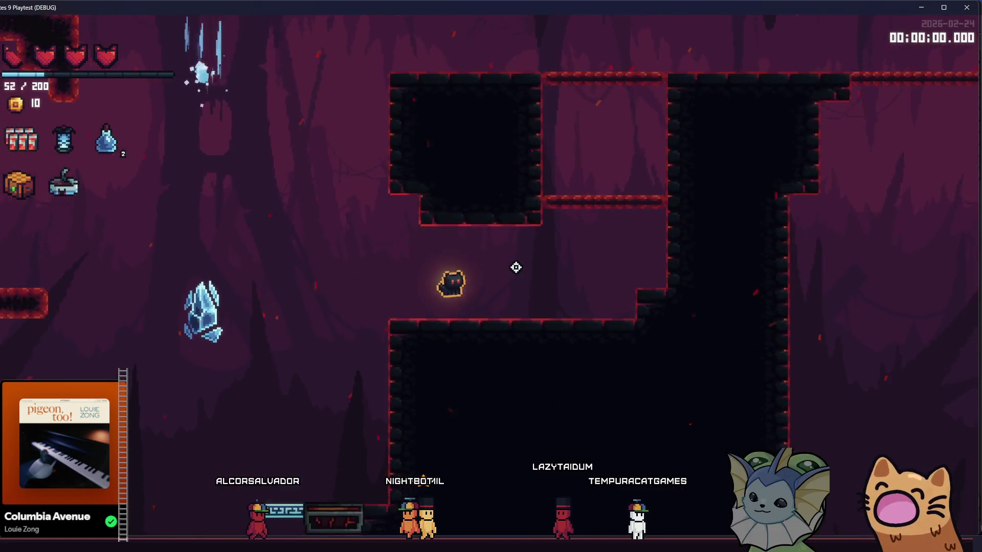
key("a")
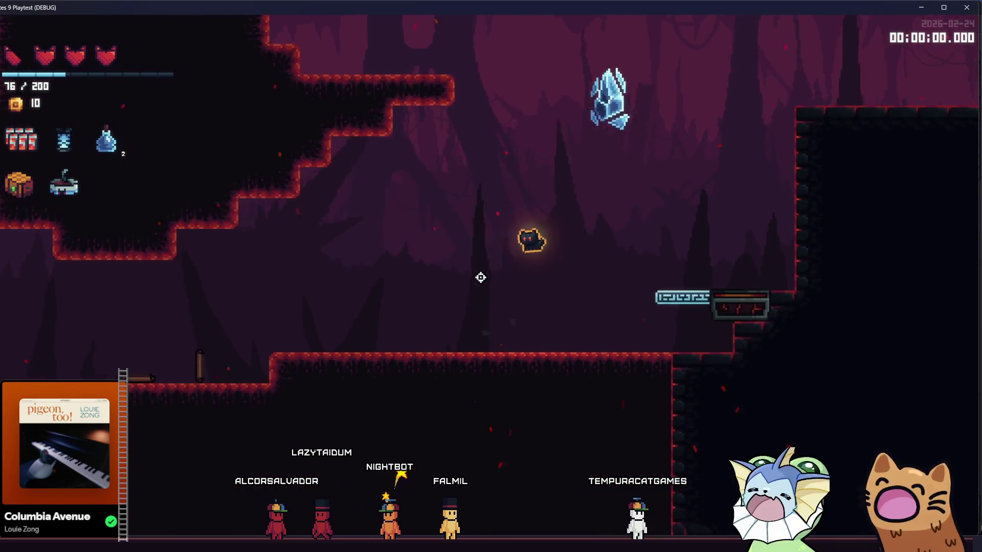
key("F1")
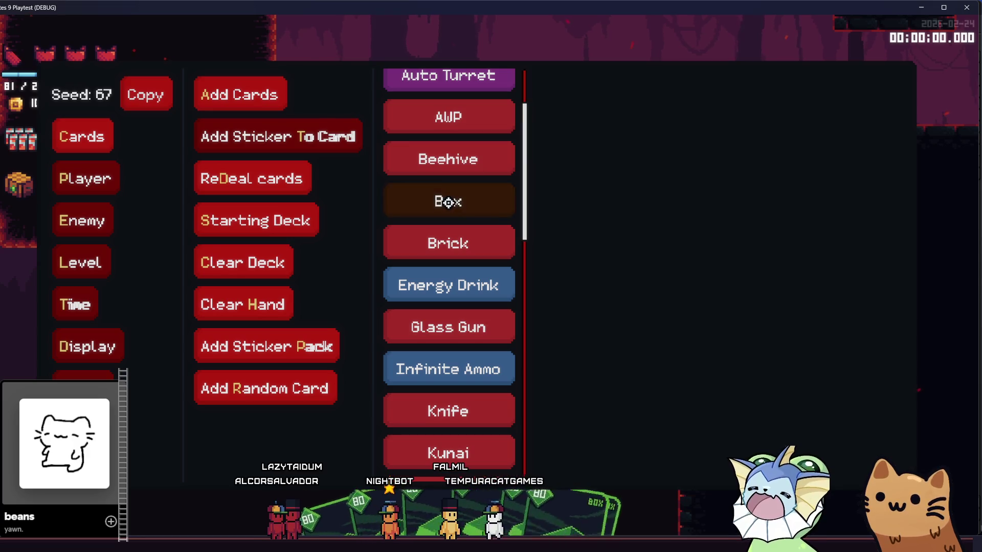
- Enable Infinite Mana on the debug menu's Player page and resume the playtest
left_click(425, 254)
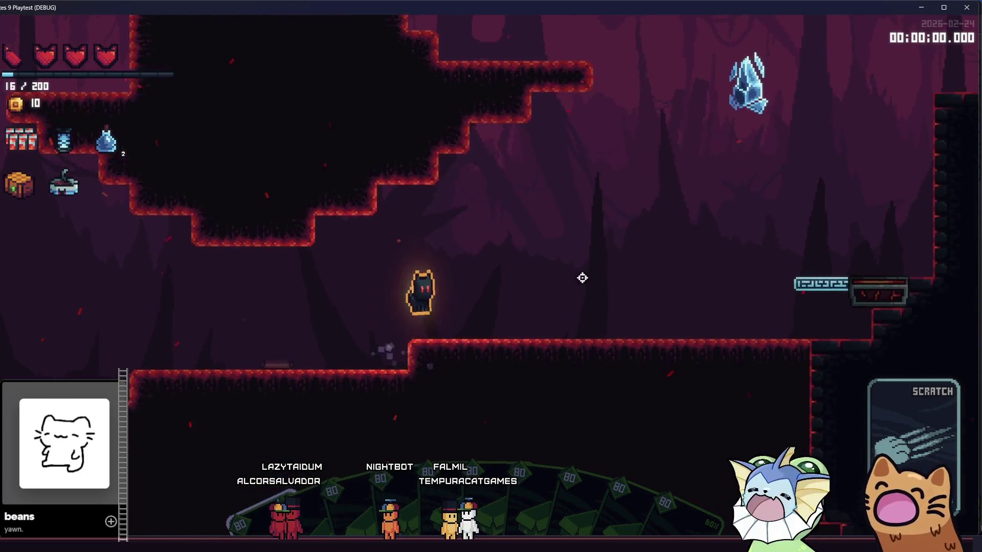
key("F1")
left_click(85, 179)
left_click(284, 304)
key("F1")
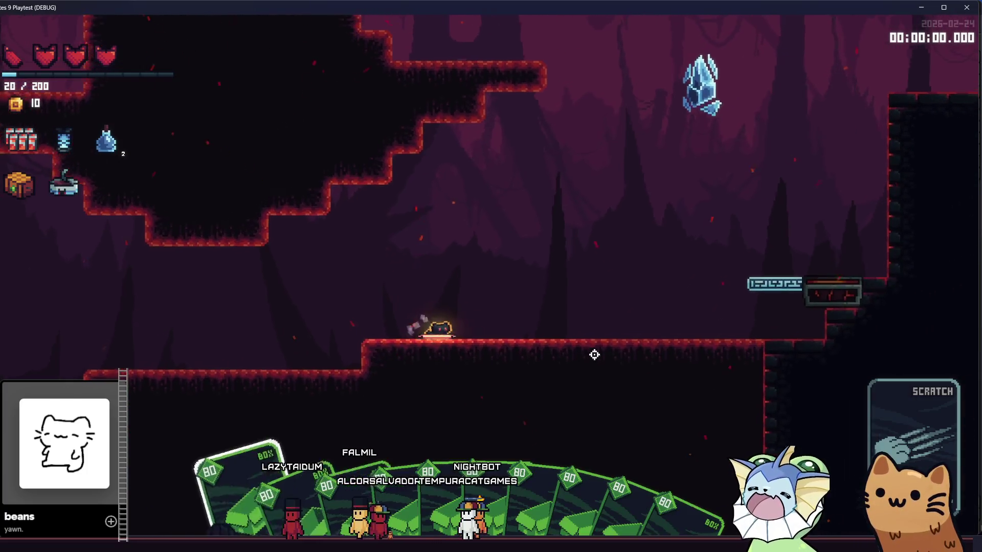
- Walk the cat left off the ledge, then right and jump up through the cave
key("a")
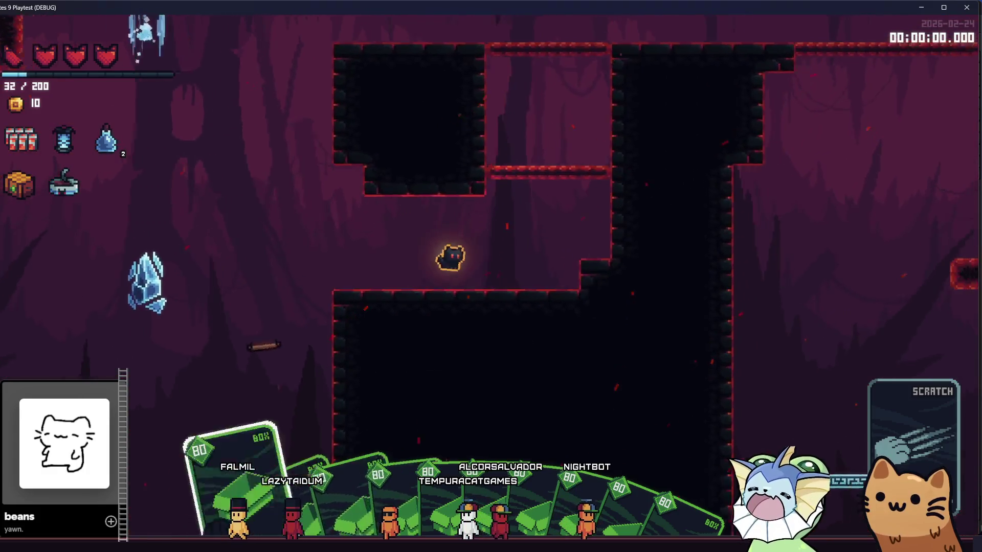
key("a")
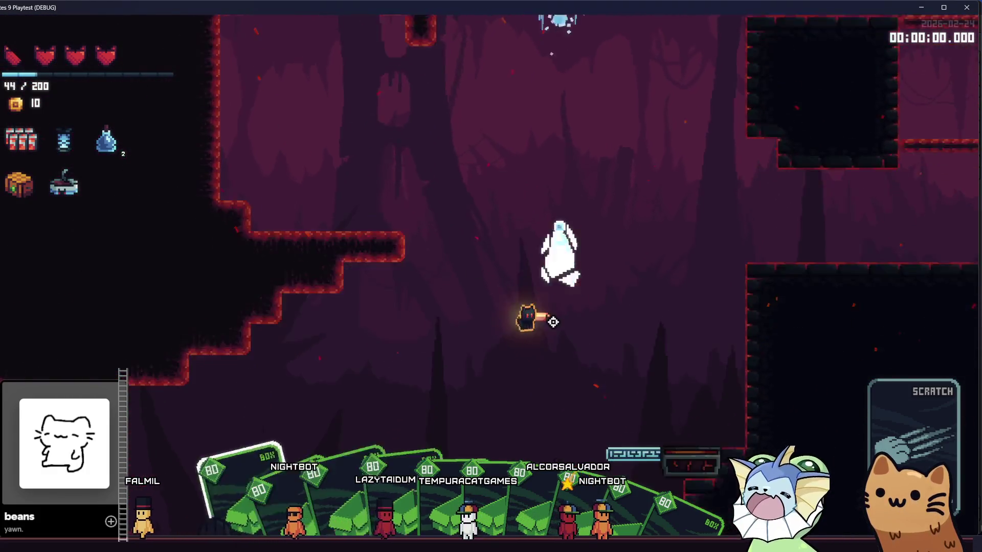
key("d")
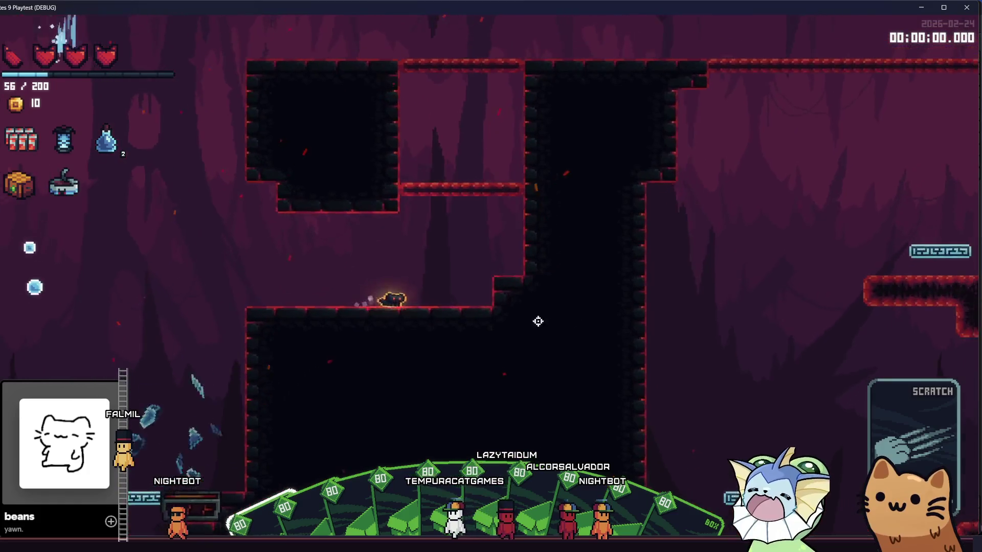
key("space")
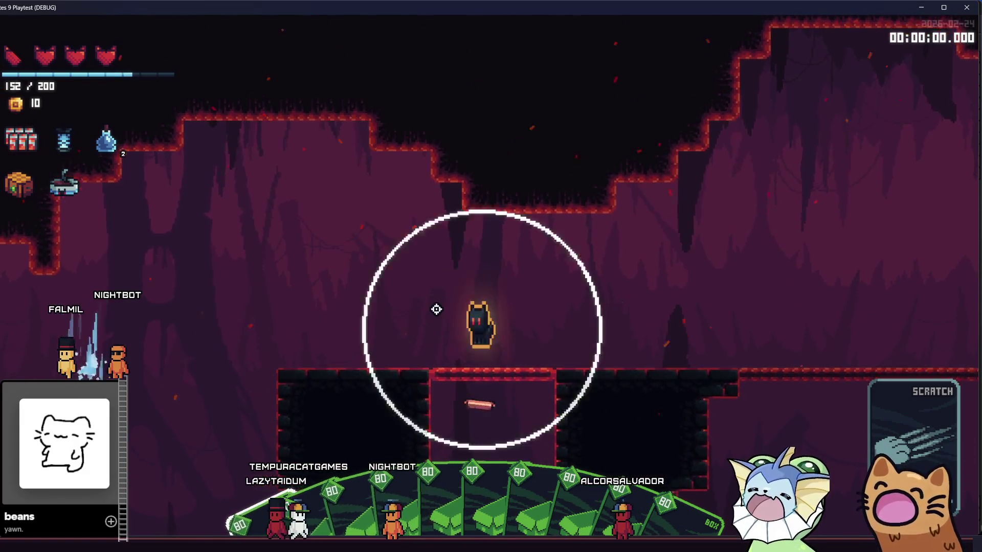
key("d")
key("space")
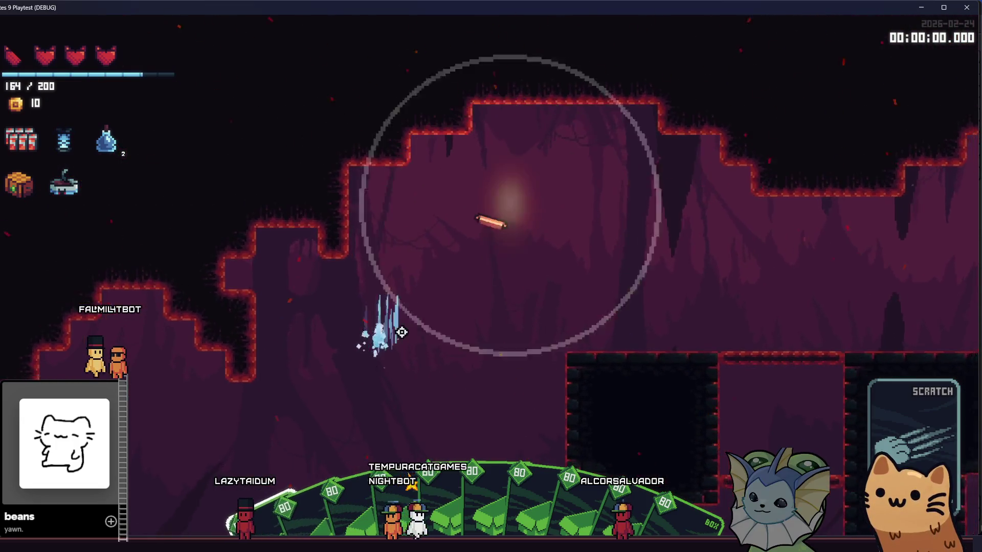
key("space")
- Fire repeated attacks around the cat while falling through the pit and moving right
left_click(401, 333)
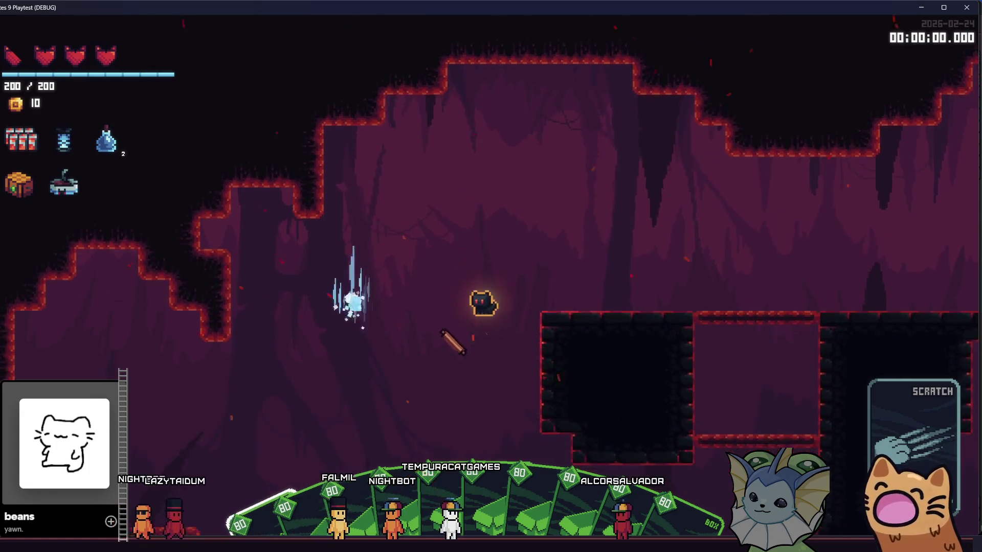
left_click(401, 333)
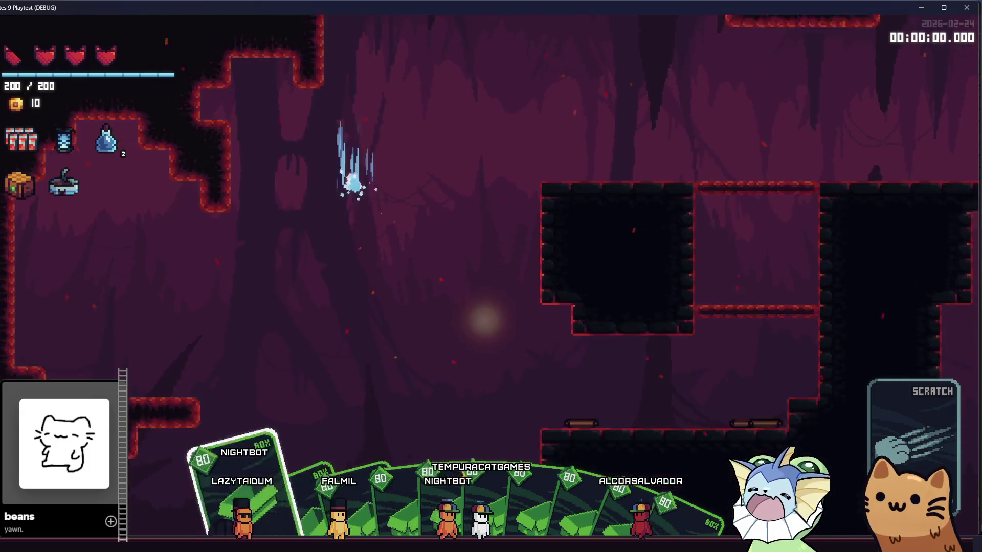
left_click(401, 333)
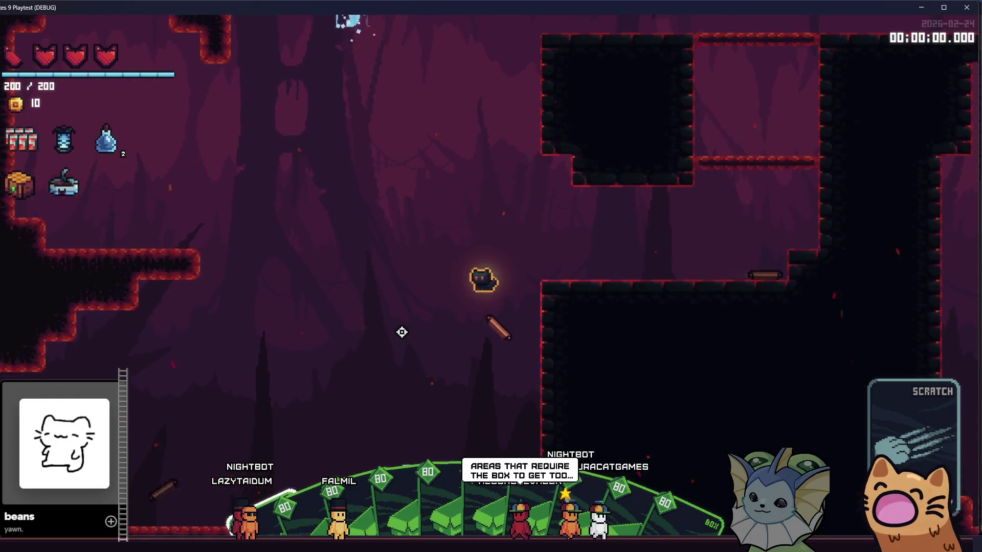
left_click(402, 332)
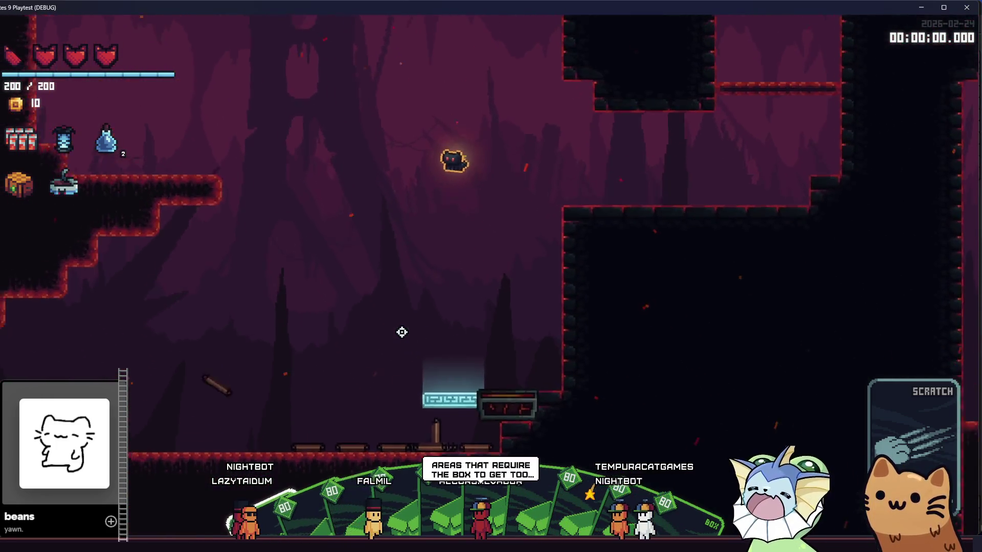
left_click(401, 332)
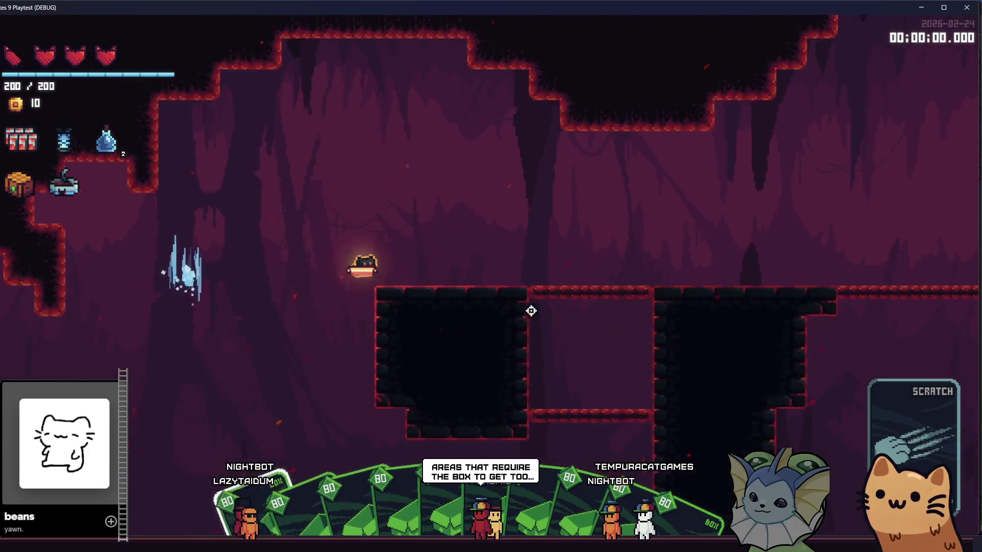
left_click(532, 316)
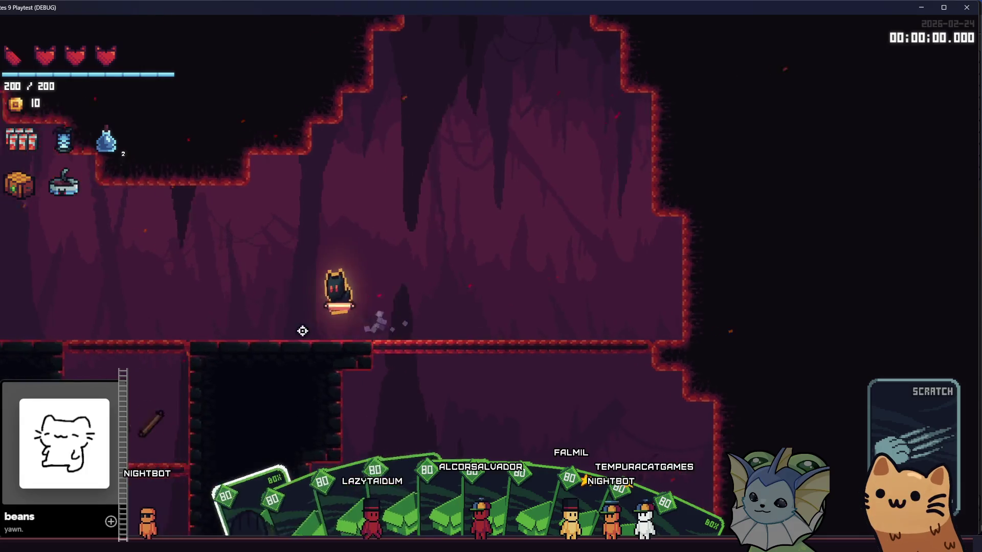
left_click(515, 320)
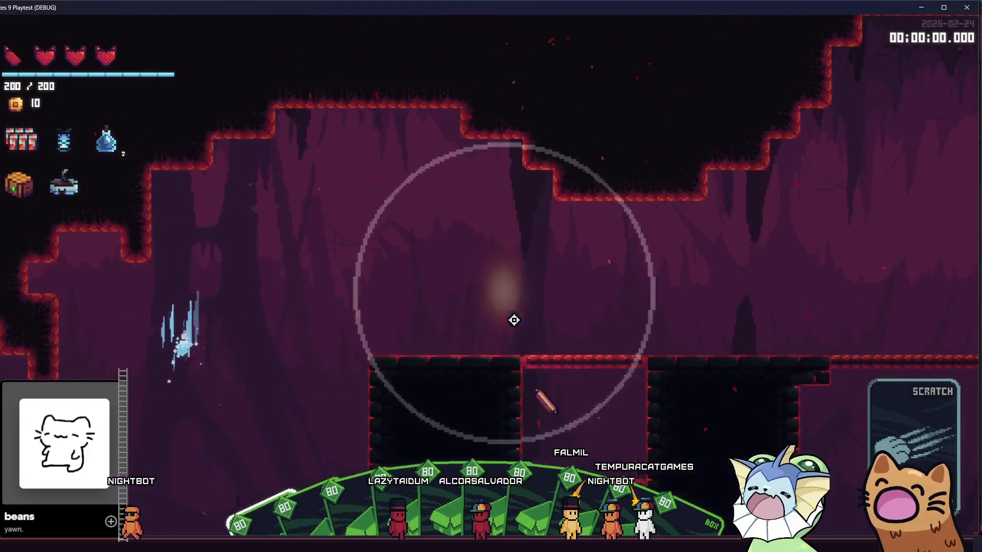
left_click(550, 318)
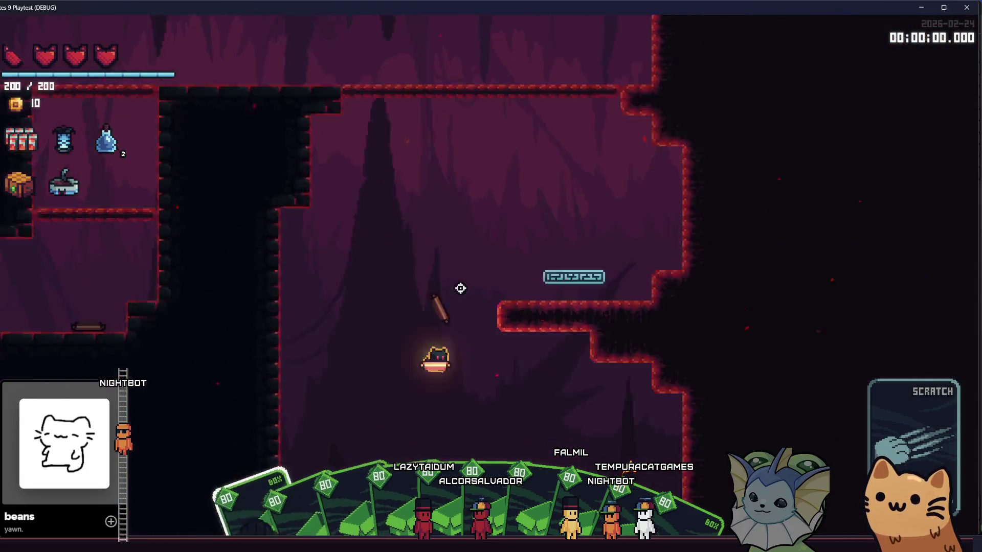
left_click(460, 290)
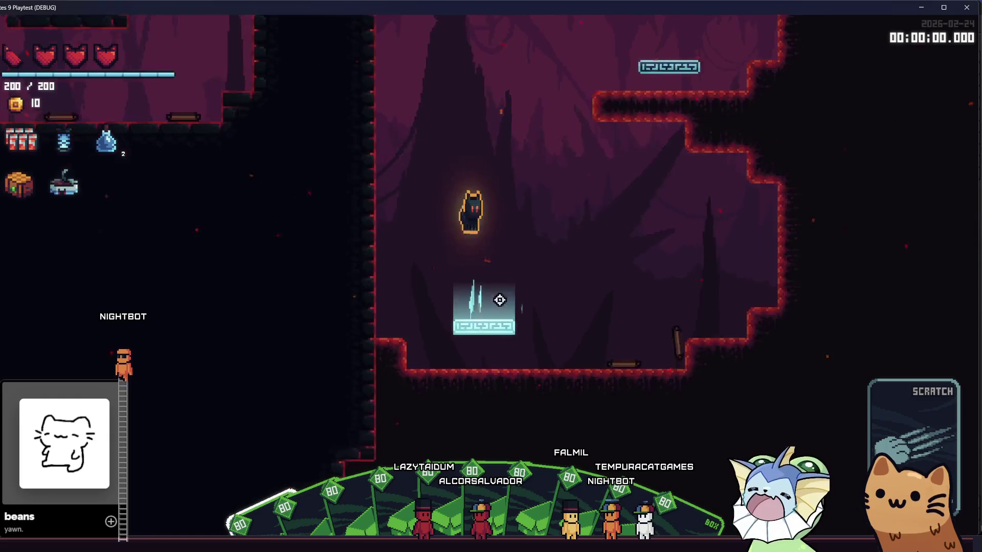
- Move to another cave area and keep attacking, then reopen and close the debug panel
key("d")
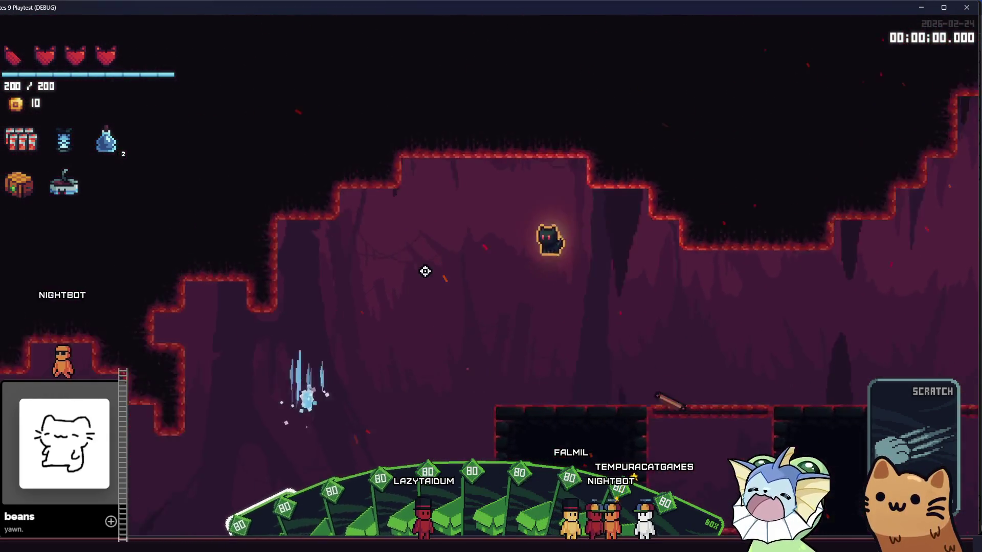
left_click(409, 324)
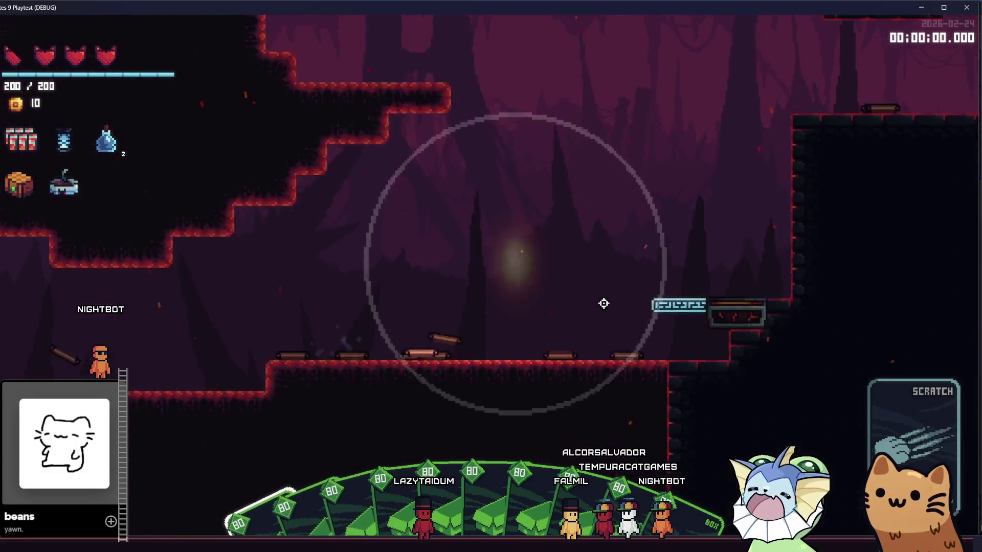
left_click(279, 314)
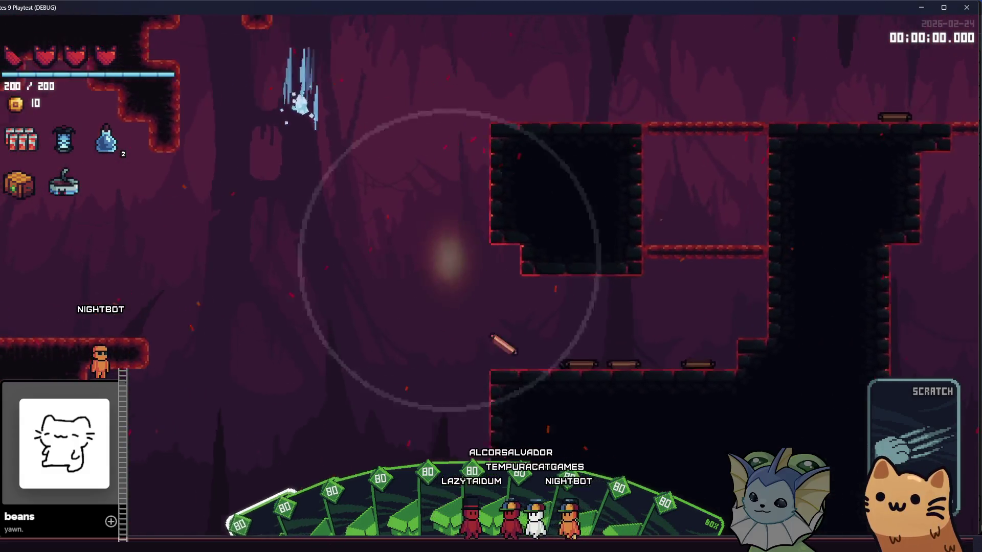
left_click(477, 277)
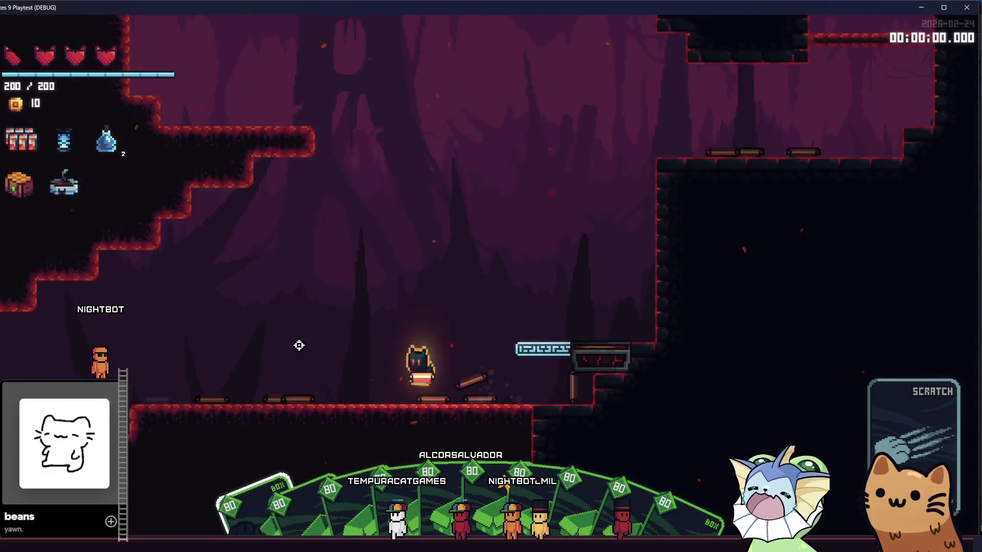
left_click(325, 339)
key("F1")
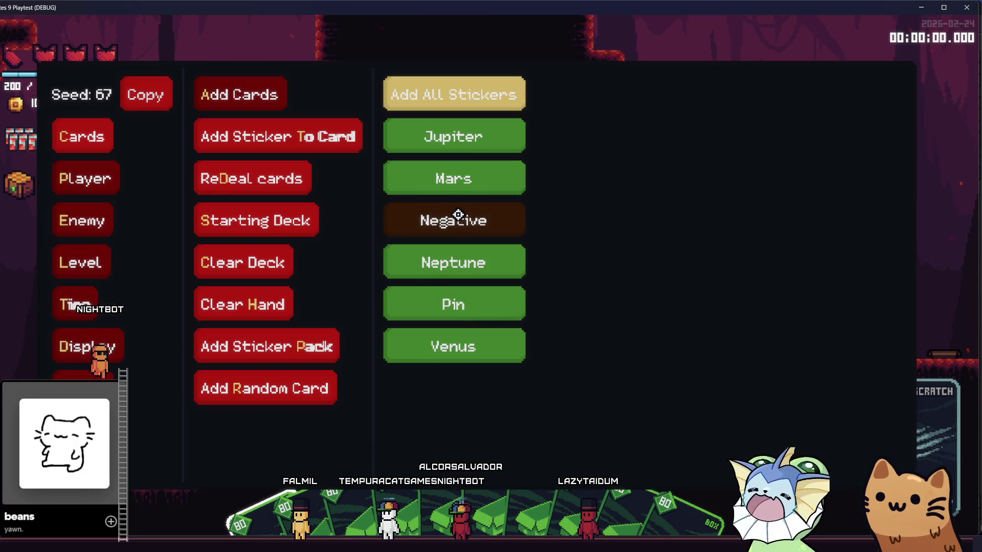
left_click(451, 93)
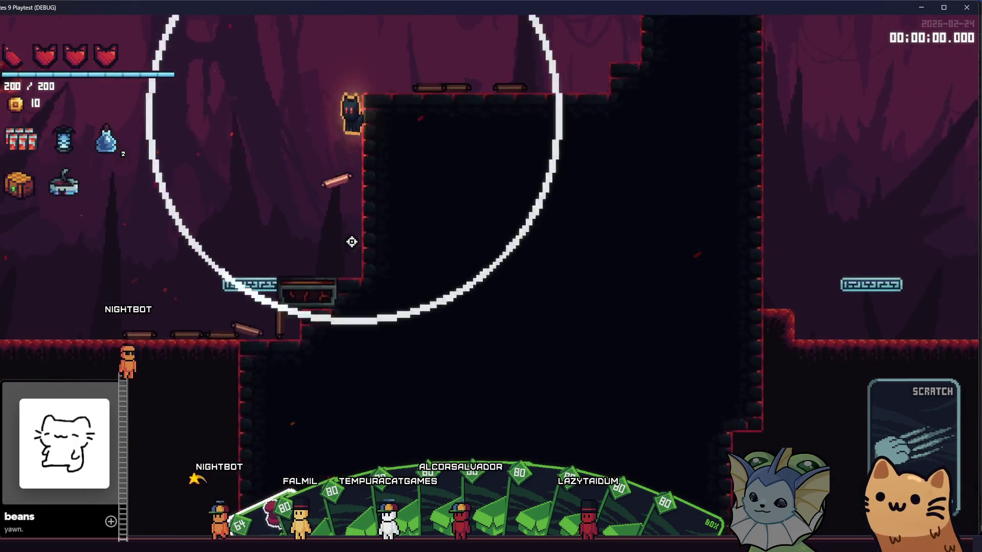
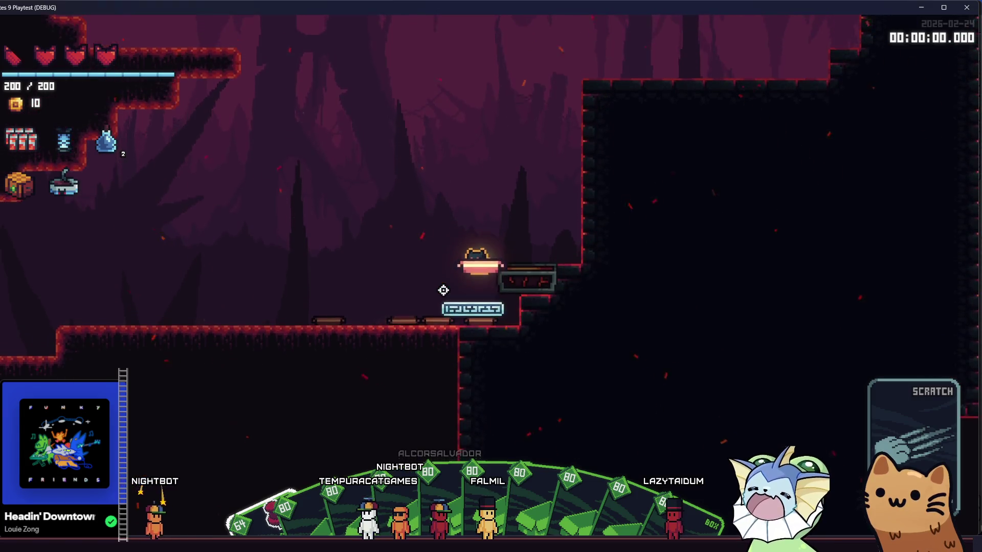
- Jump the cat onto the box platform with a landing slash, then boost up toward the upper ledges
key("space")
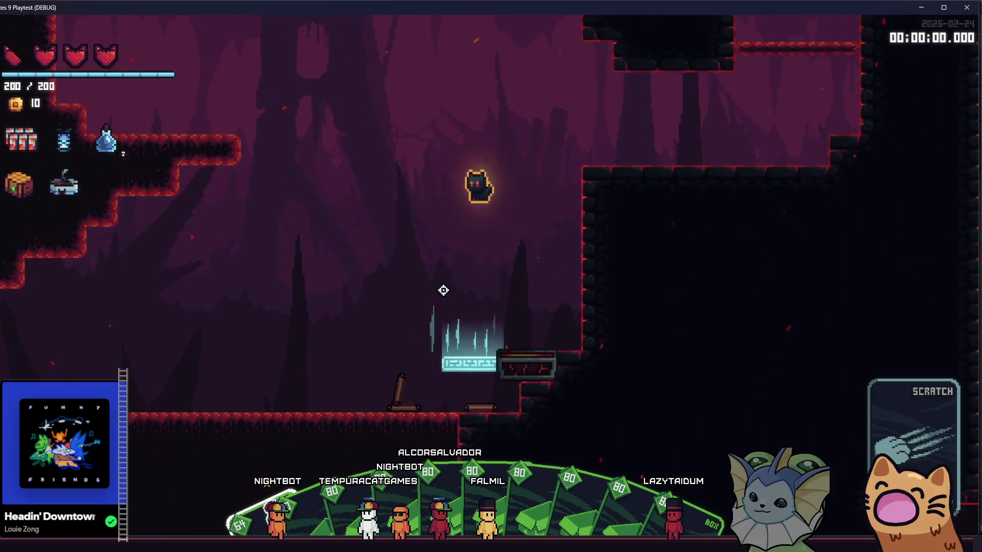
left_click(443, 289)
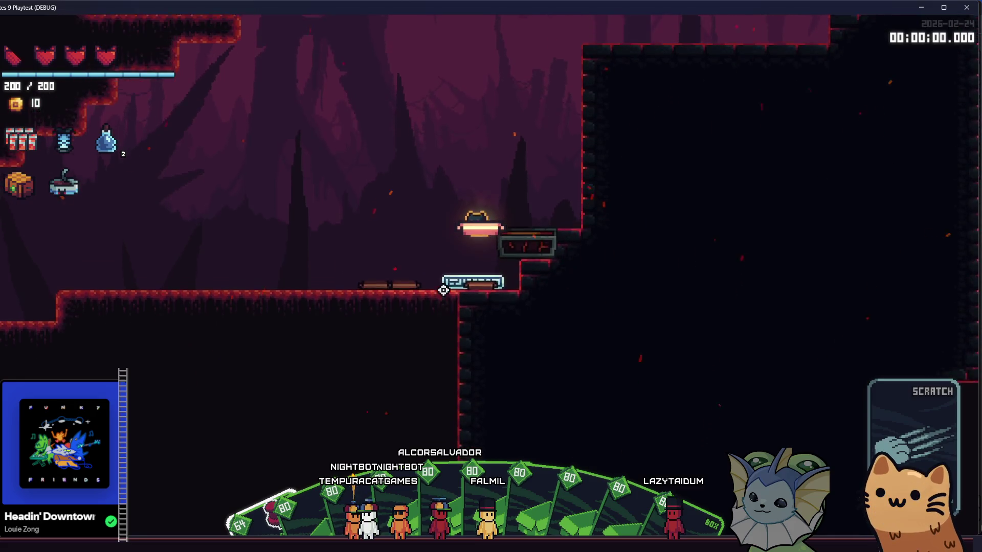
key("space")
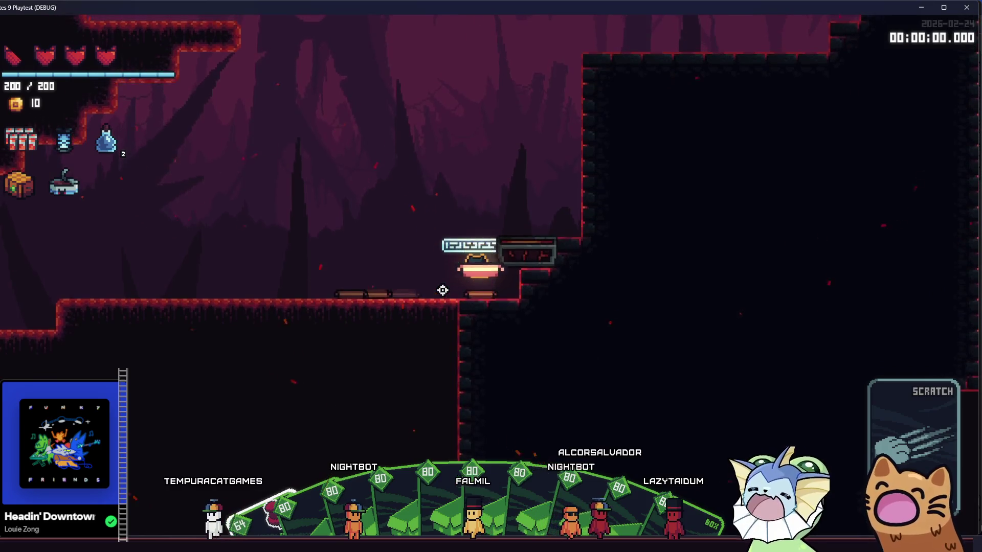
key("space")
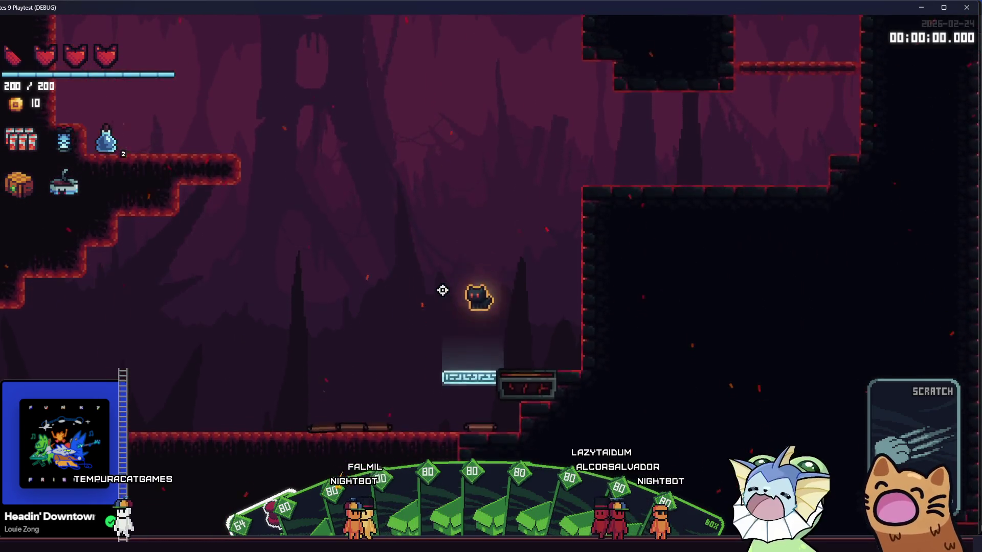
key("space")
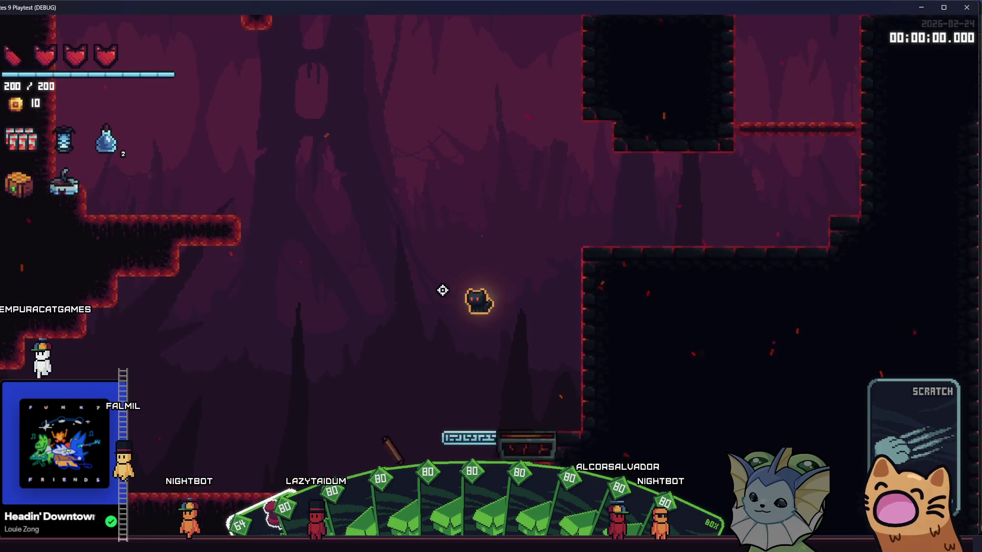
key("space")
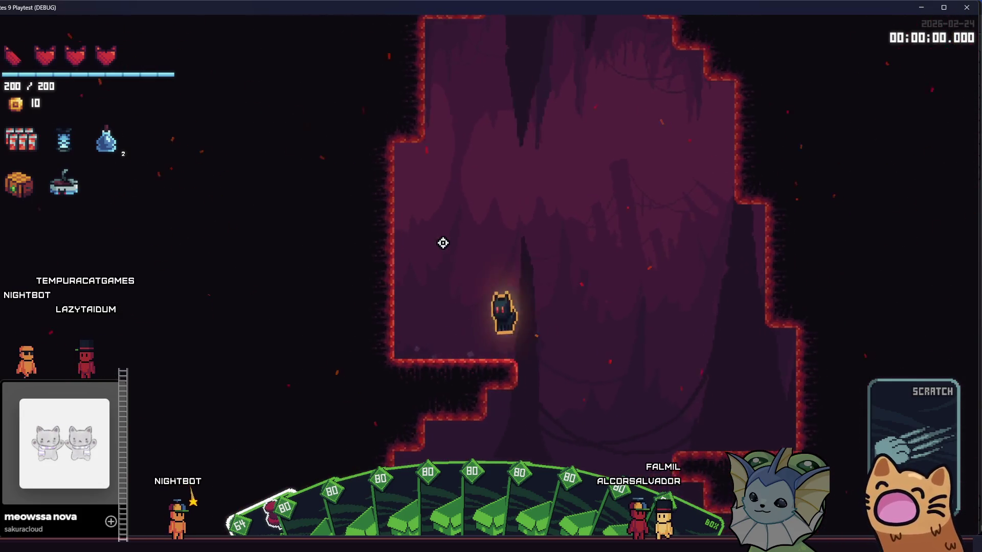
- Jump the cat up through the cave, spawning a box, and run right along a higher ledge
key("space")
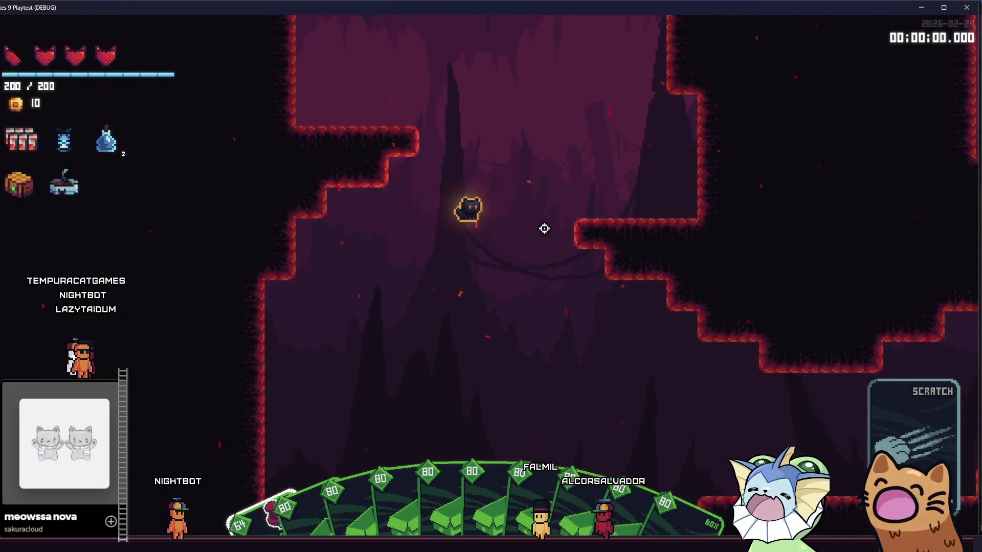
key("space")
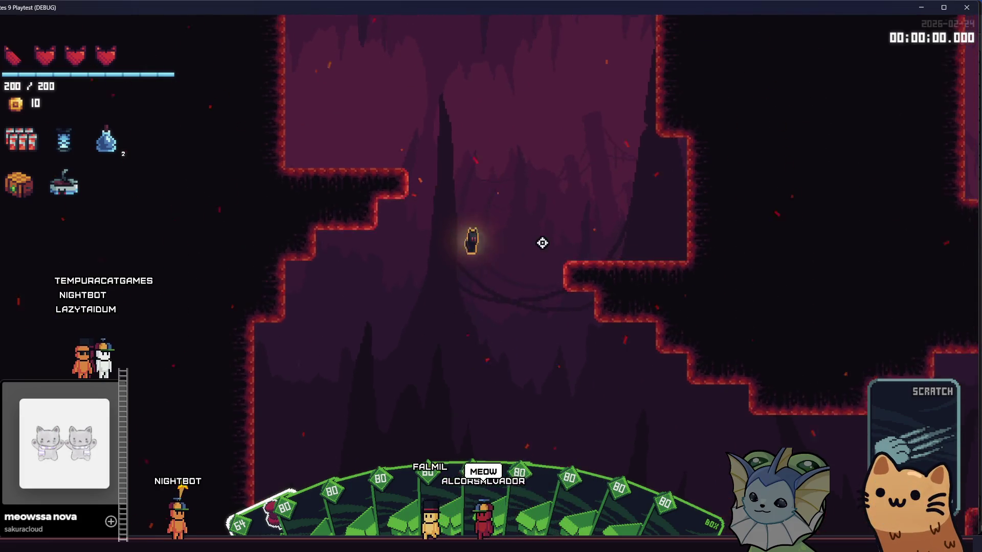
key("space")
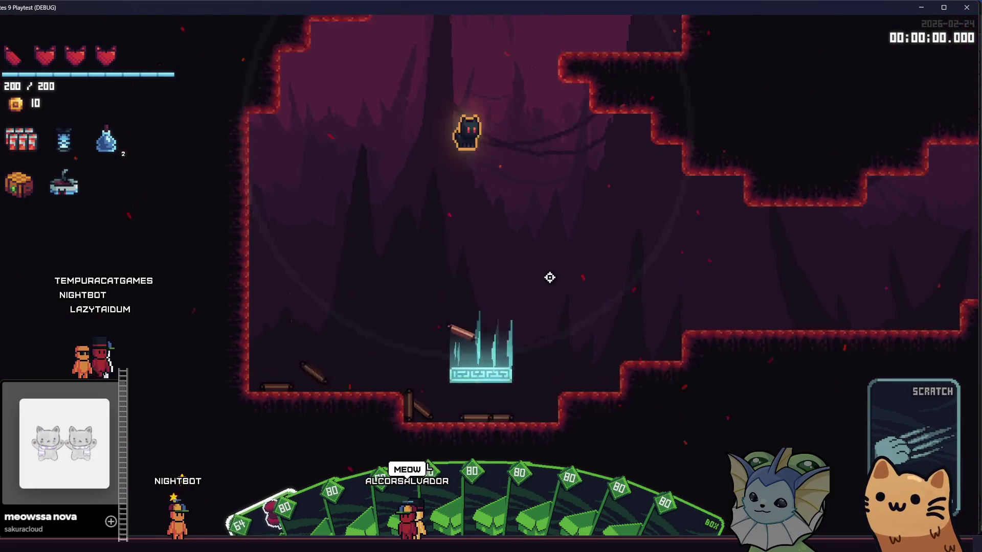
key("space")
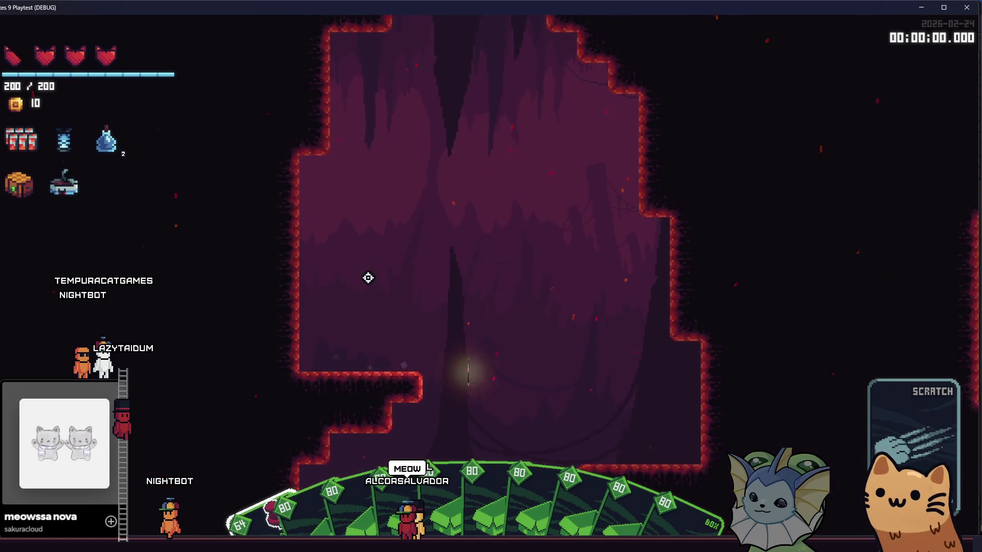
key("space")
key("d")
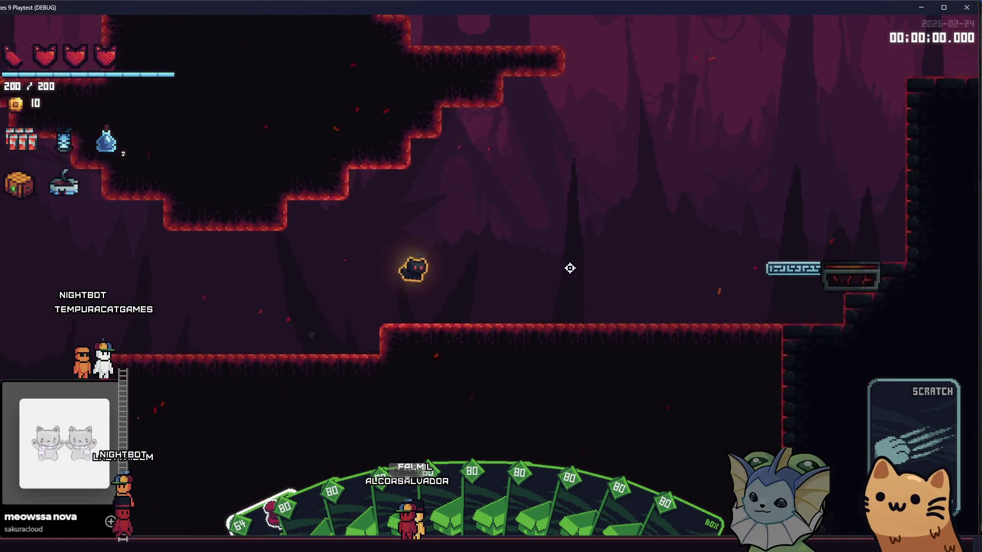
- Move onto the glowing box platform, drop into the next cave area, then quit the playtest
key("space")
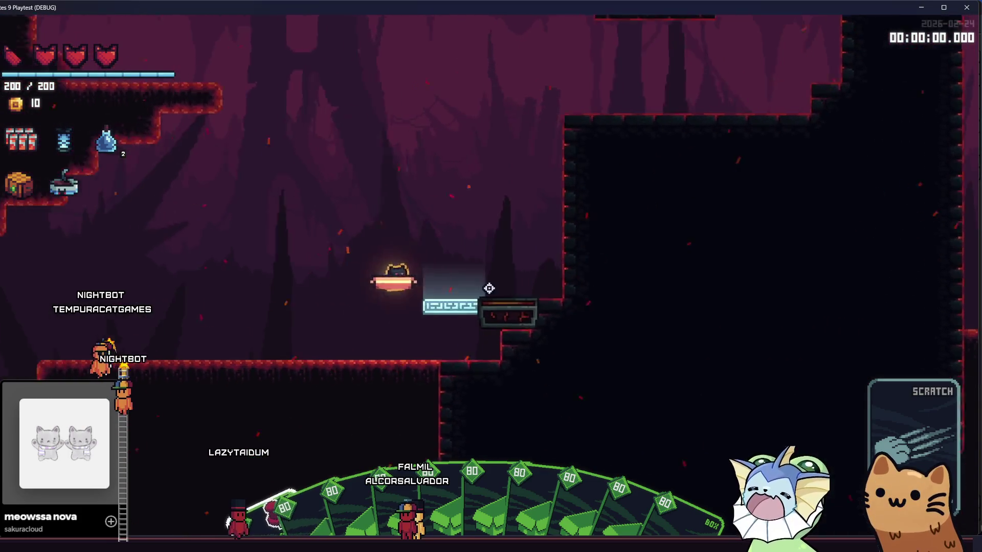
key("d")
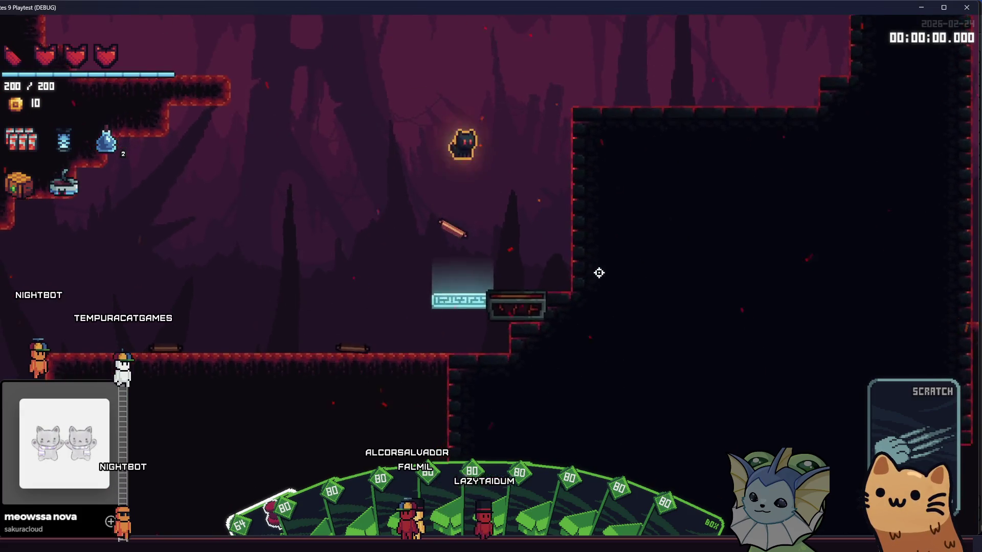
key("space")
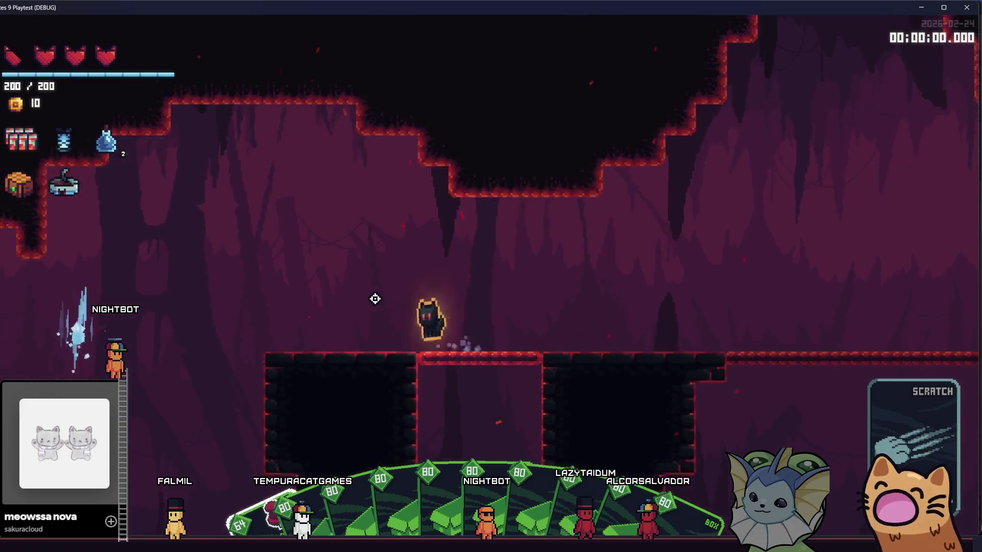
key("space")
key("space")
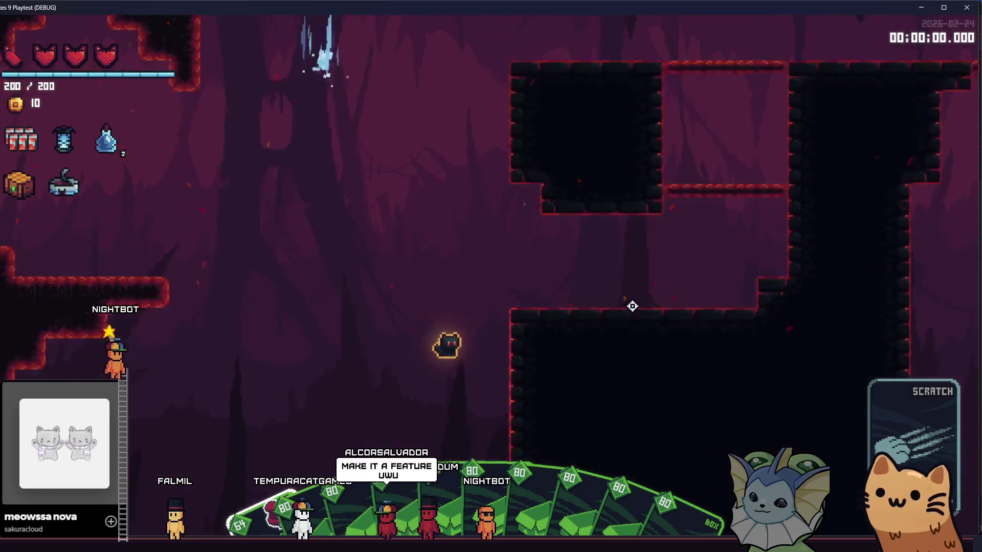
key("space")
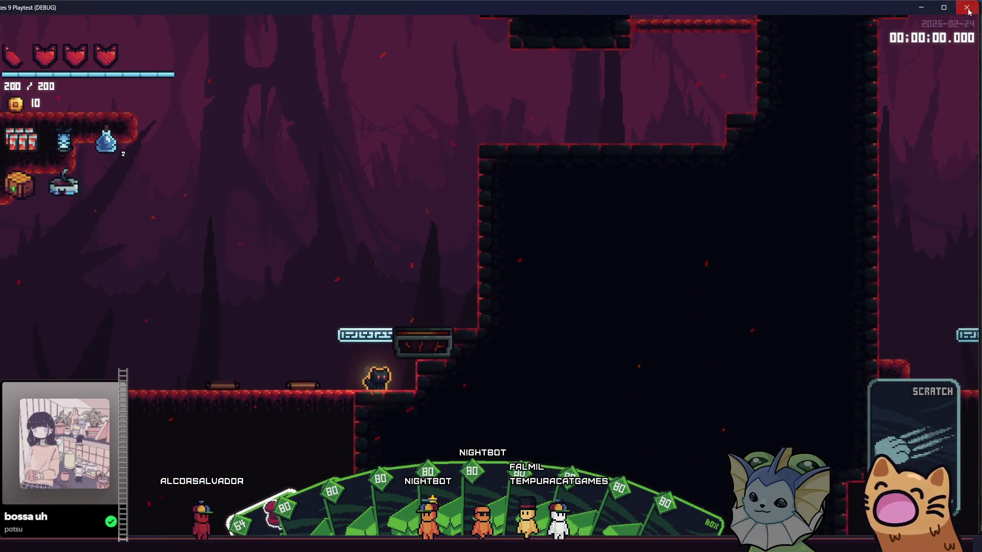
left_click(964, 7)
- Quick-open box_ability.gd by searching 'box_card', and scroll down to its pop() function
key("alt+shift+o")
type("bo")
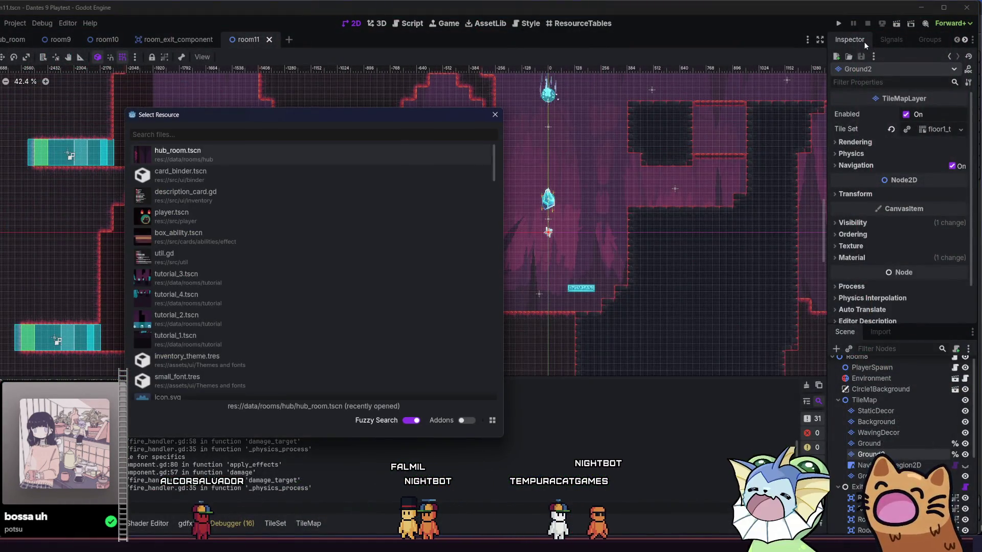
type("x")
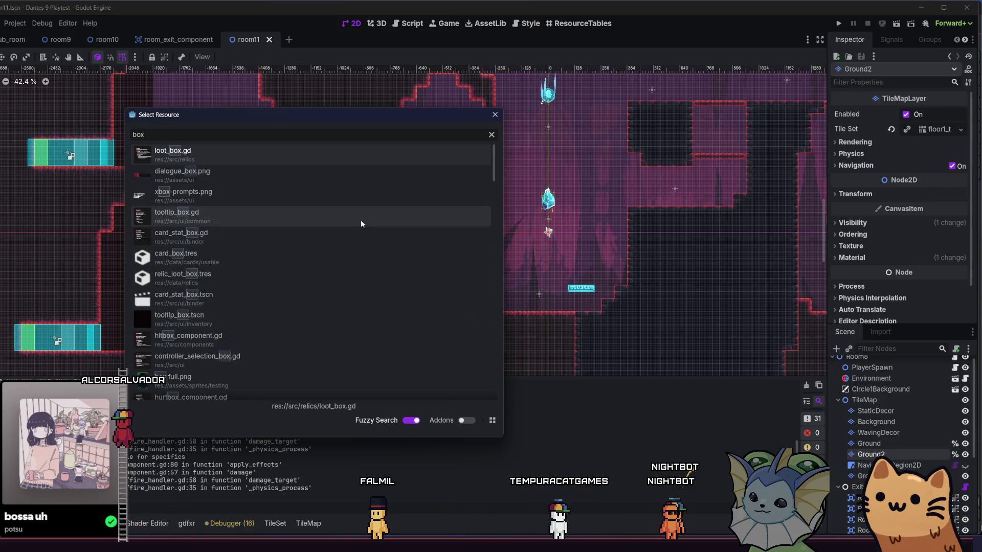
type("_card")
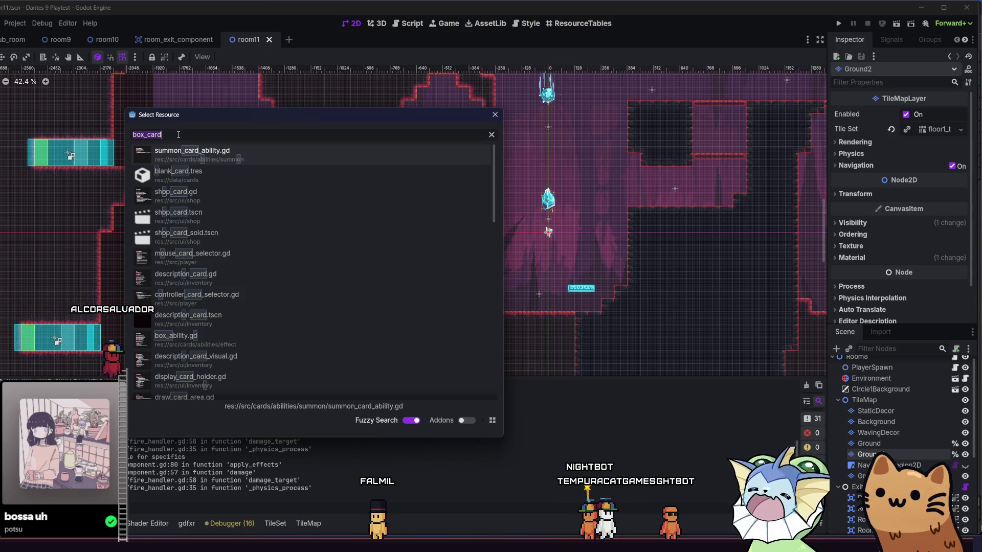
double_click(219, 336)
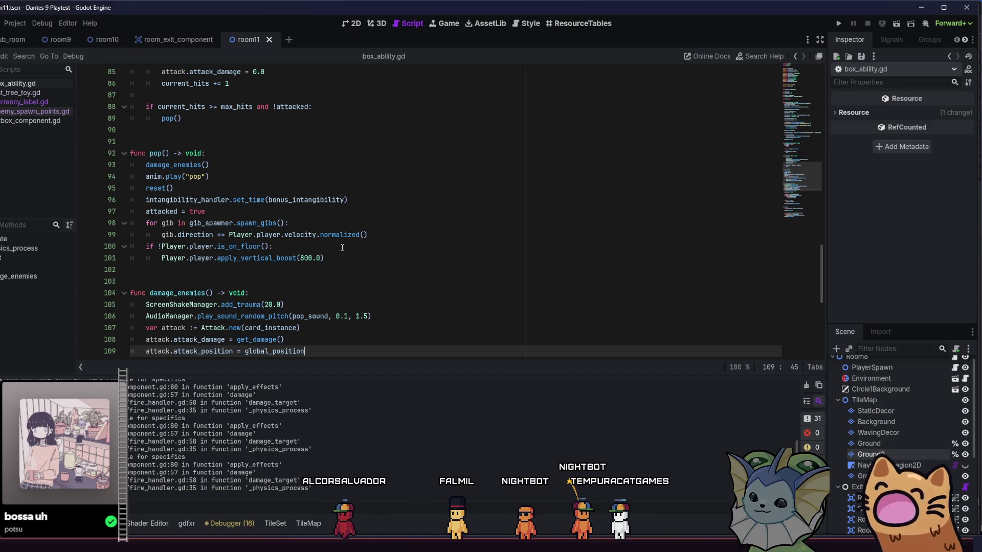
scroll(418, 242, "down", 2)
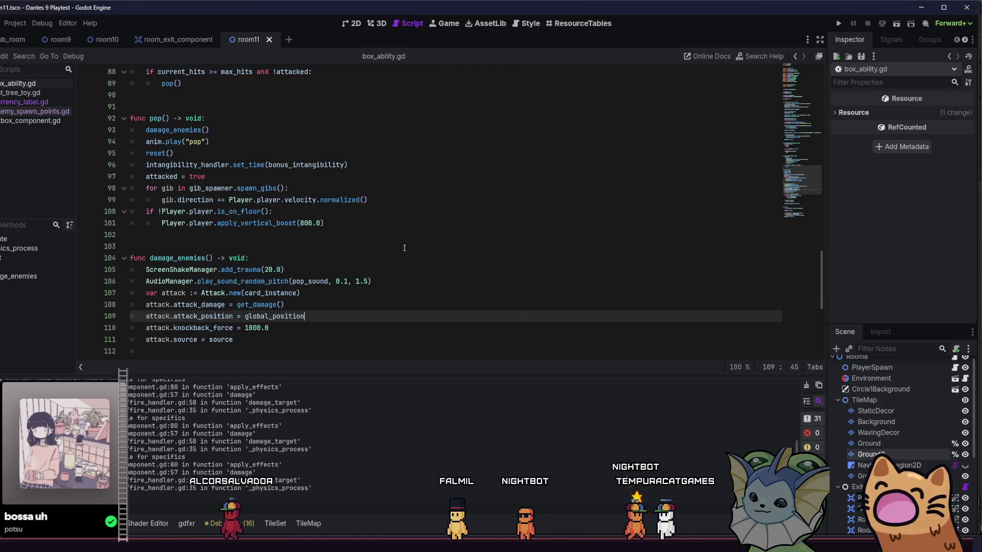
- Add 'gib.scale = scale' on a new line inside pop()'s gib loop and save box_ability.gd
left_click(354, 158)
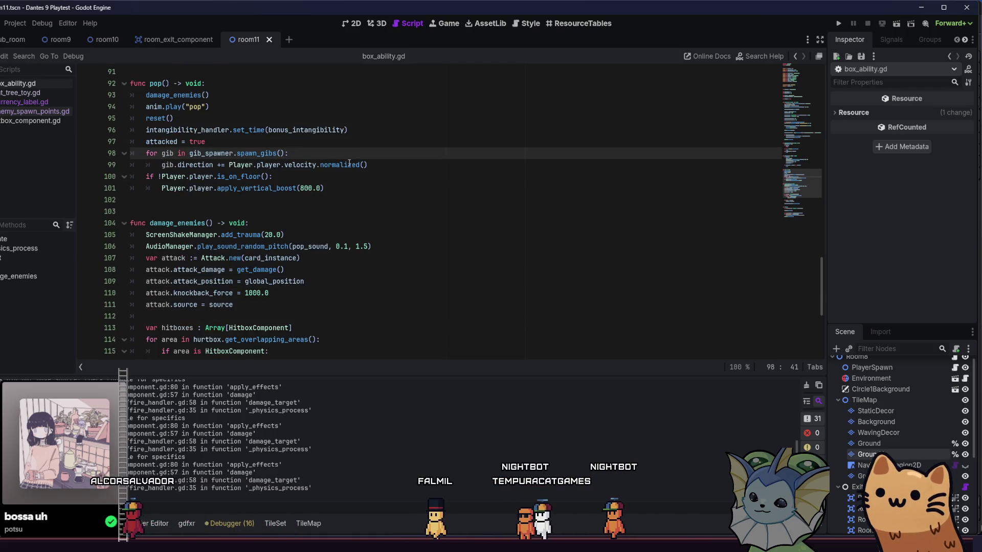
key("Return")
type("g")
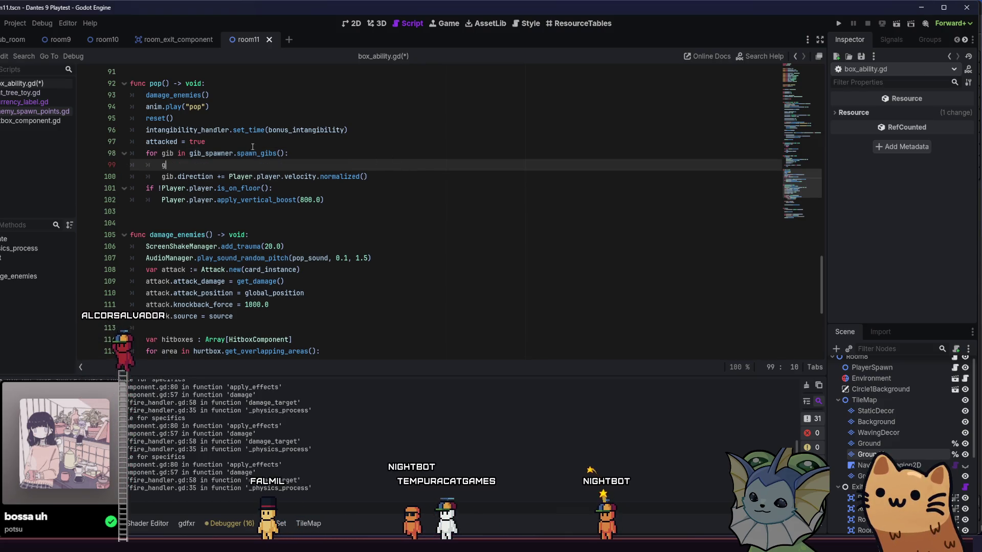
type("ib.scale = ")
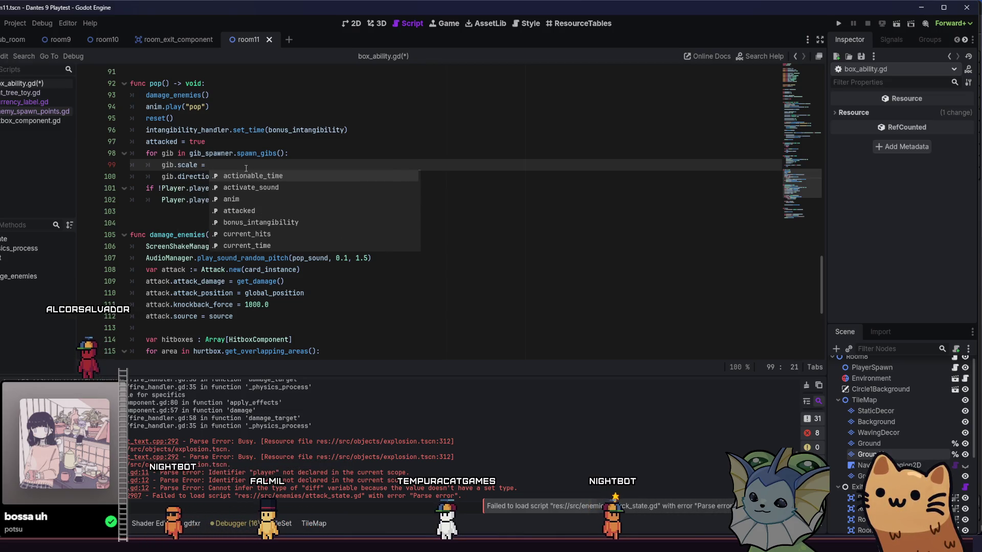
type("sc")
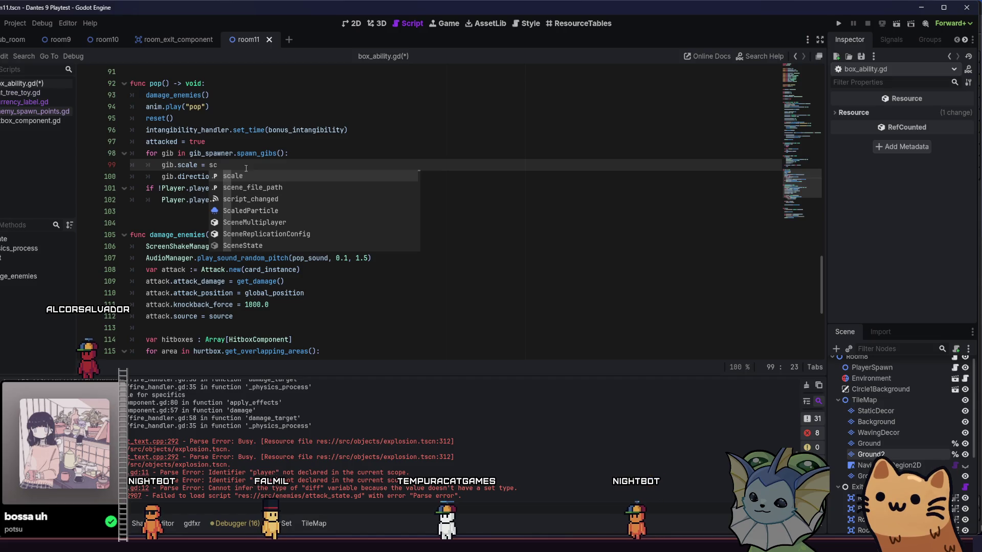
key("Return")
scroll(271, 218, "up", 2)
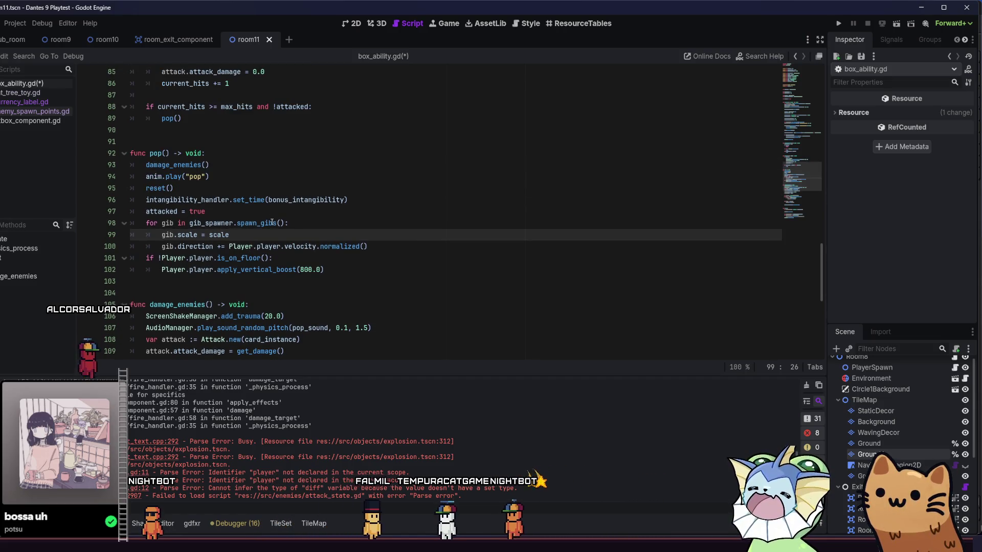
left_click(271, 223)
key("ctrl+s")
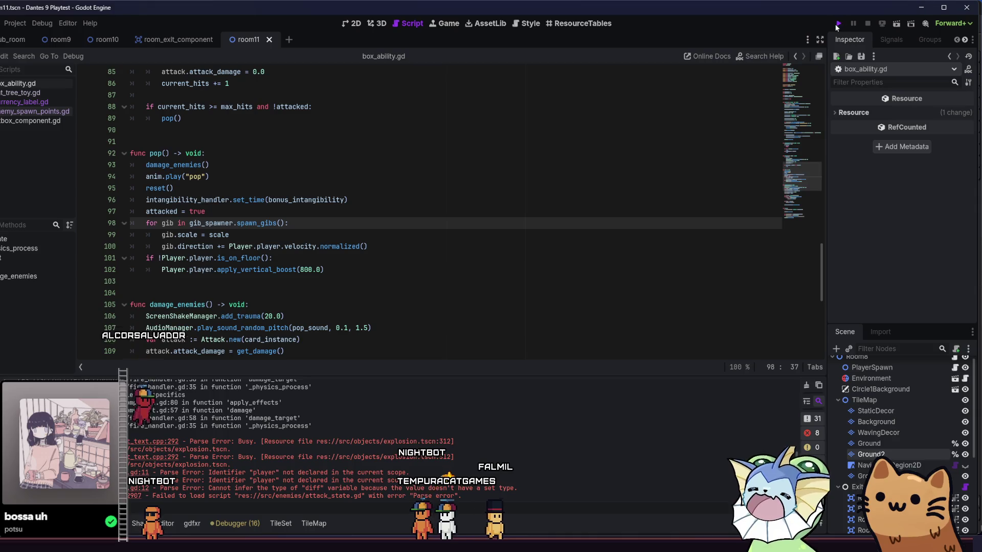
- Run the game, maximize its window and start a new game
left_click(838, 24)
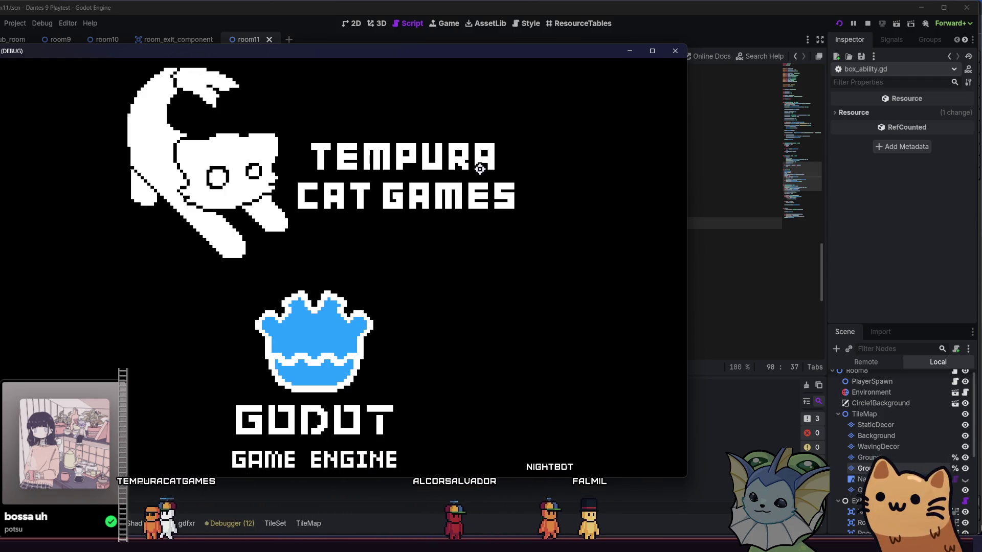
key("super+Up")
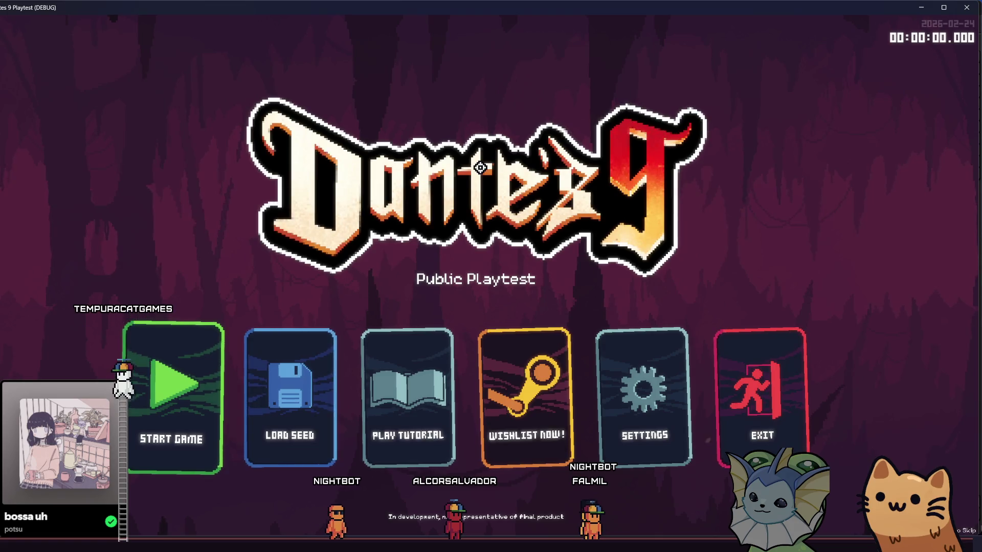
left_click(205, 383)
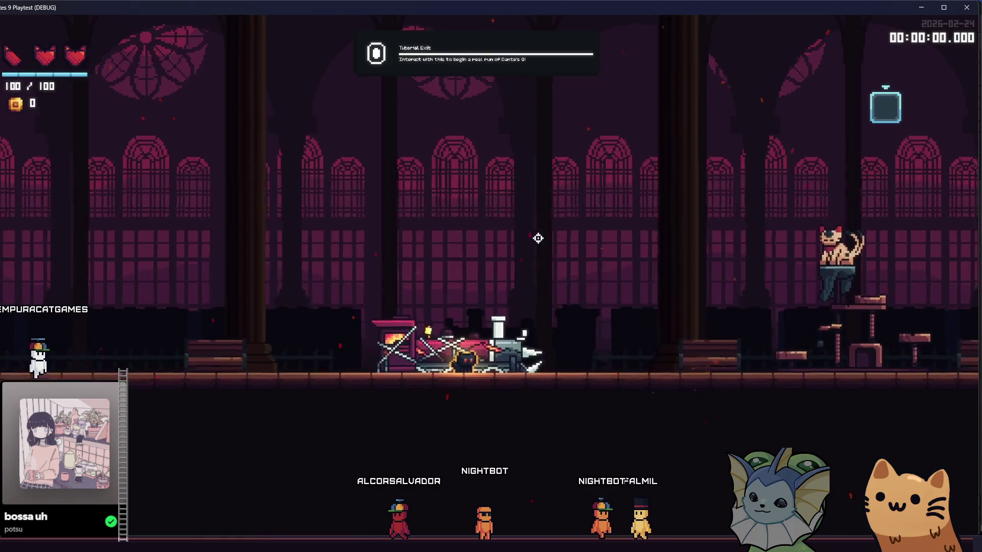
- Add Box cards to the hand from the F1 debug menu's card cheats
key("F1")
left_click(98, 171)
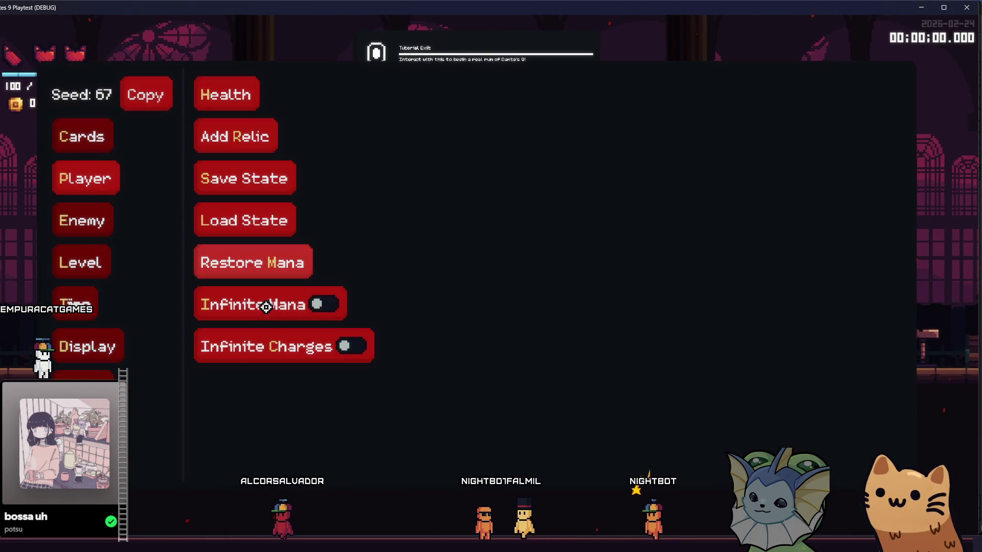
left_click(103, 136)
left_click(266, 106)
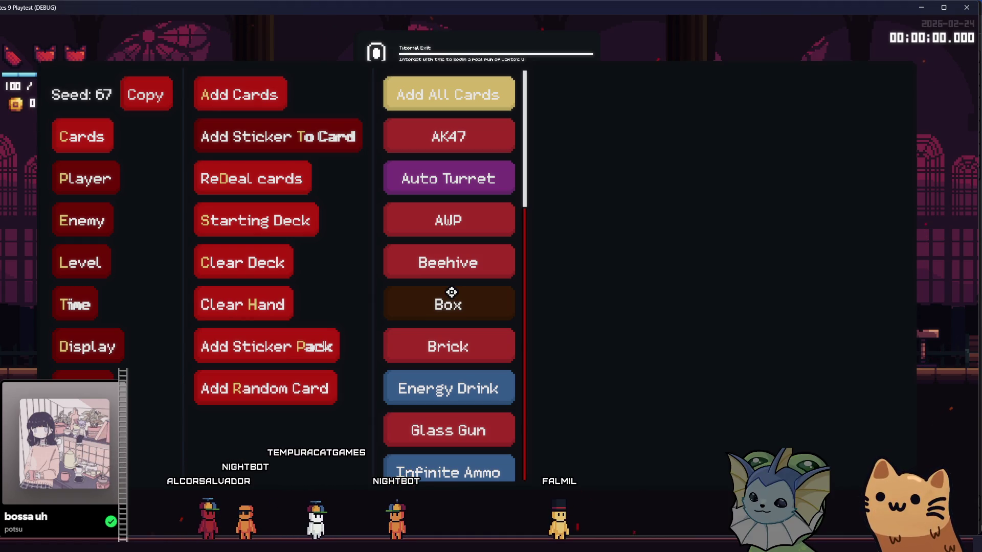
left_click(451, 293)
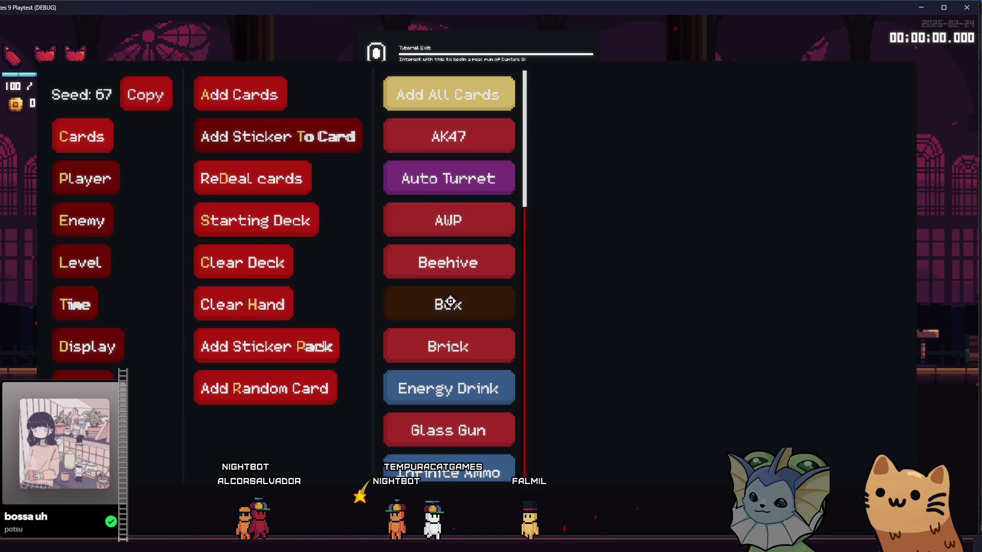
scroll(450, 317, "down", 3)
left_click(450, 319)
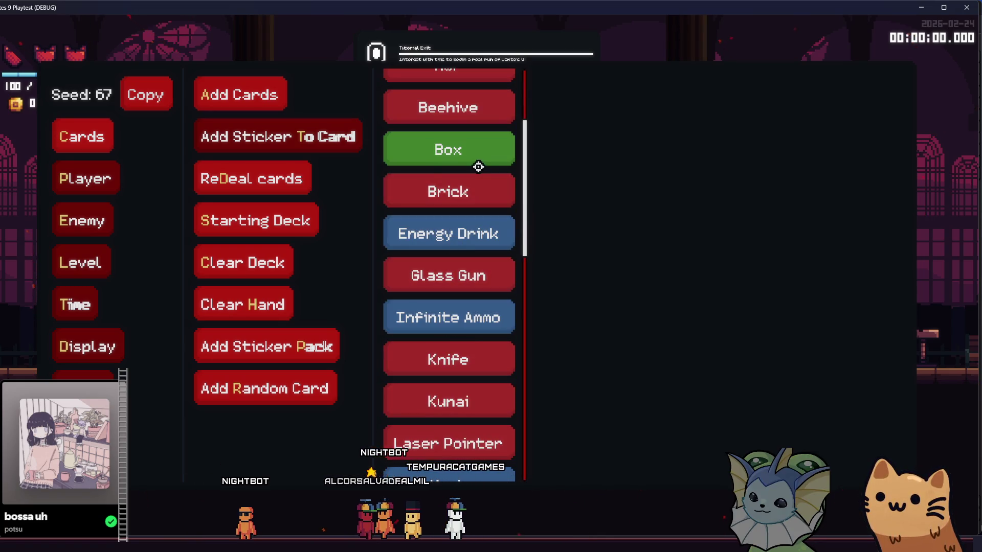
key("Escape")
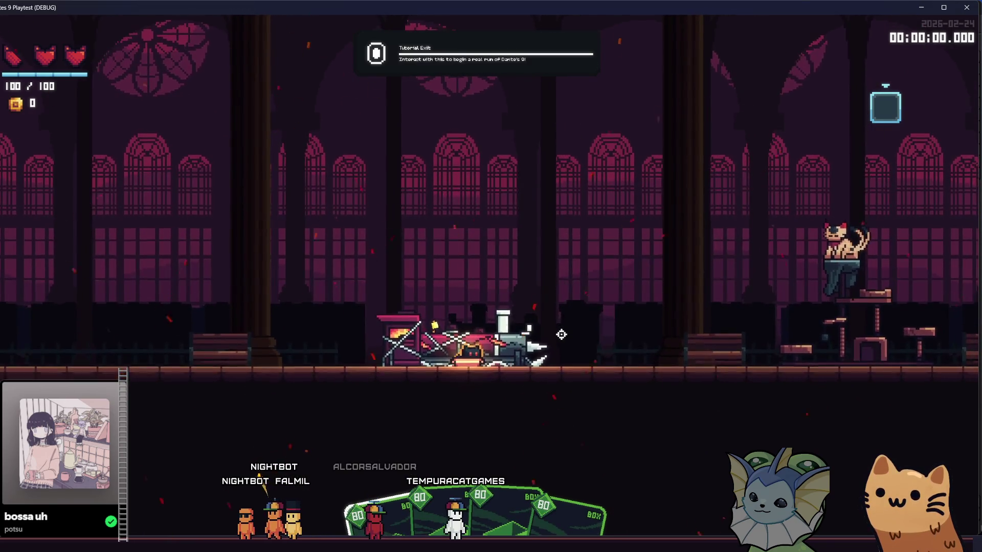
- Apply a sticker to a card using the debug menu's Add Sticker To Card option
key("Escape")
left_click(79, 136)
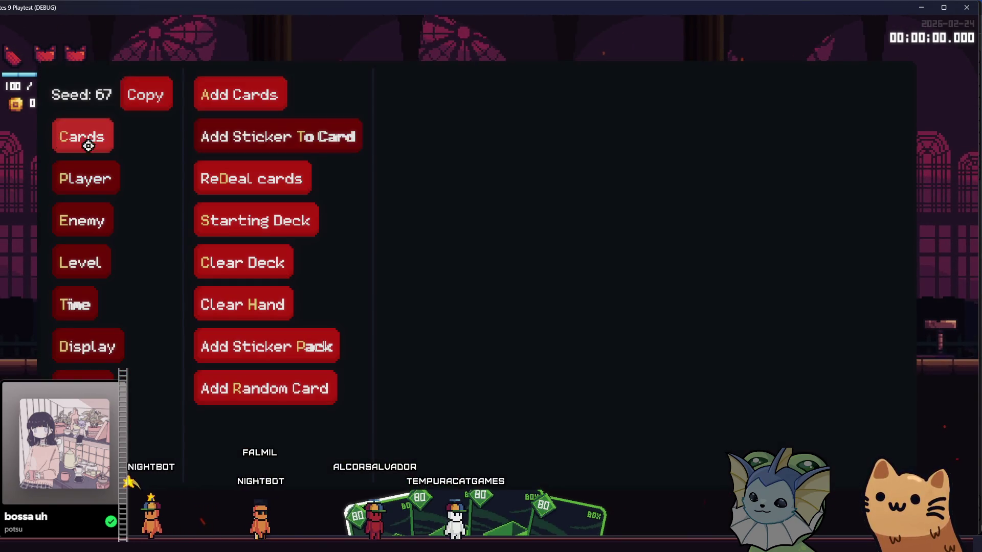
left_click(279, 136)
left_click(454, 136)
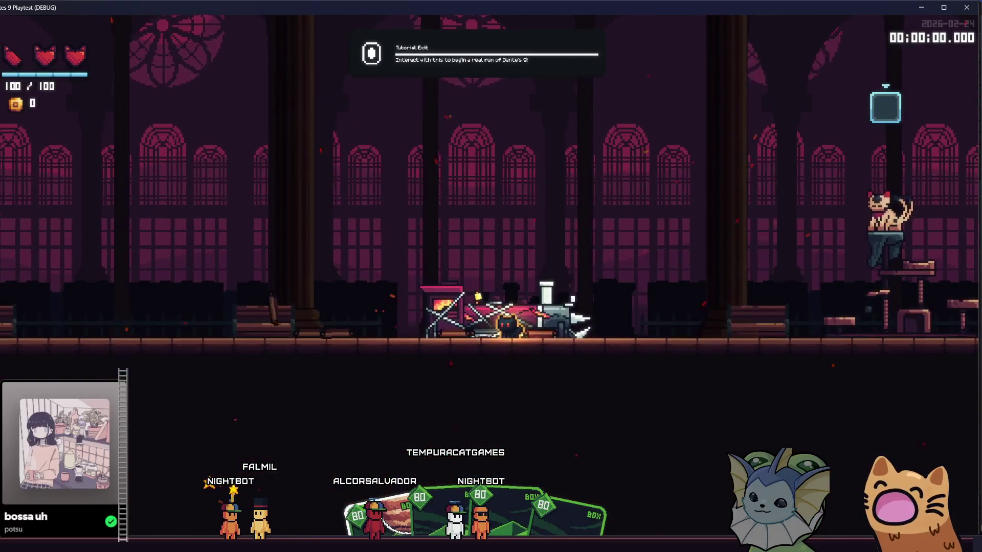
key("alt+Tab")
- Paste 'var size_property' below 'var attacked', and remove 'var' from its assignment on line 36
left_click(248, 239)
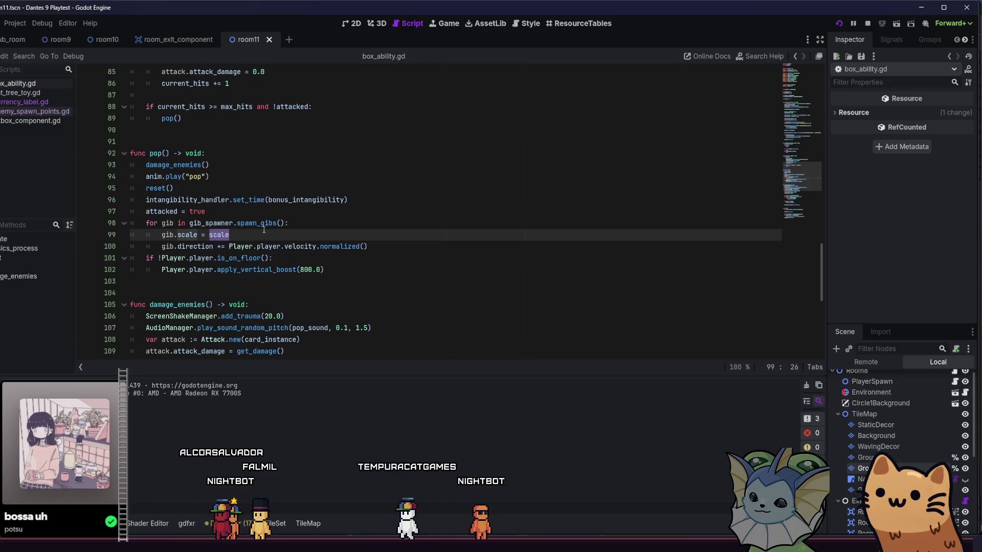
scroll(253, 238, "up", 4)
mouse_move(823, 242)
left_mouse_down()
mouse_move(792, 119)
mouse_move(795, 142)
left_mouse_up()
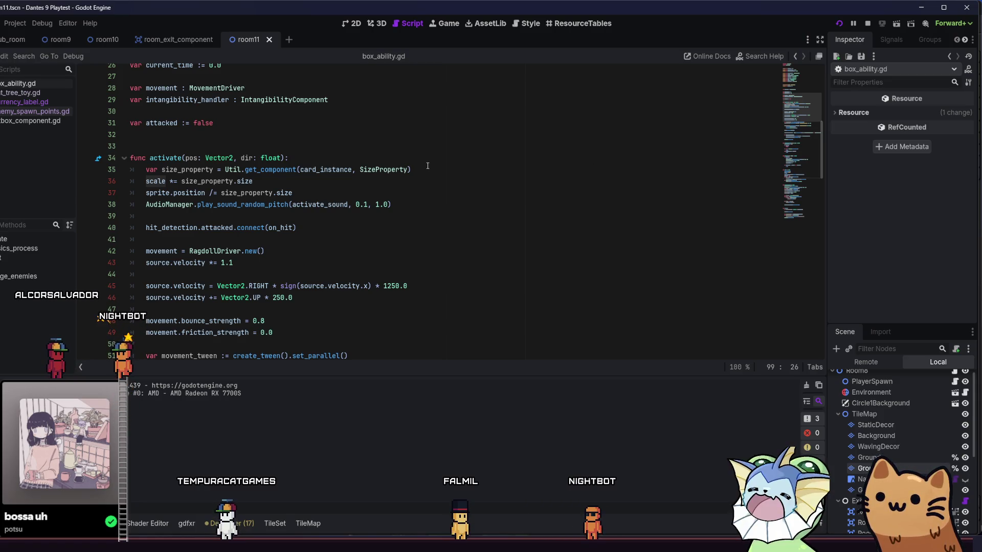
left_click(189, 169)
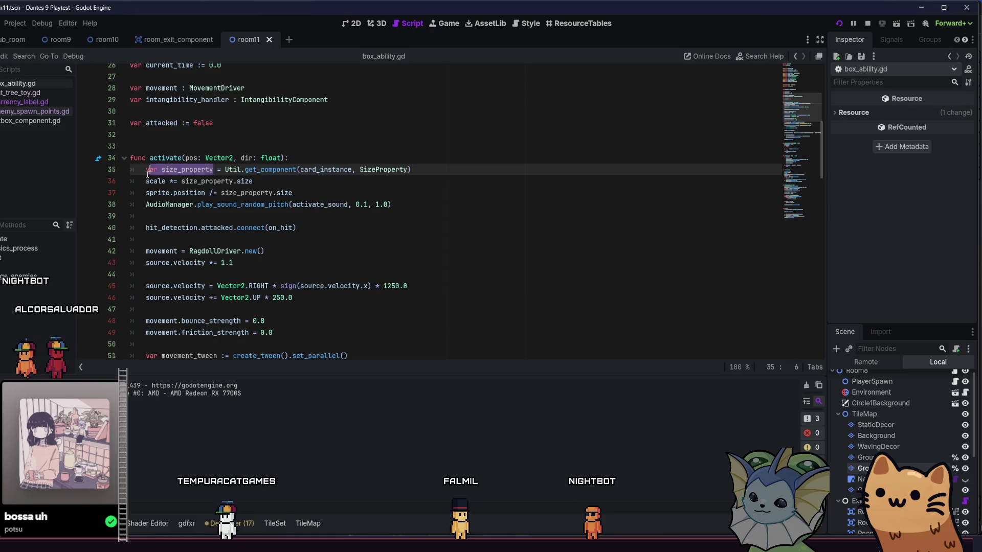
key("ctrl+c")
left_click(251, 122)
key("Return")
key("ctrl+v")
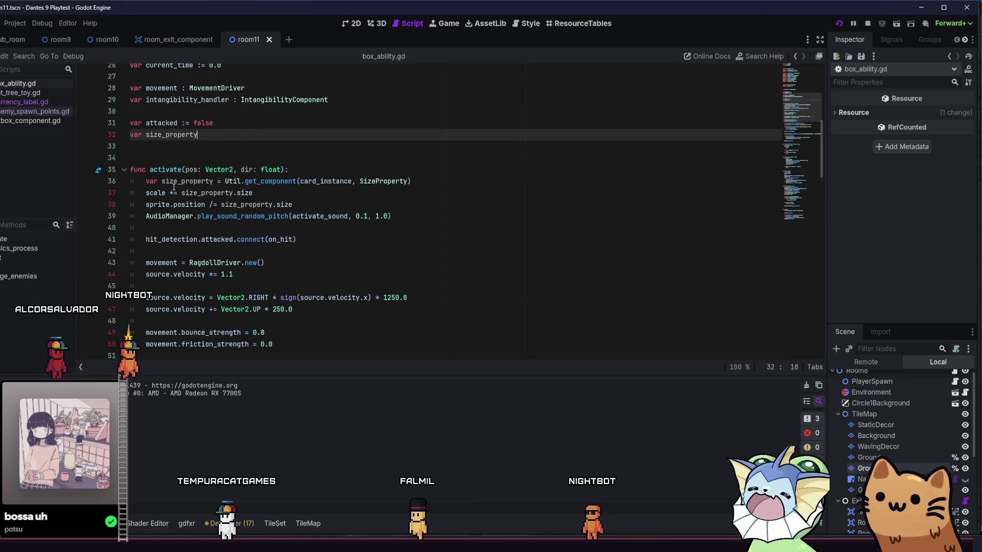
left_click(161, 181)
key("BackSpace")
key("BackSpace")
key("BackSpace")
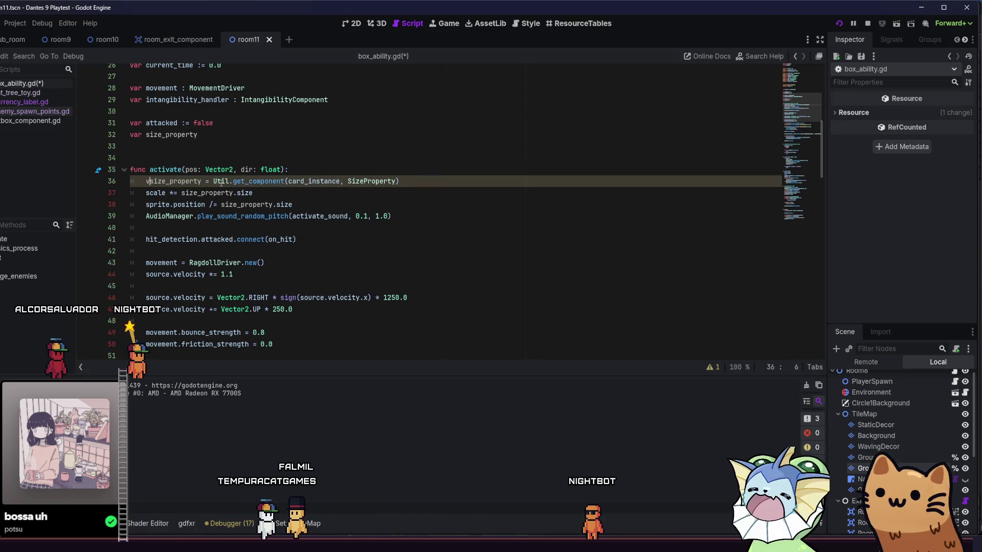
key("End")
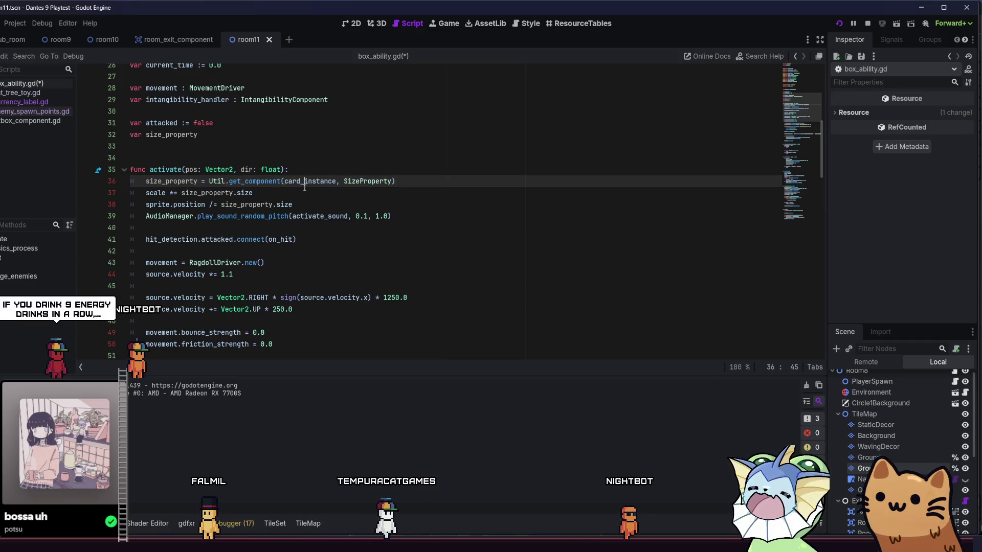
- On line 100, change '=' to '*=' and begin retyping 'scale', then save box_ability.gd
scroll(301, 201, "down", 4)
scroll(302, 202, "down", 10)
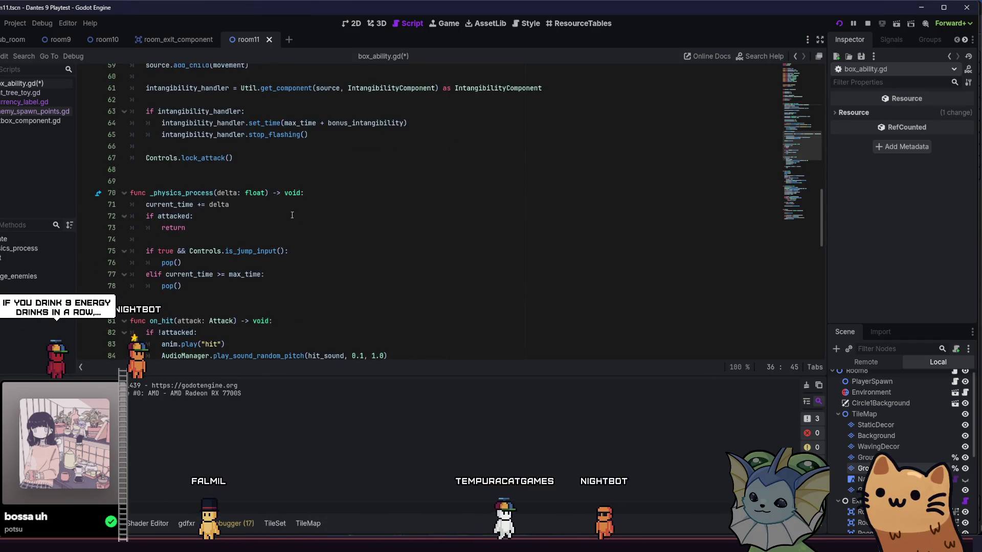
scroll(283, 224, "down", 4)
scroll(237, 219, "up", 5)
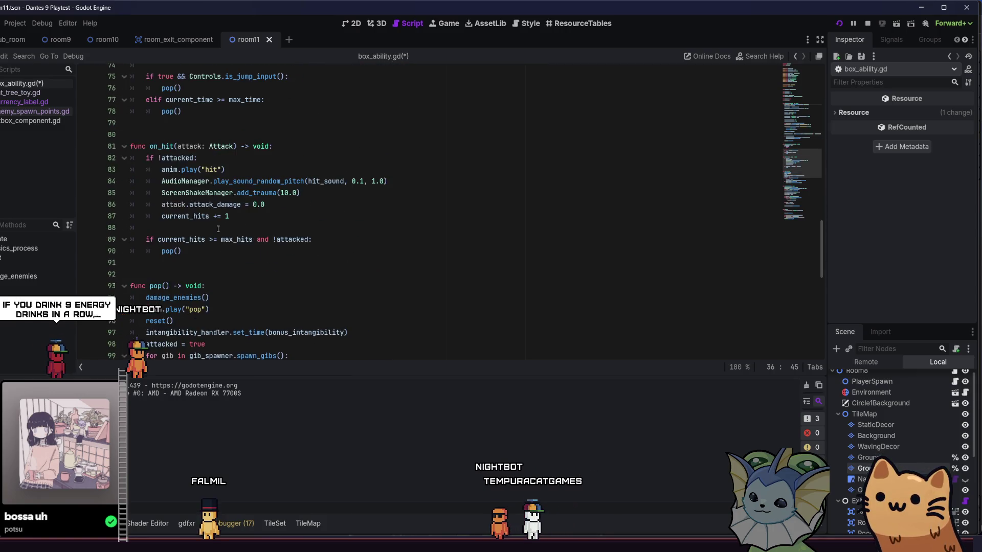
scroll(237, 220, "down", 10)
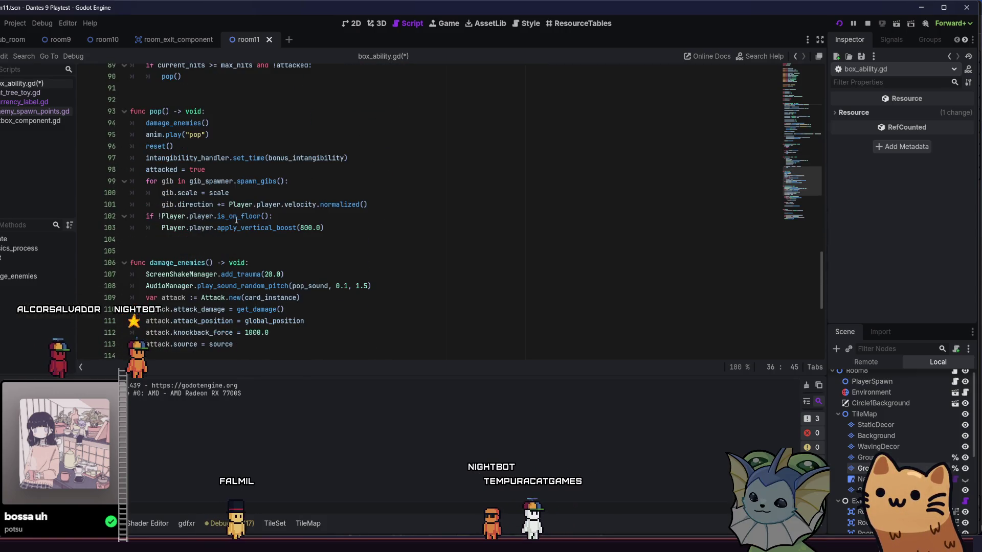
scroll(236, 225, "down", 4)
scroll(246, 231, "up", 11)
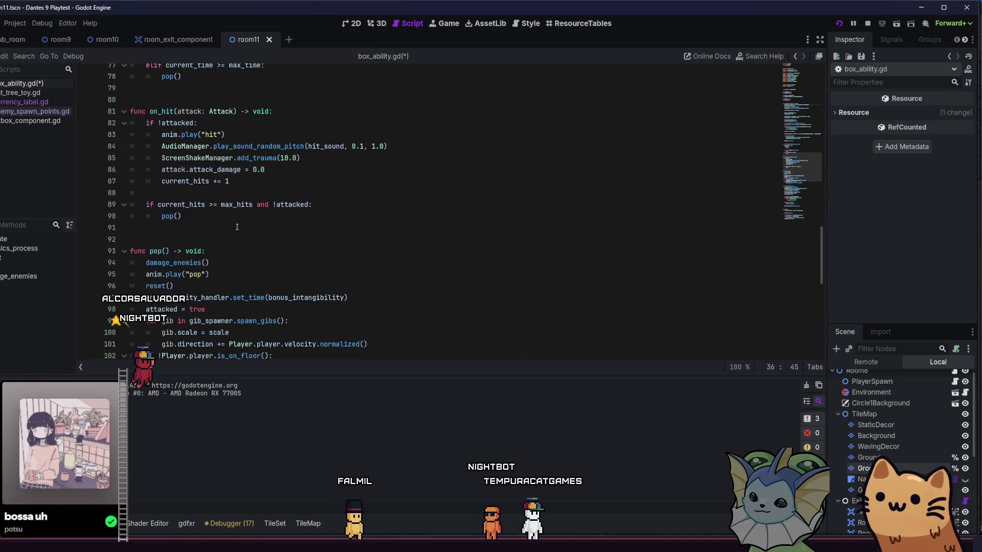
scroll(266, 235, "down", 3)
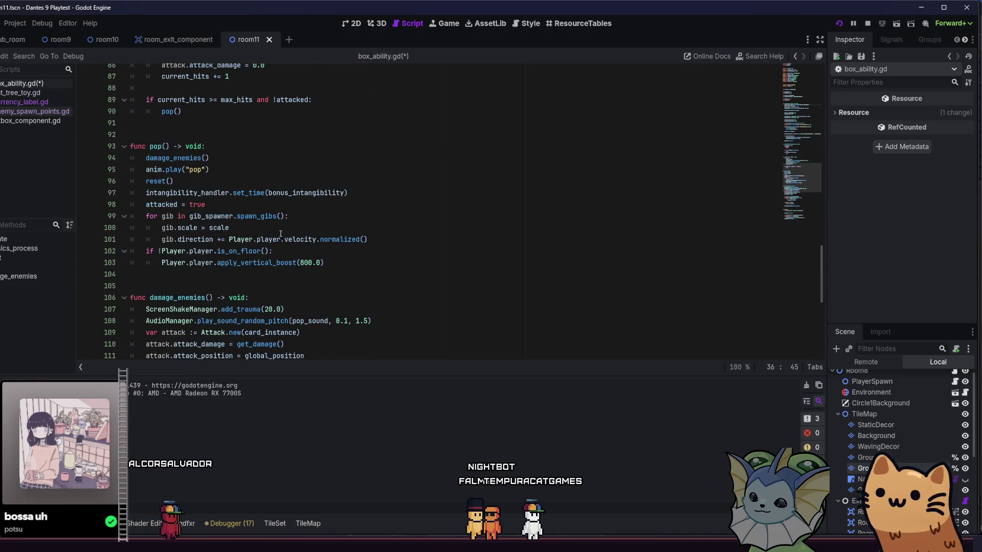
left_click(241, 228)
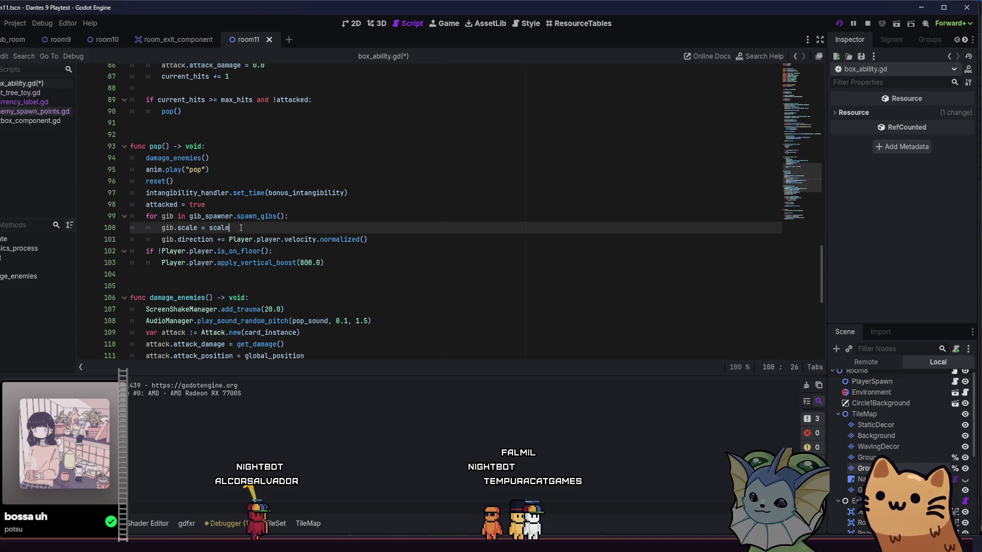
left_click(201, 228)
type("*")
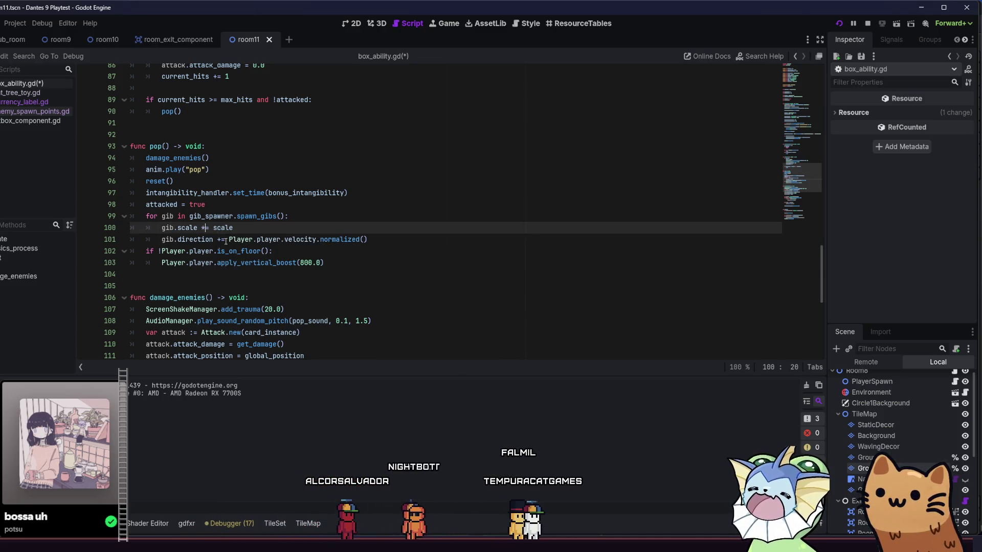
double_click(223, 228)
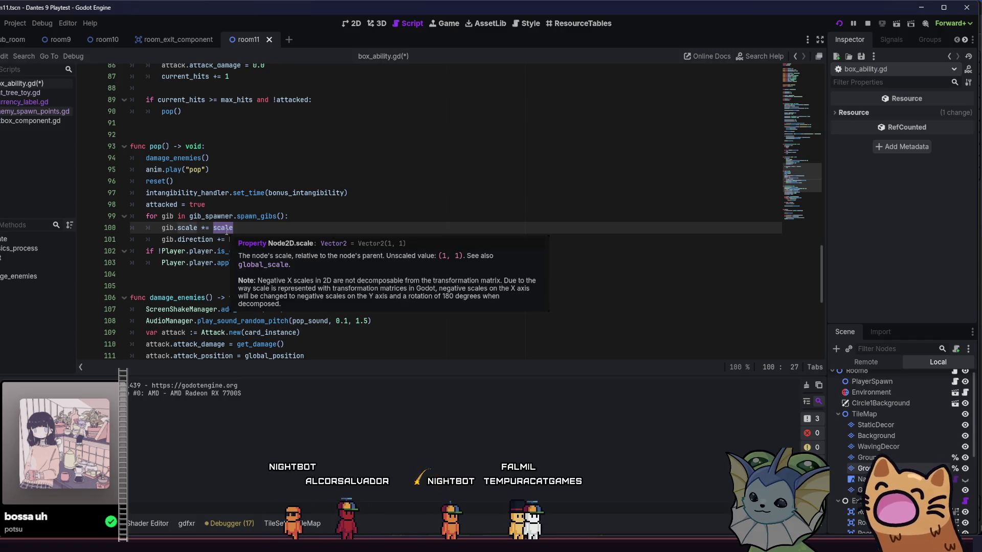
type("scale")
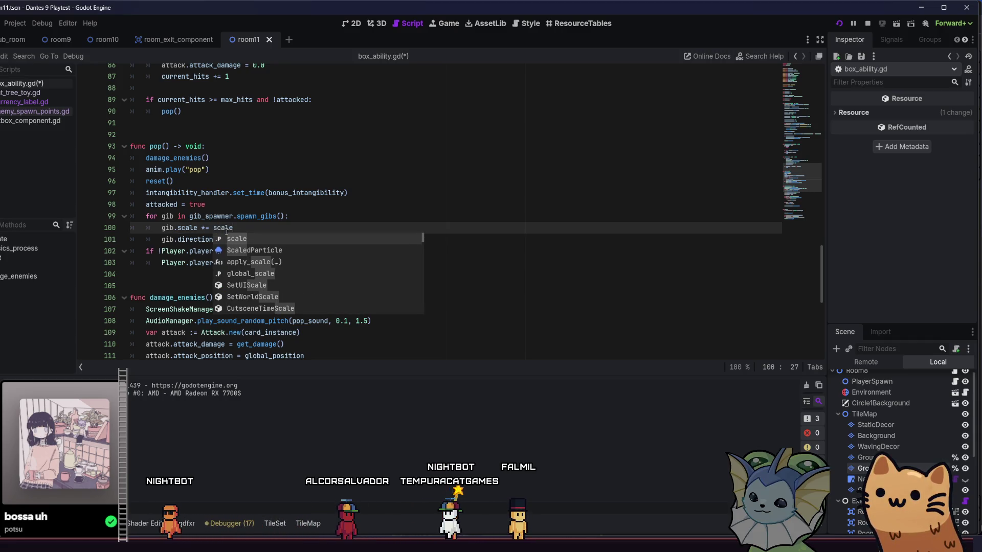
type("_pr")
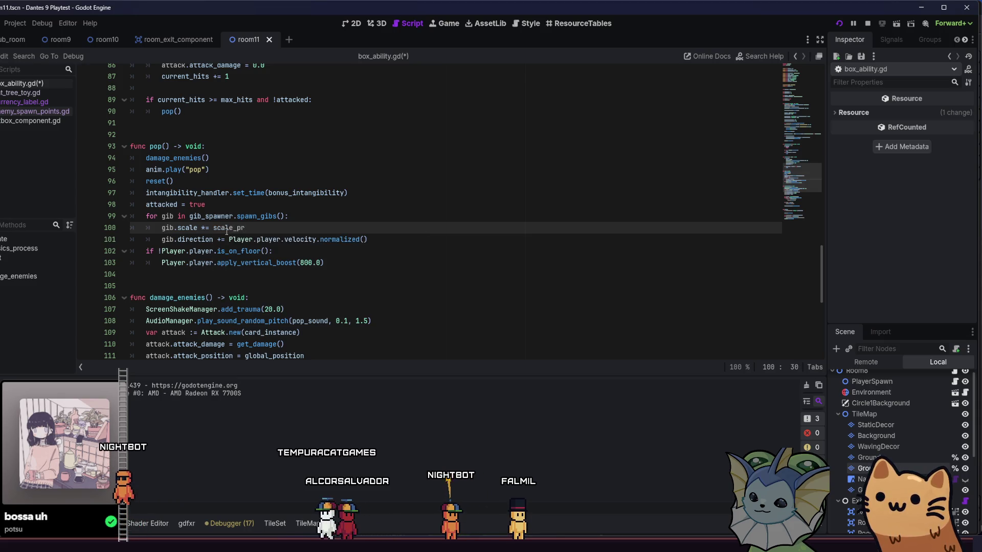
scroll(230, 232, "up", 15)
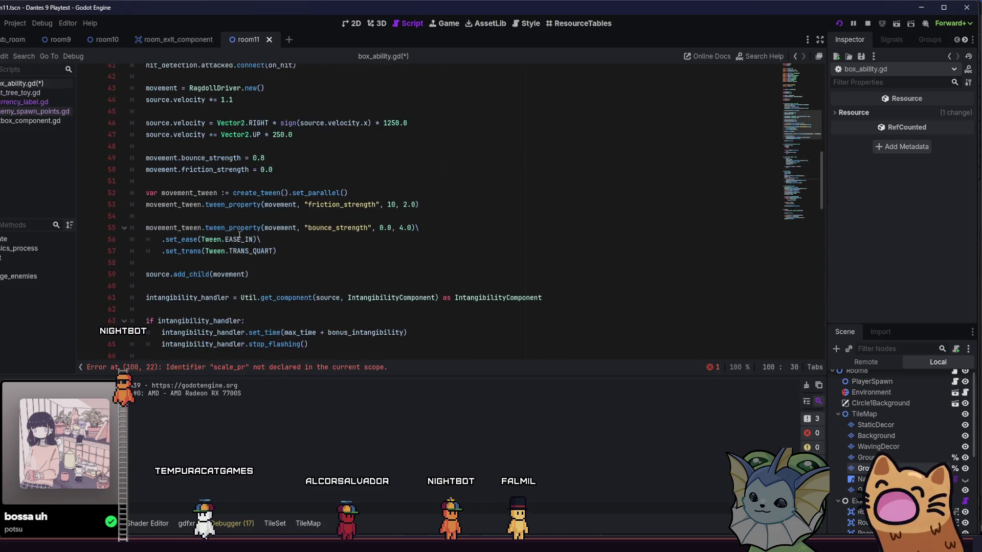
scroll(238, 235, "up", 5)
key("ctrl+s")
- Change the multiplier on line 100 to start with 'size_property.'
scroll(230, 158, "down", 12)
scroll(214, 153, "down", 7)
scroll(218, 166, "up", 8)
scroll(220, 174, "down", 7)
key("BackSpace")
key("BackSpace")
key("BackSpace")
type("ize_property.scale")
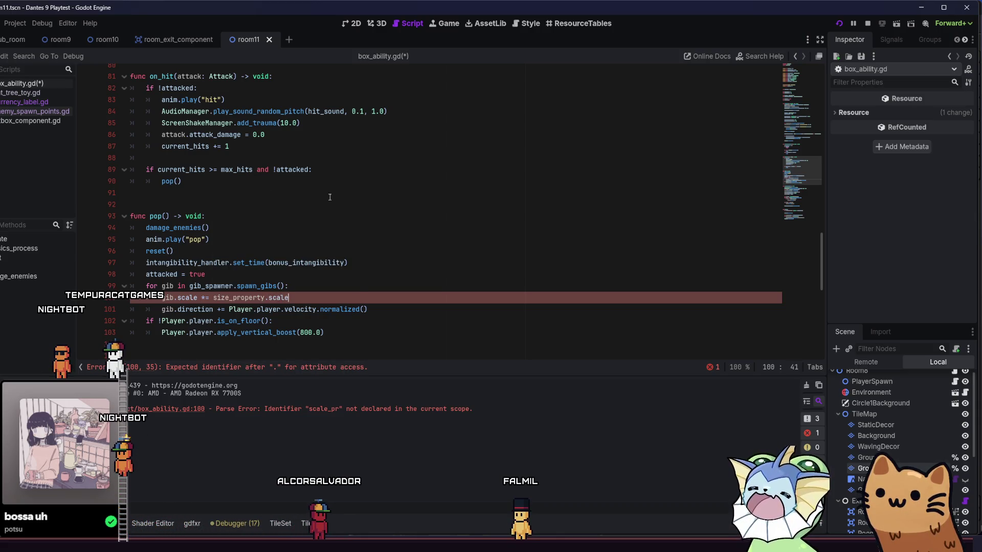
- Delete the stray 'z' on line 100 so it uses size_property.size, then run the project with F5
scroll(330, 197, "up", 6)
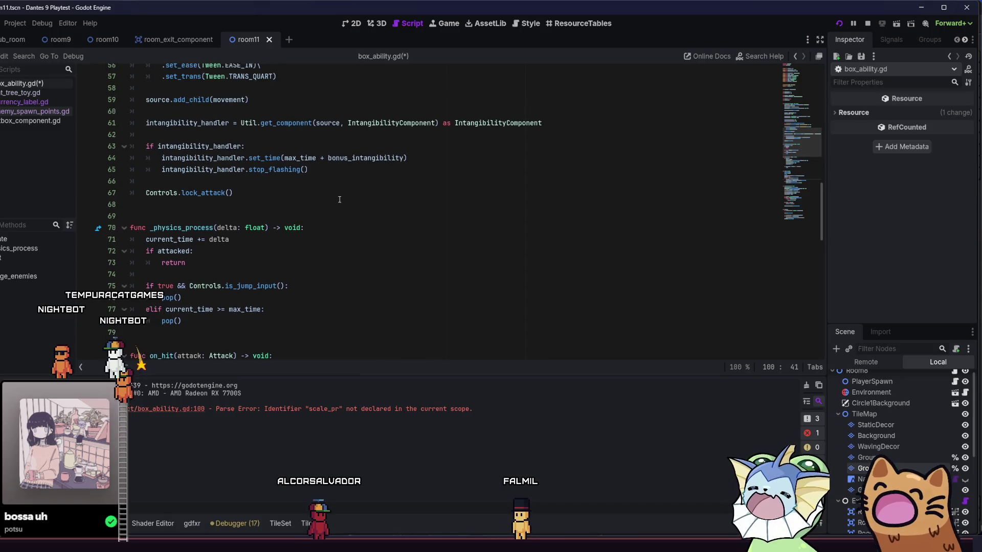
scroll(339, 199, "up", 13)
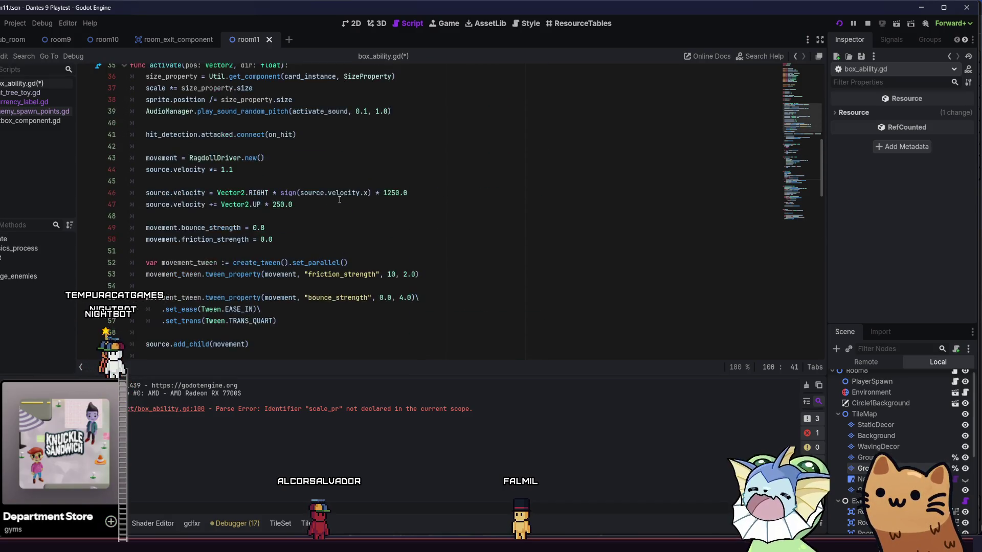
scroll(338, 199, "up", 3)
scroll(338, 202, "down", 4)
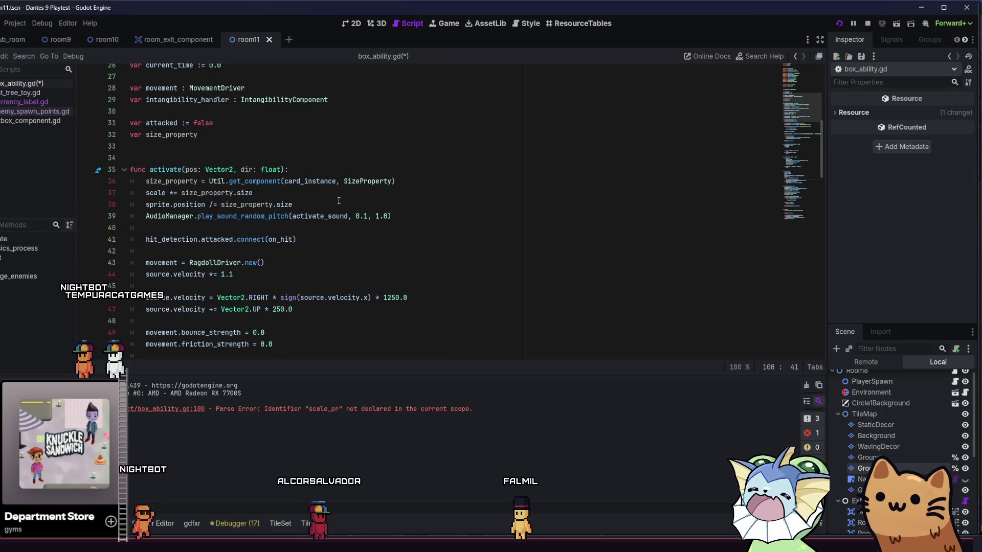
scroll(408, 257, "down", 2)
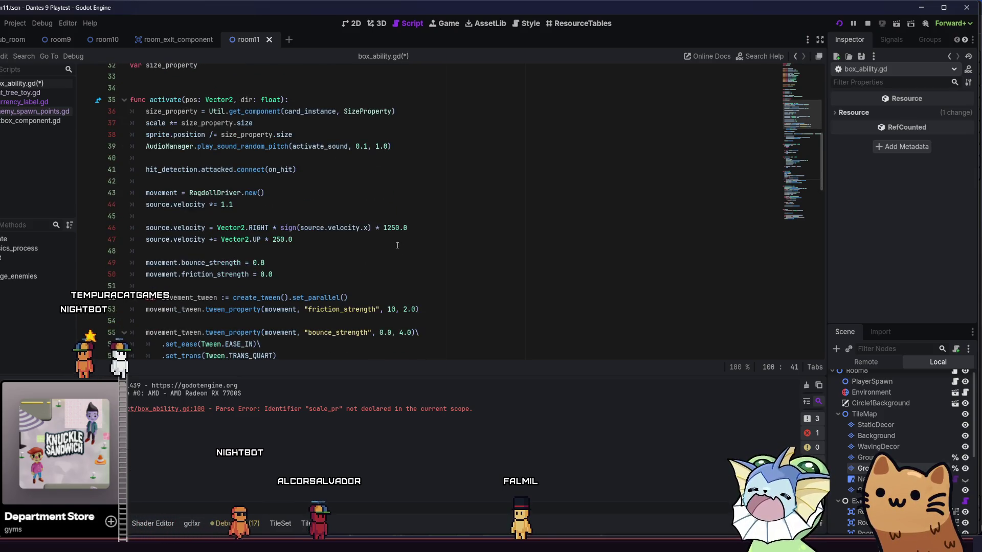
scroll(397, 247, "down", 9)
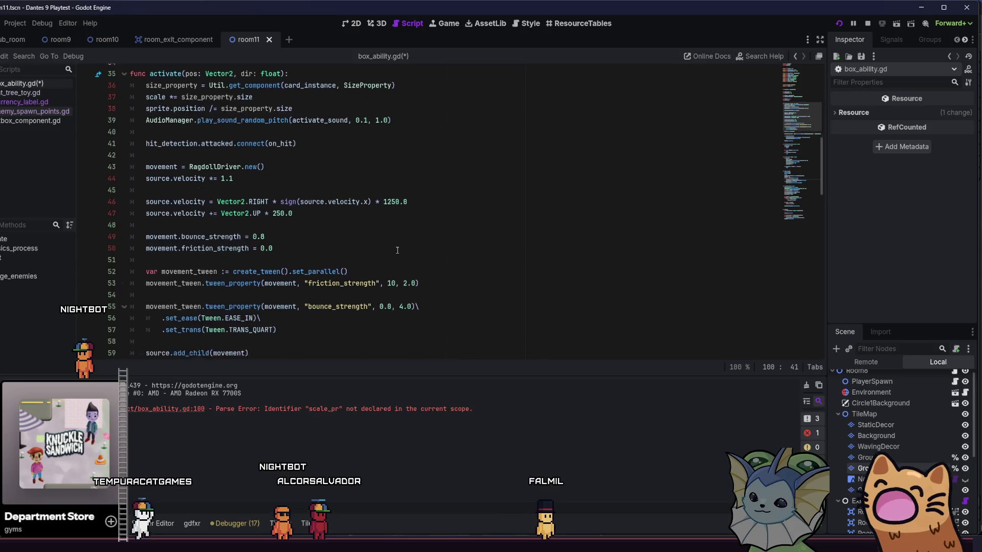
scroll(398, 250, "down", 1)
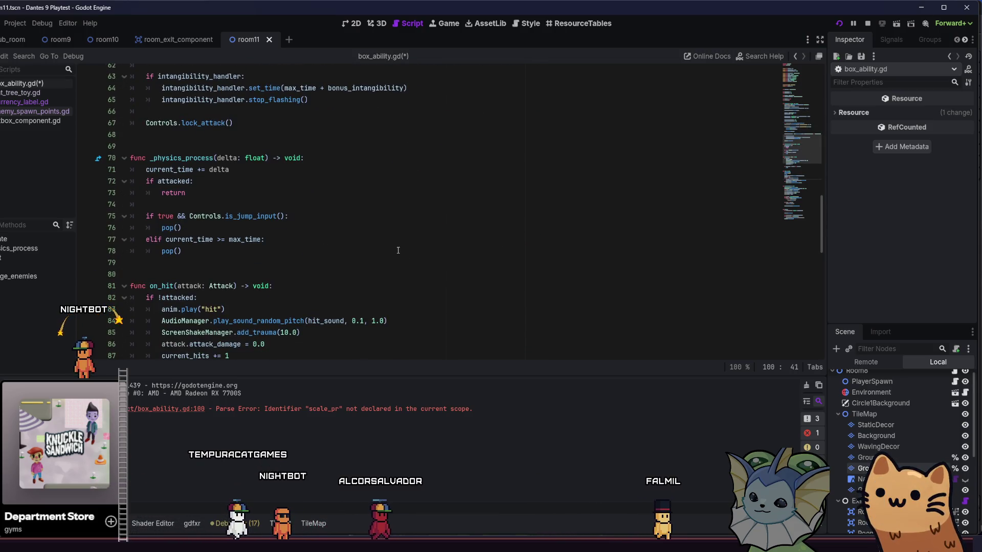
scroll(386, 250, "up", 11)
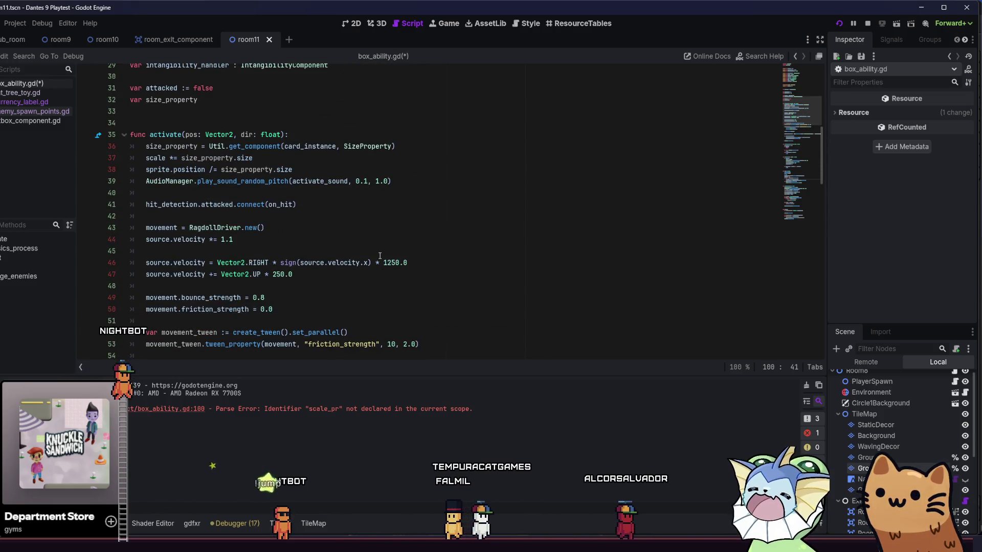
scroll(380, 254, "up", 3)
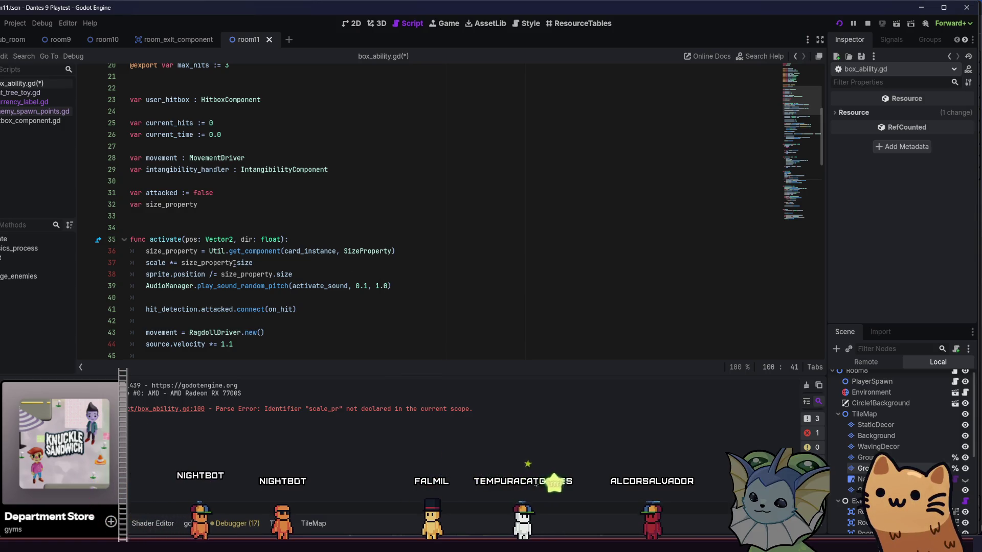
scroll(234, 263, "down", 11)
scroll(298, 272, "down", 7)
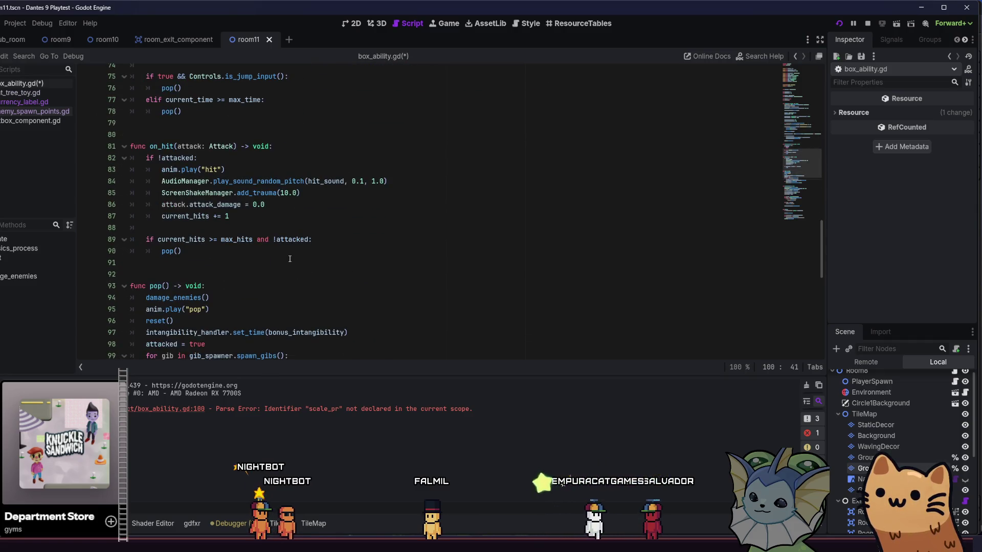
scroll(278, 259, "down", 2)
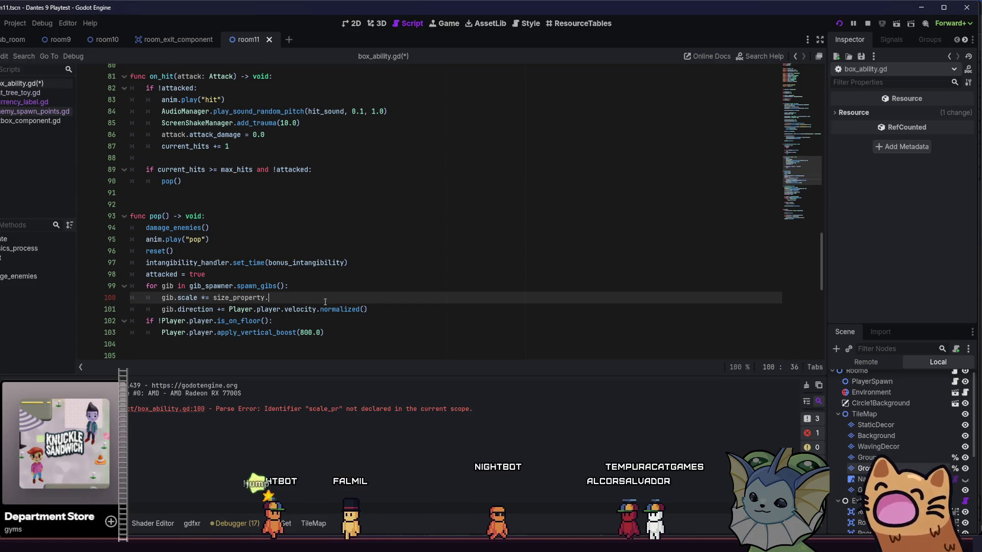
key("BackSpace")
type("size")
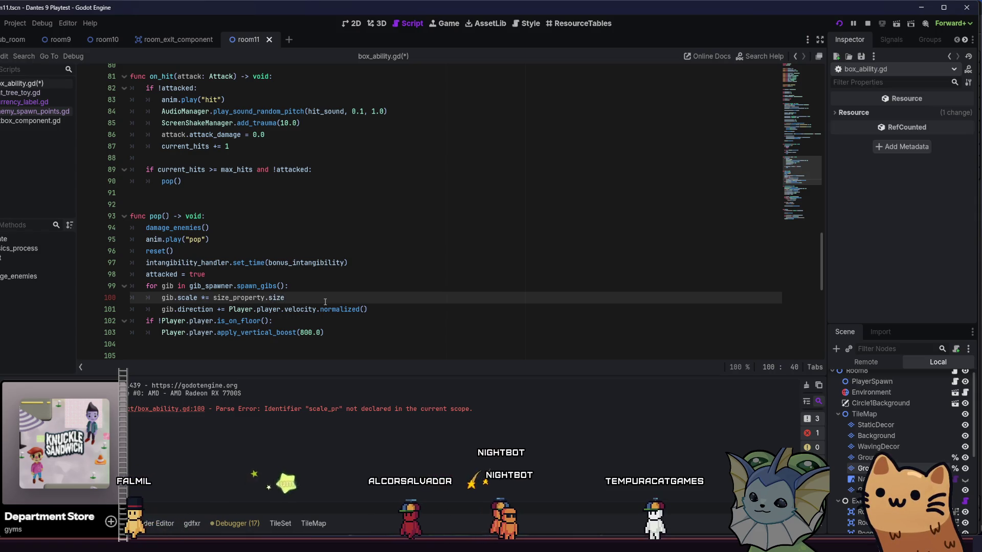
key("F5")
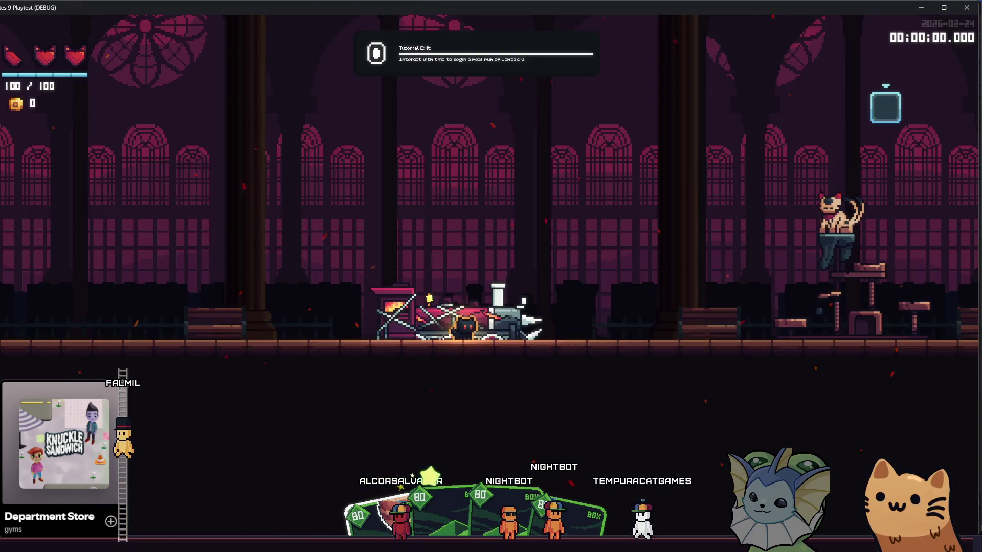
- Reload the game room, then delete the old gib.scale line from pop()
key("e")
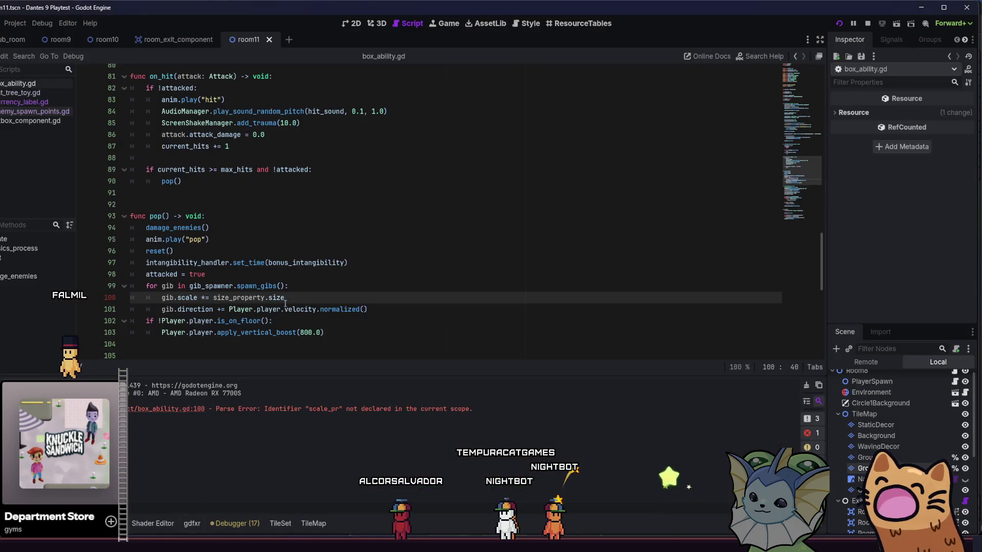
left_click_drag(300, 294, 158, 298)
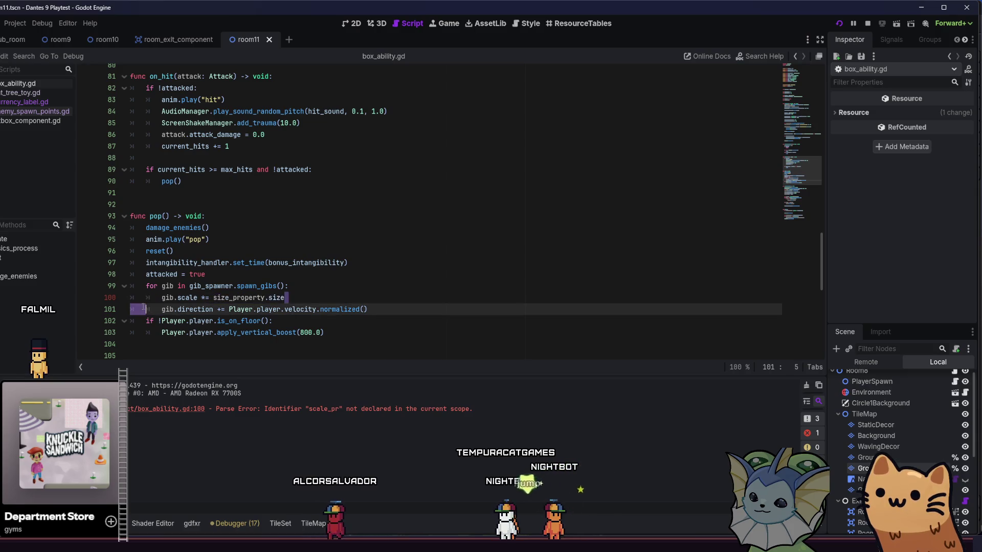
key("BackSpace")
key("ctrl+shift+k")
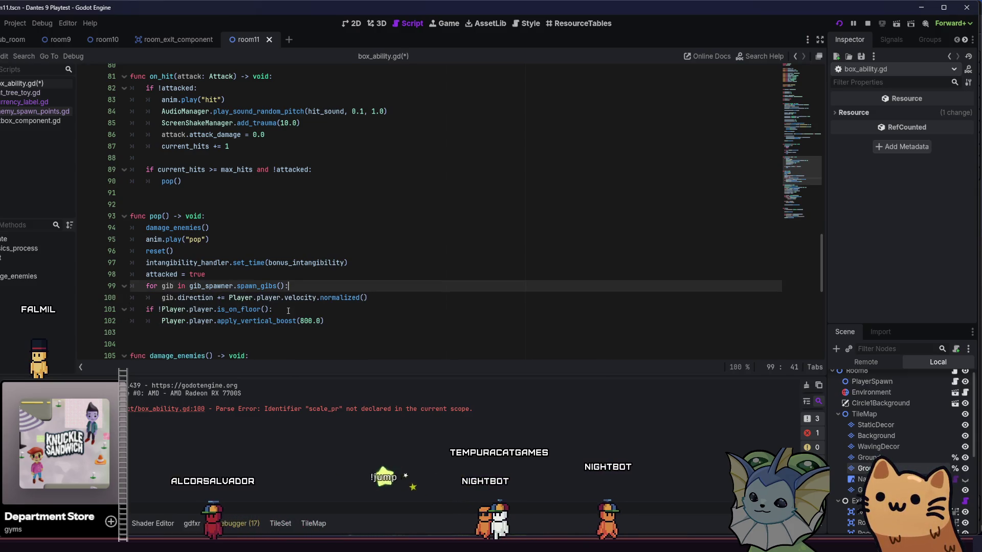
- Add a set_gib_scale call below gib.direction, scaling the gib by size_property.size
left_click(384, 301)
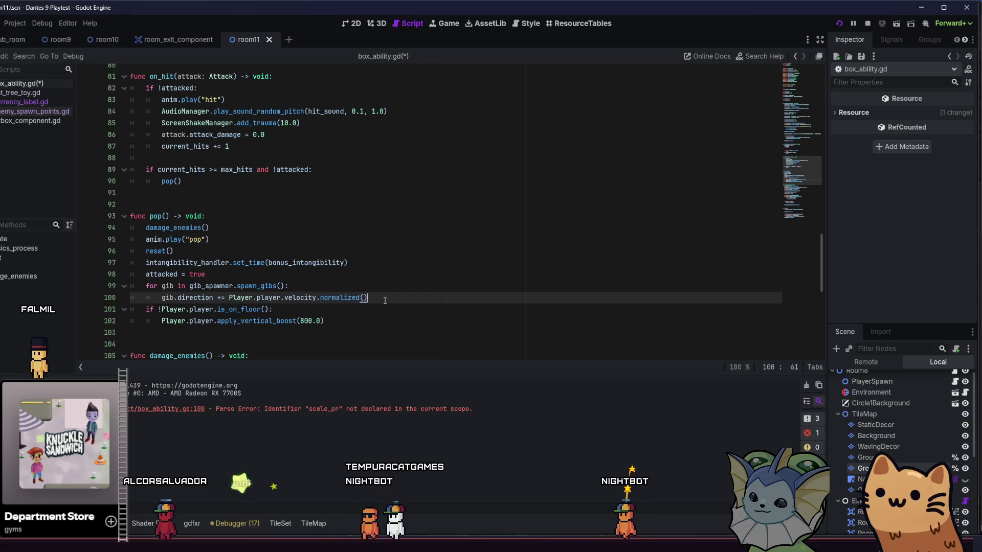
key("Return")
type("gib")
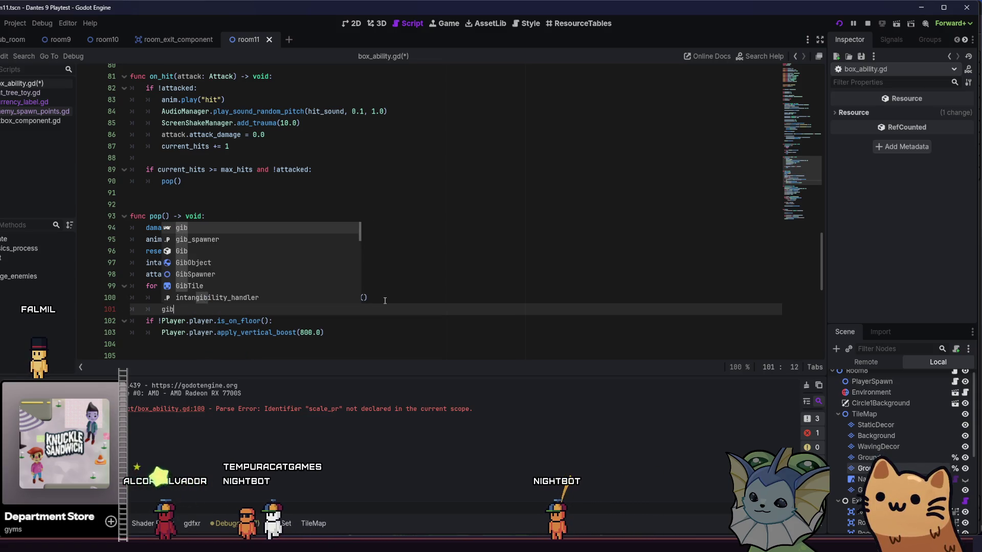
type(".si")
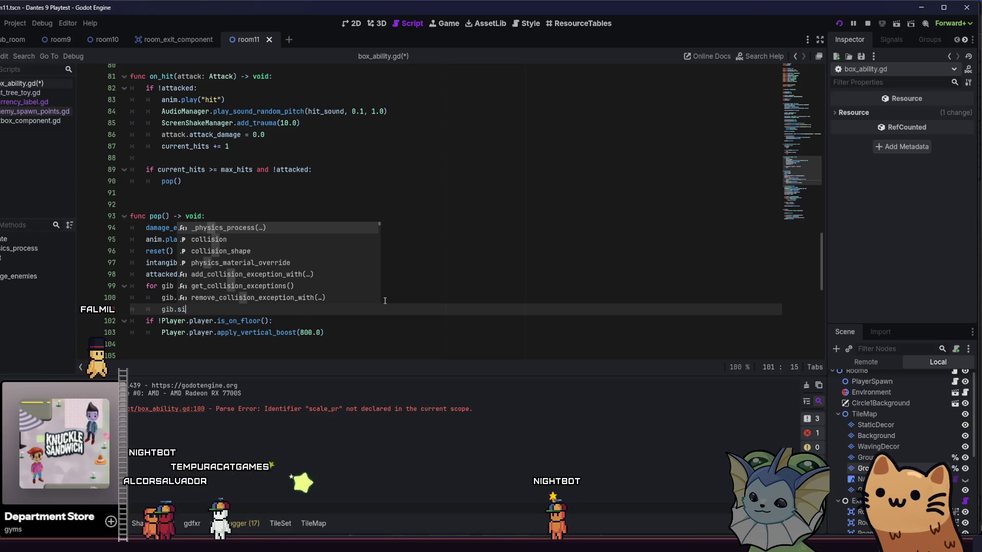
key("BackSpace")
type("ca")
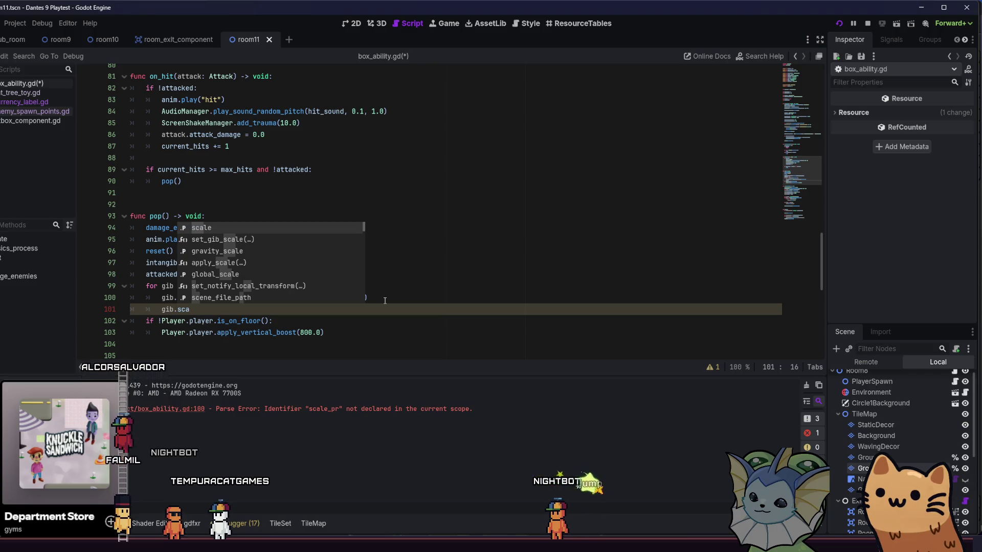
key("Down")
key("Return")
type("gib.scale *= size_property.size")
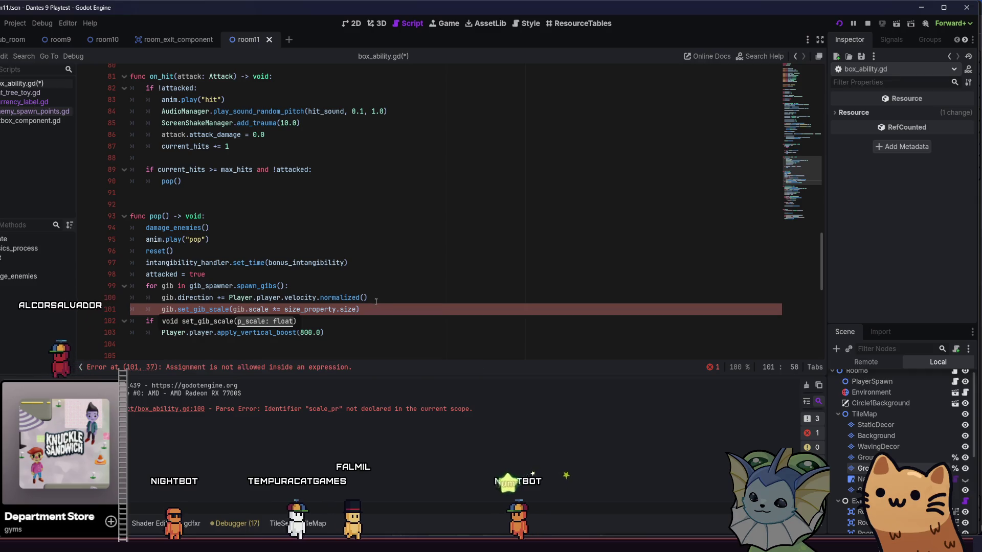
type(")")
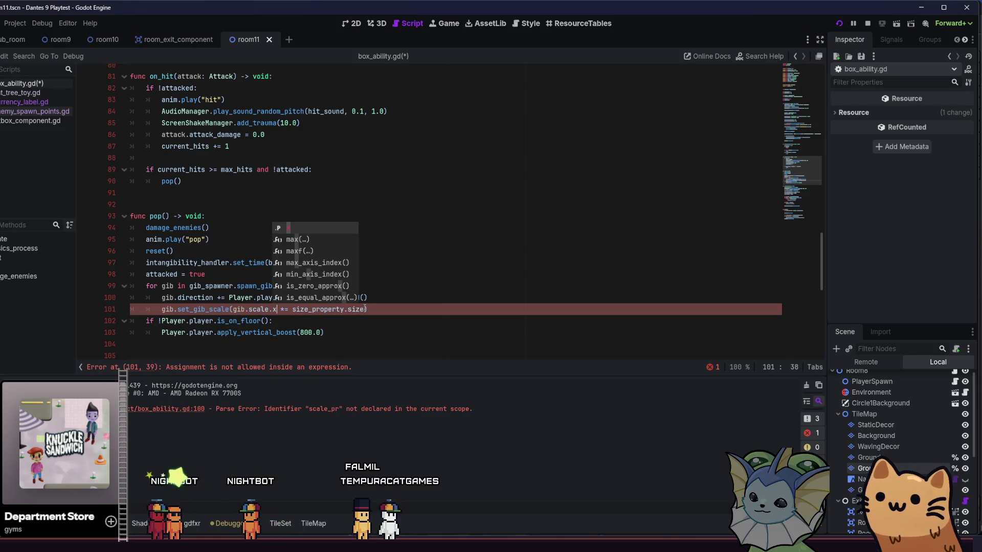
left_click(364, 309)
- Fix the '*=' to '*' on line 101, save box_ability.gd and run the game again
left_click(294, 322)
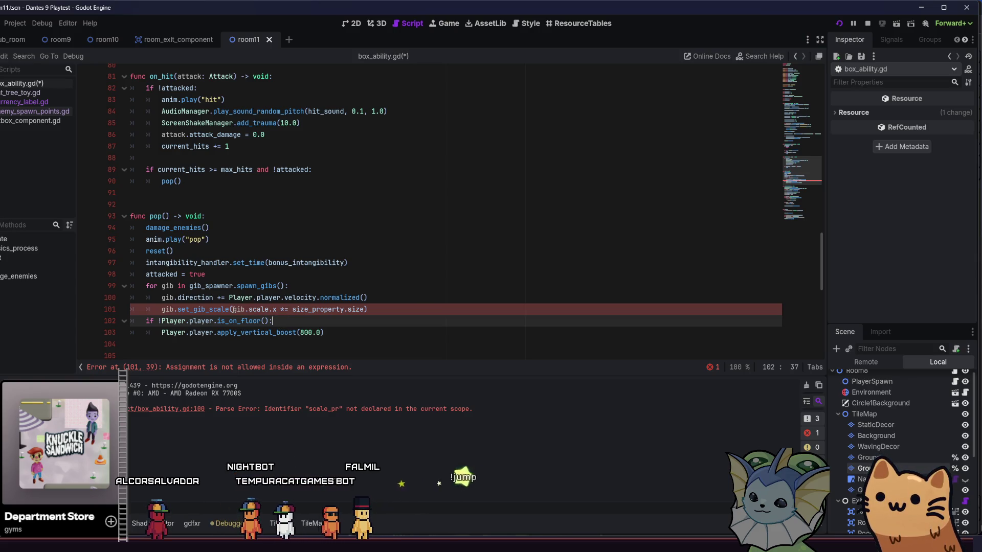
left_click(289, 308)
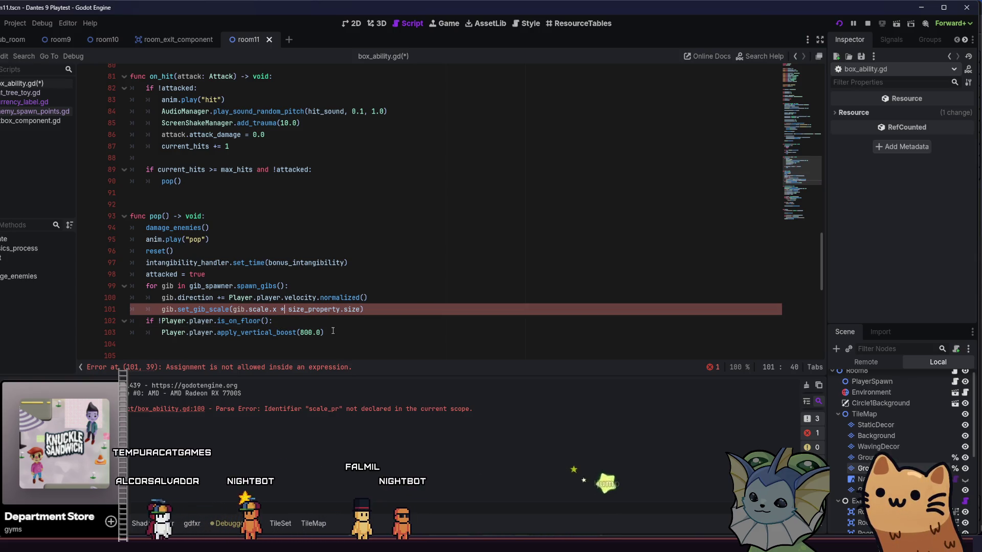
left_click(364, 308)
key("ctrl+s")
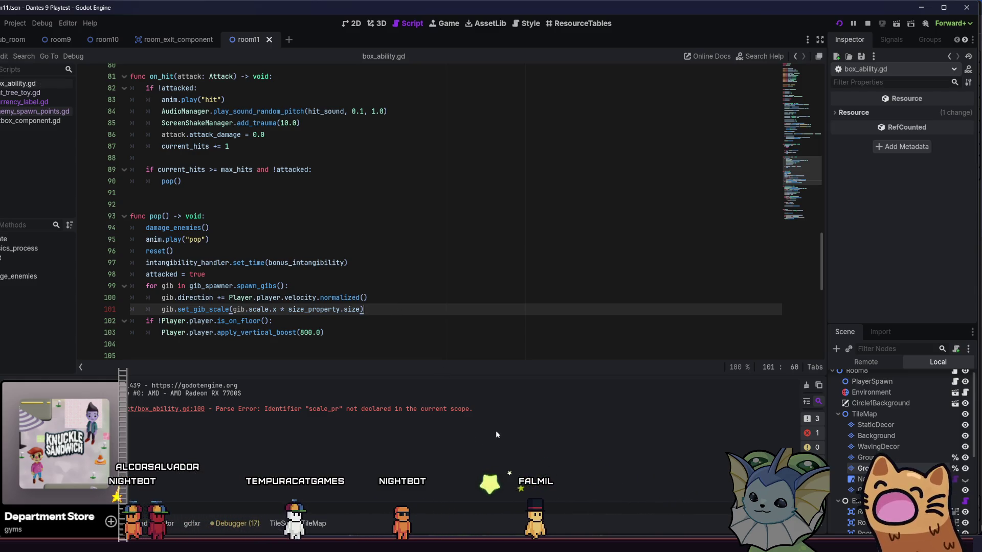
key("F5")
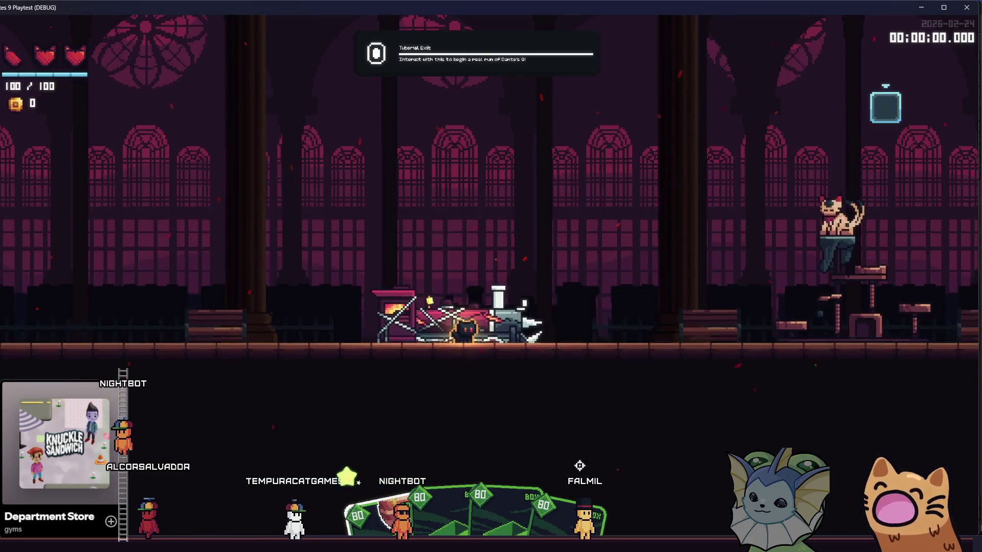
- Run the cat up and down the hub stairs, jumping and popping a box, then bring up the gatos sprite sheet
key("d")
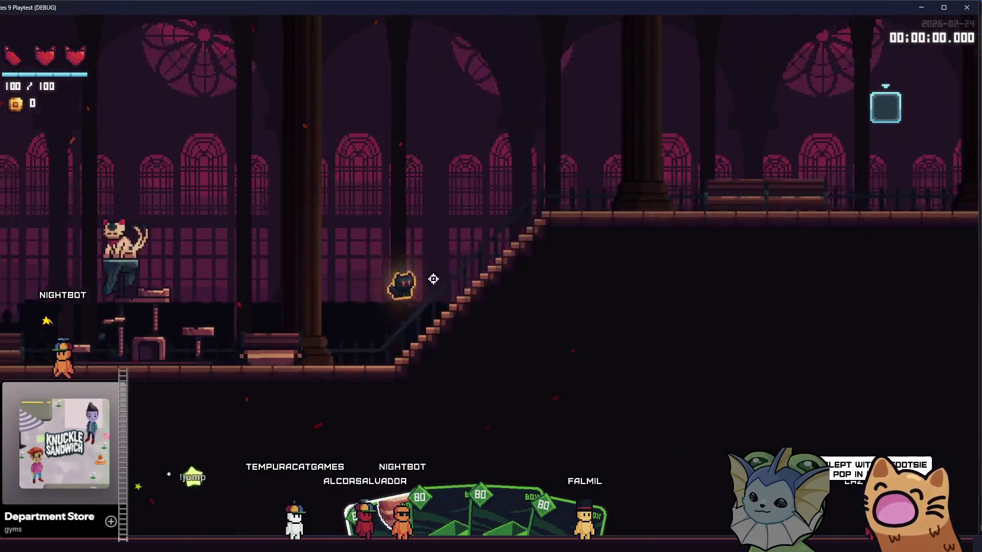
key("space")
key("d")
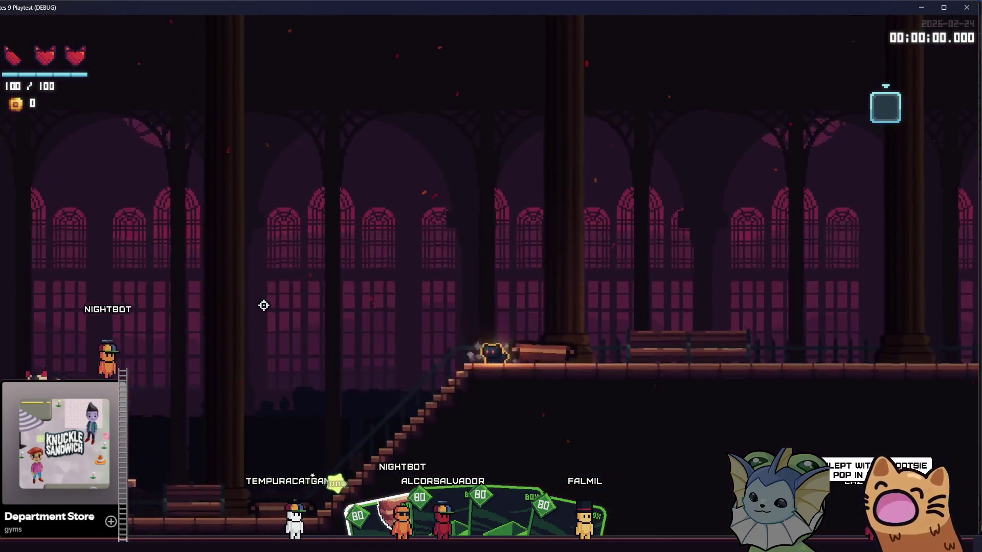
key("a")
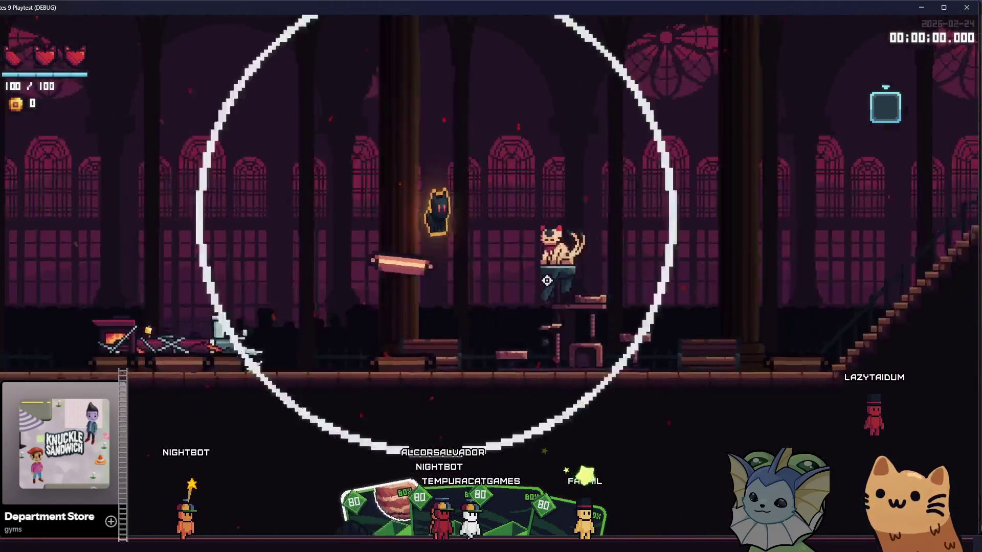
key("d")
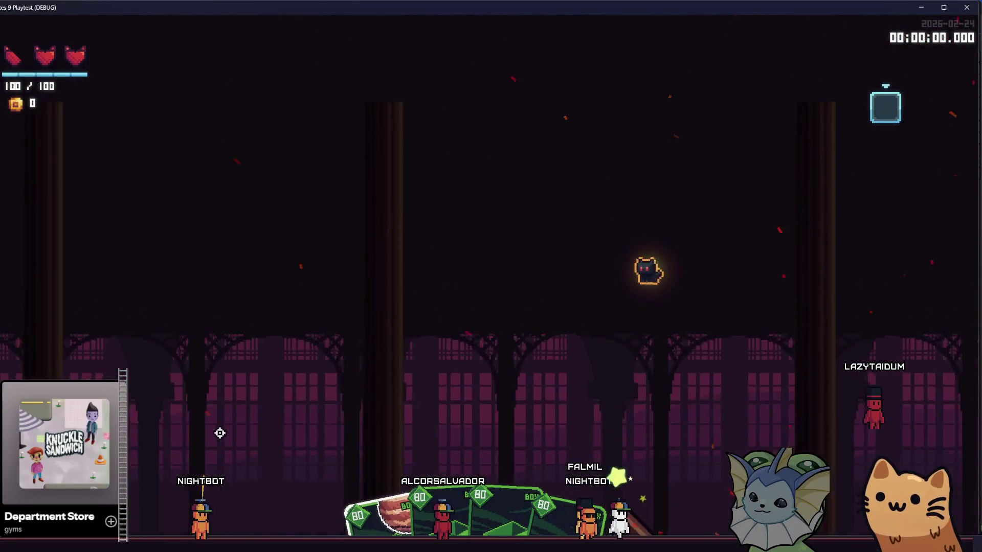
key("a")
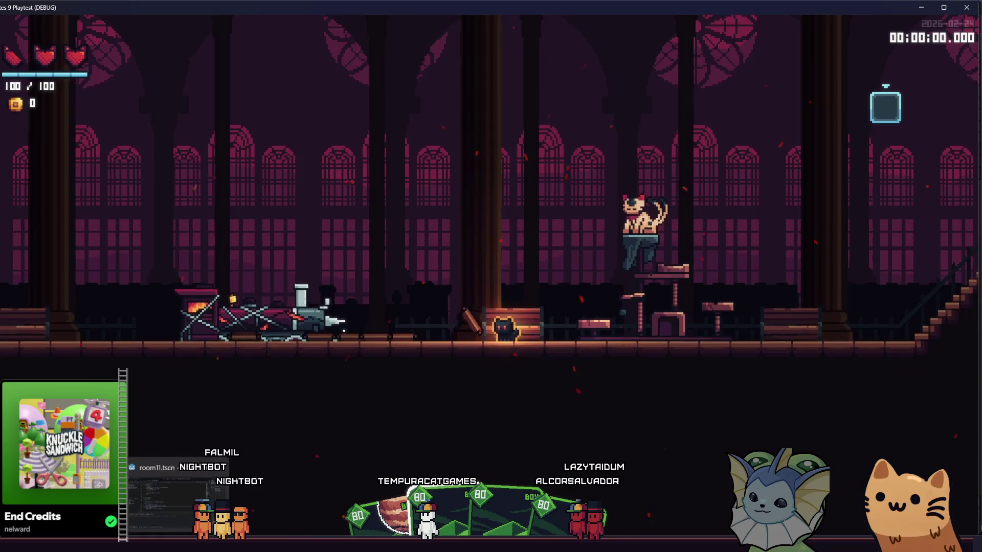
left_click(305, 498)
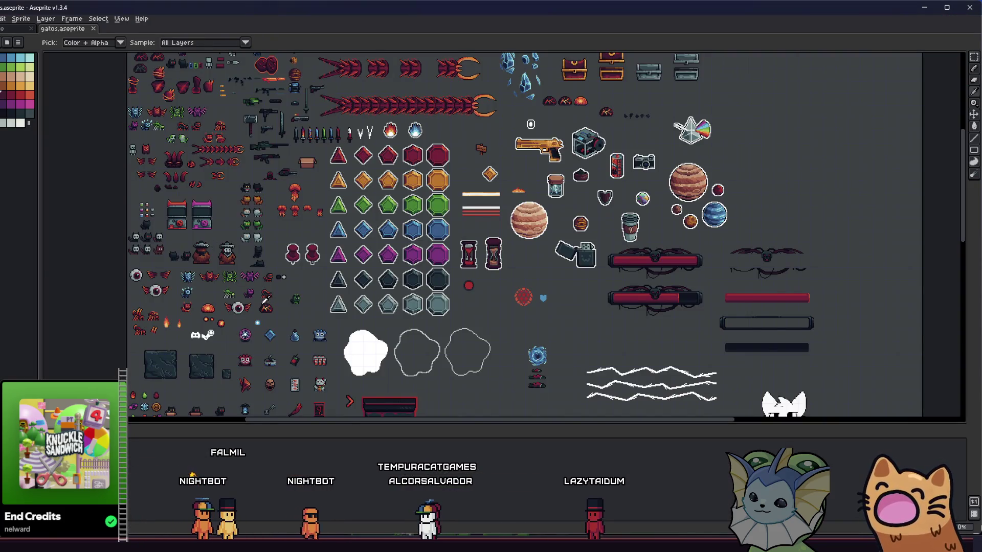
scroll(173, 254, "up", 5)
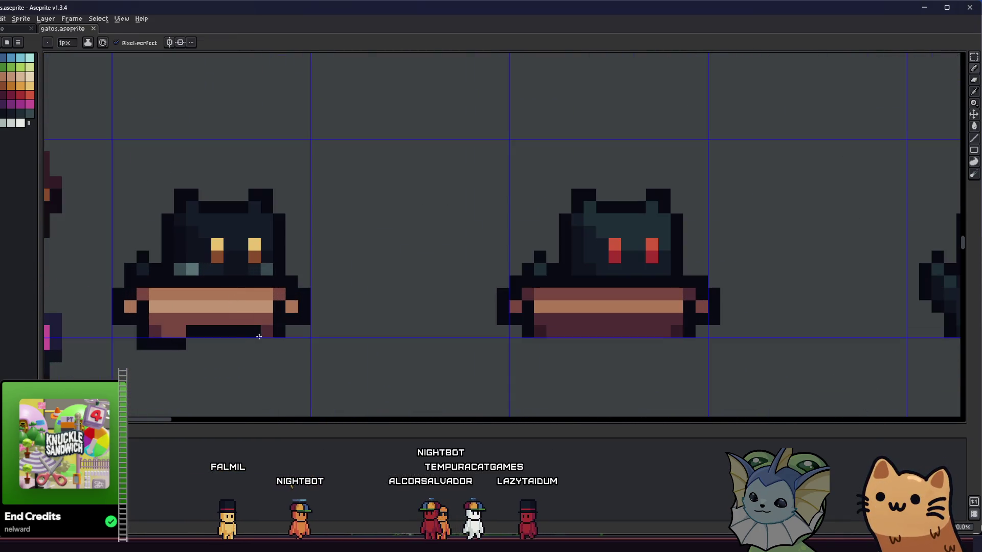
left_click(276, 345, "shift")
scroll(135, 346, "left", 2)
key("m")
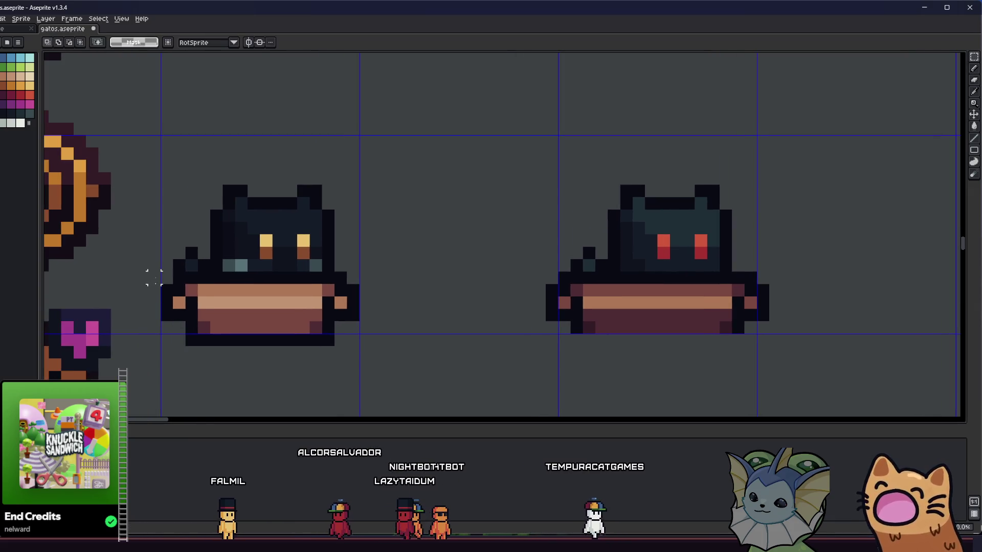
left_click_drag(167, 277, 360, 346)
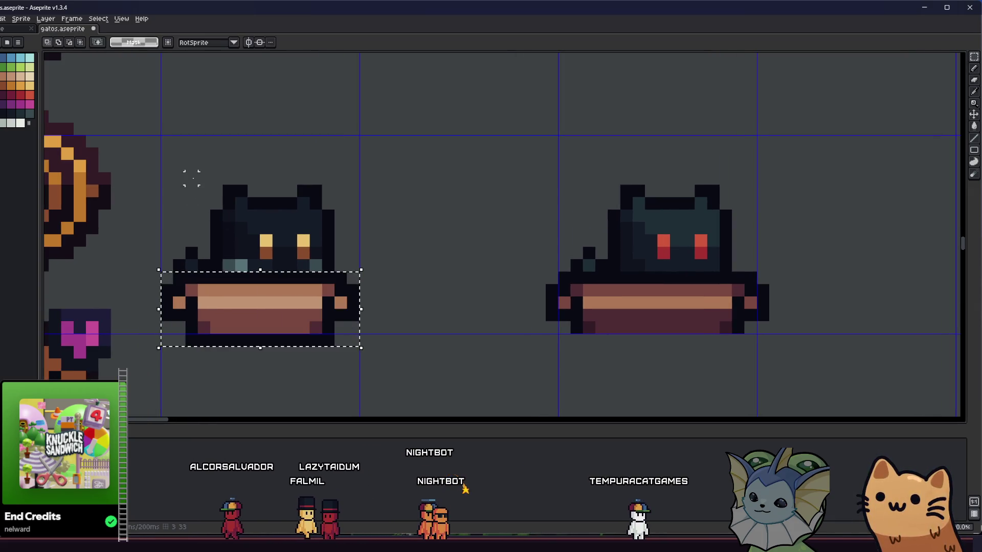
key("alt+f")
key("e")
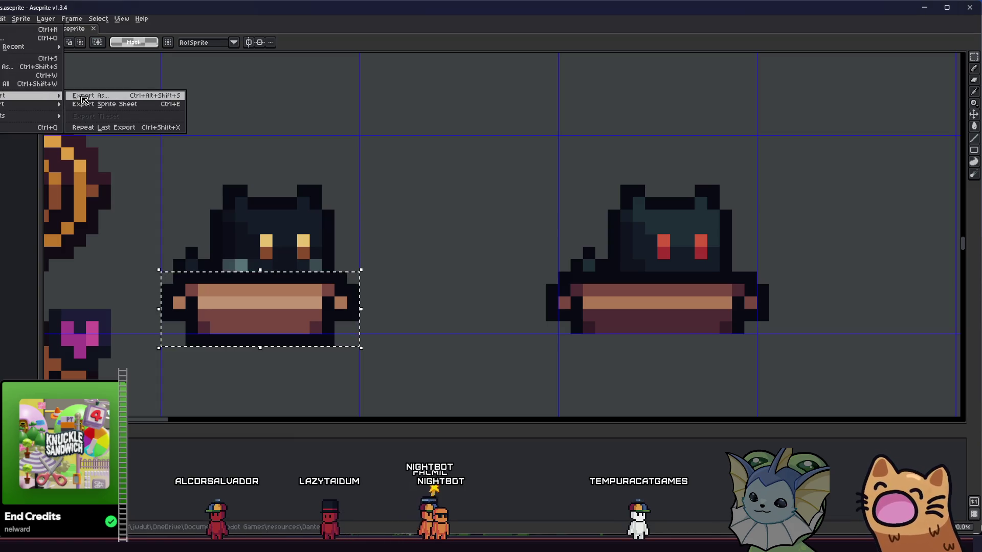
key("Return")
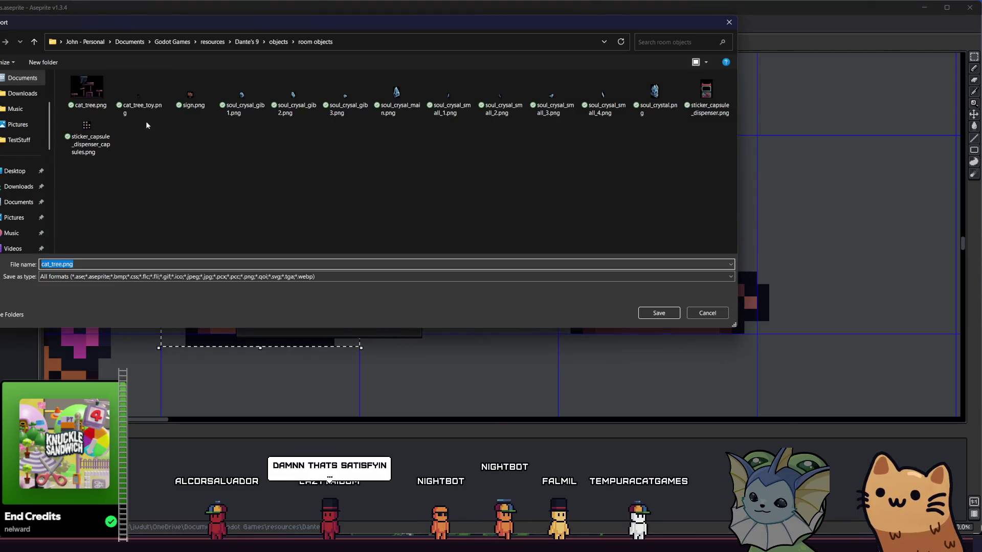
left_click(32, 45)
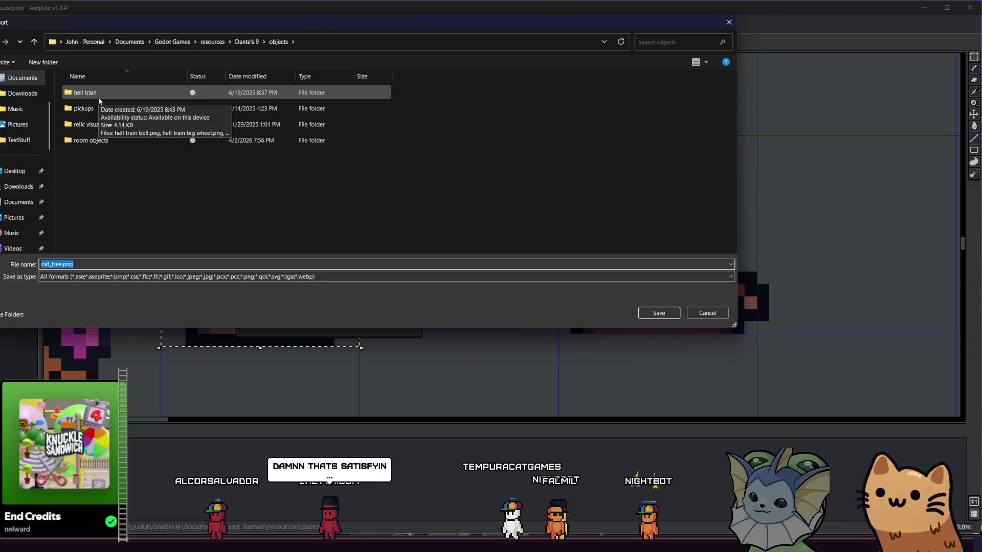
left_click(34, 44)
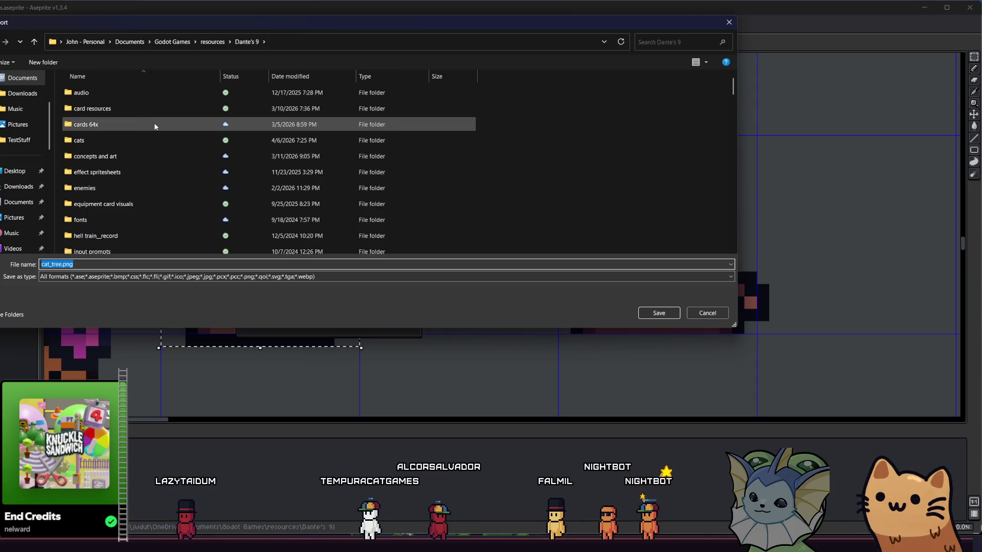
double_click(164, 112)
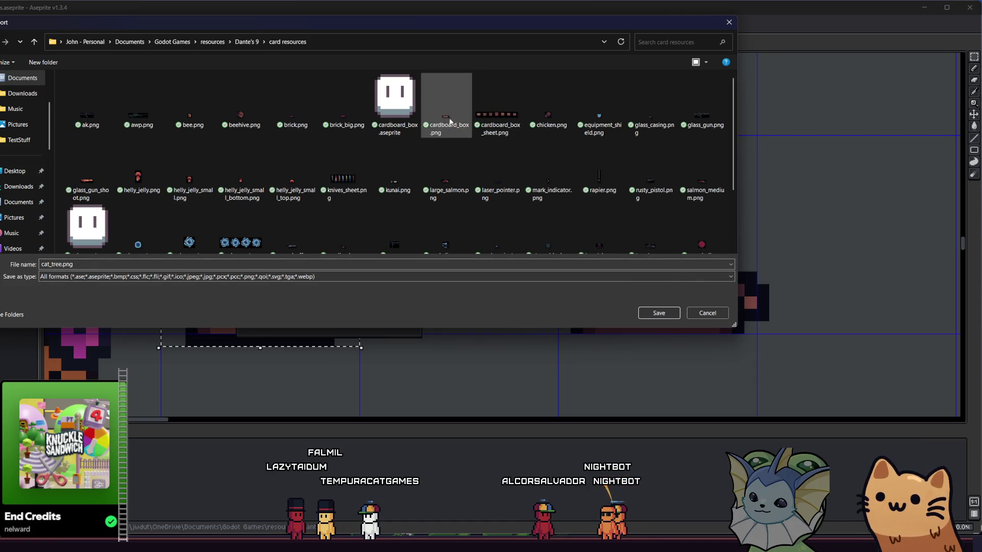
left_click(707, 313)
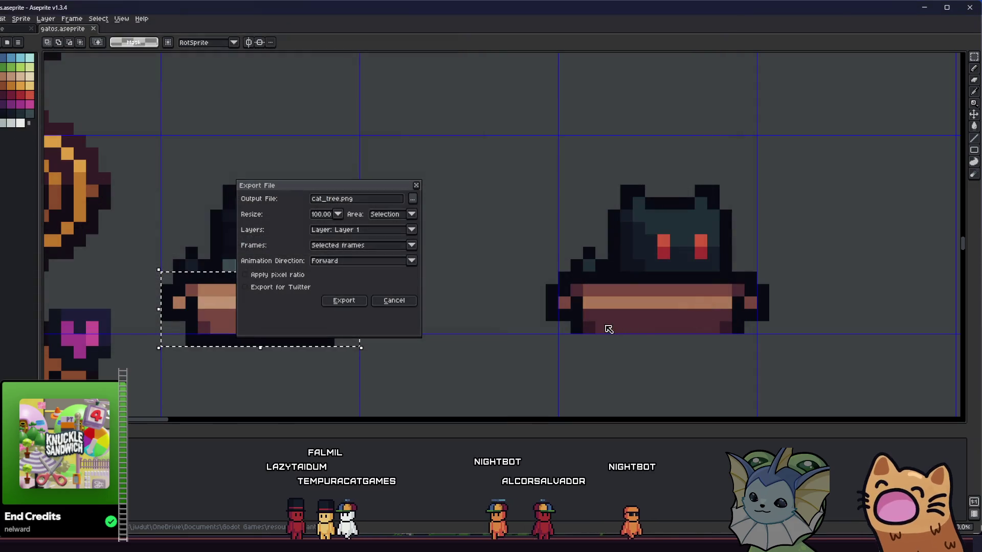
left_click(394, 305)
left_click_drag(547, 273, 770, 334)
key("ctrl+d")
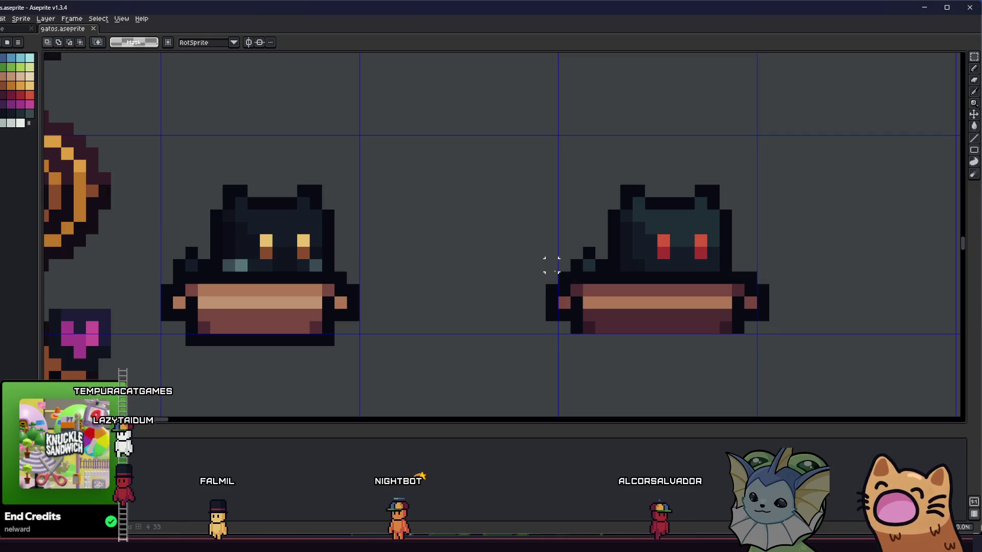
- Undo the accidental canvas clearing and marquee-select the red-eyed cat's box again
key("i")
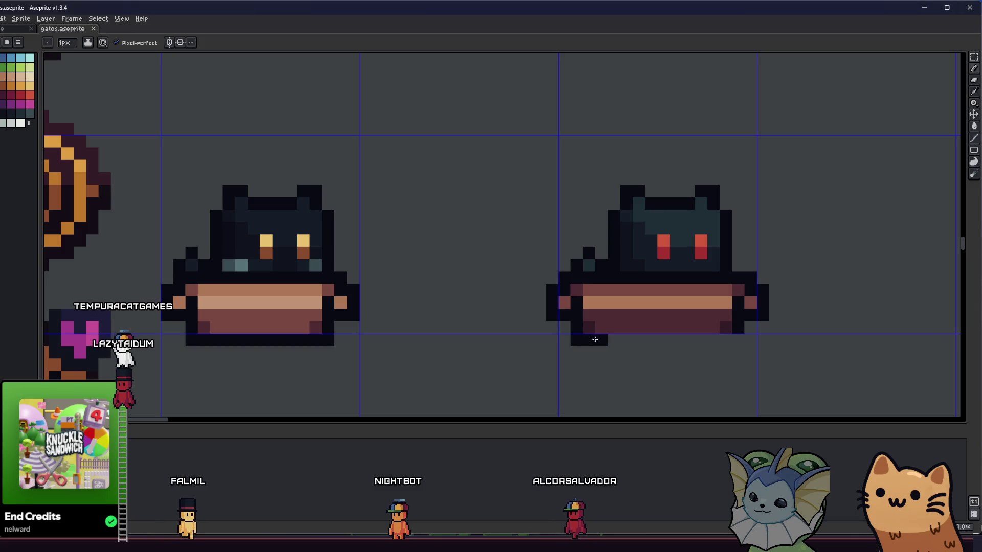
key("Delete")
key("b")
key("ctrl+z")
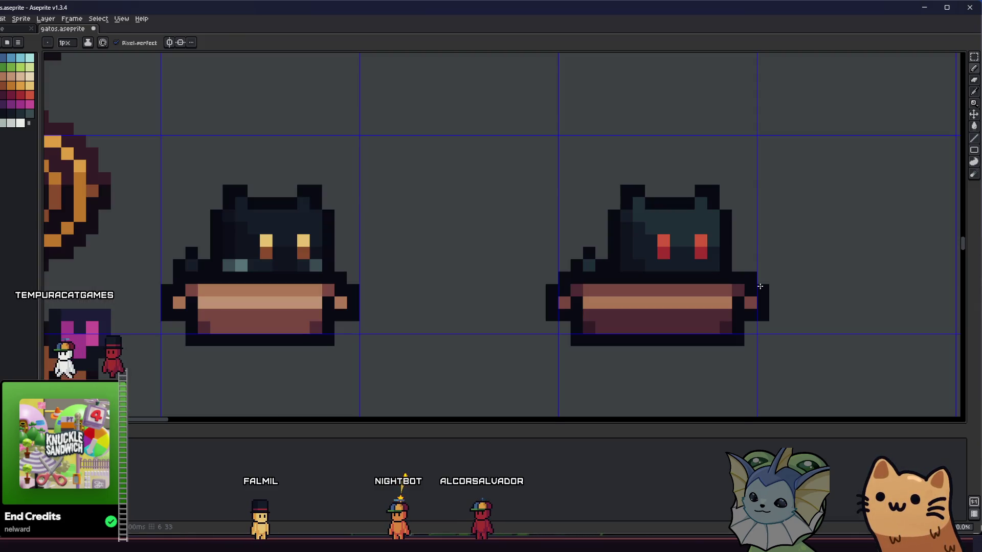
key("m")
left_click_drag(769, 270, 543, 348)
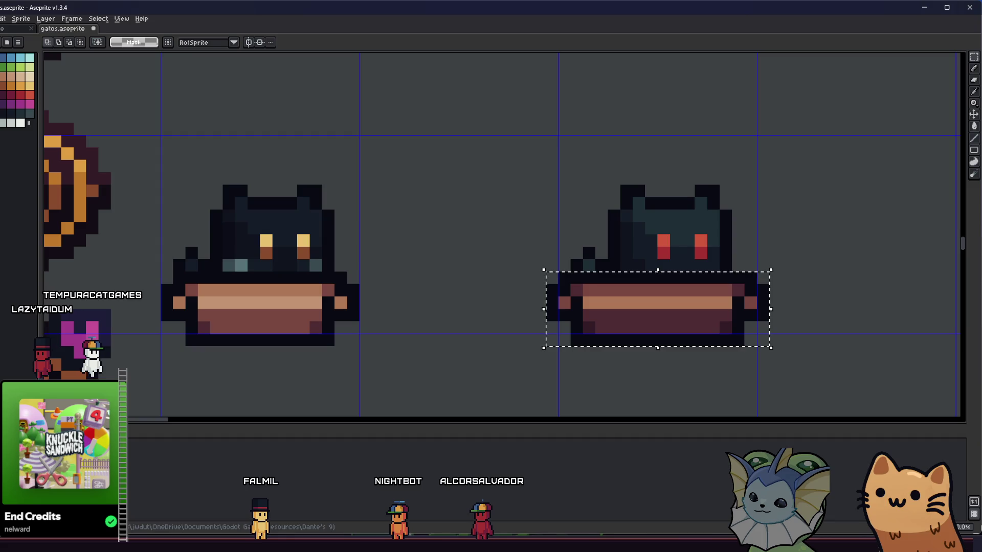
- Export the selected box over cardboard_box.png in the card resources folder, then return to Godot
key("alt+f")
left_click(82, 95)
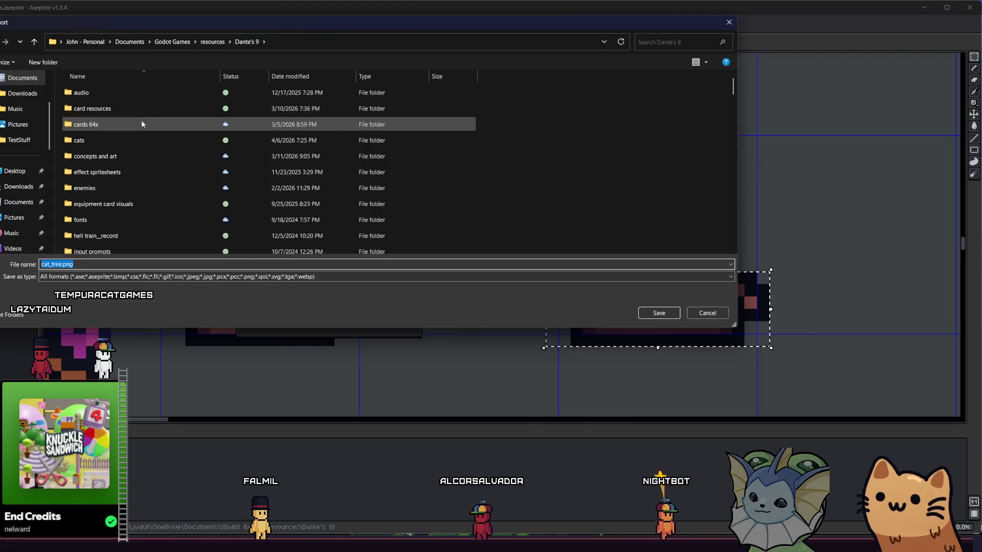
double_click(142, 104)
left_click(445, 104)
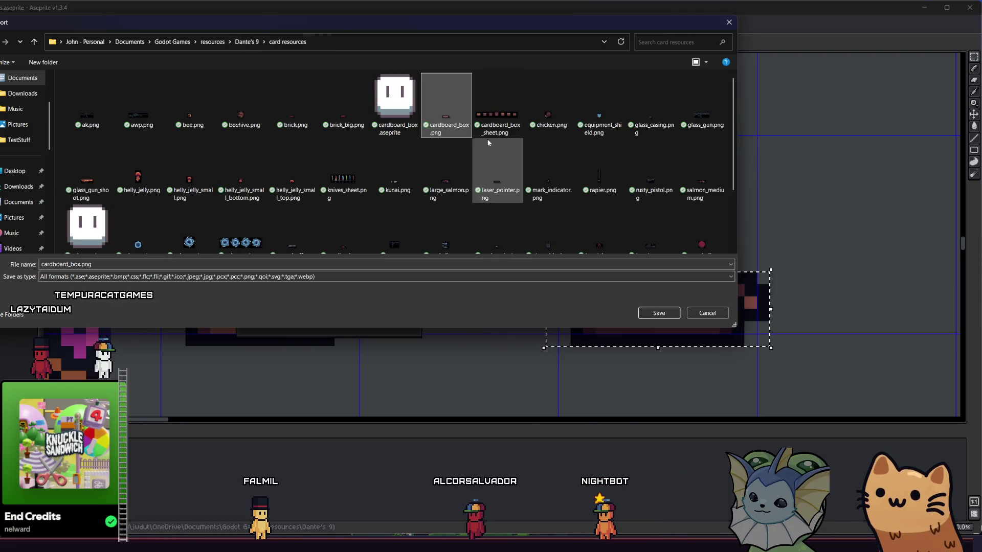
left_click(658, 316)
left_click(333, 274)
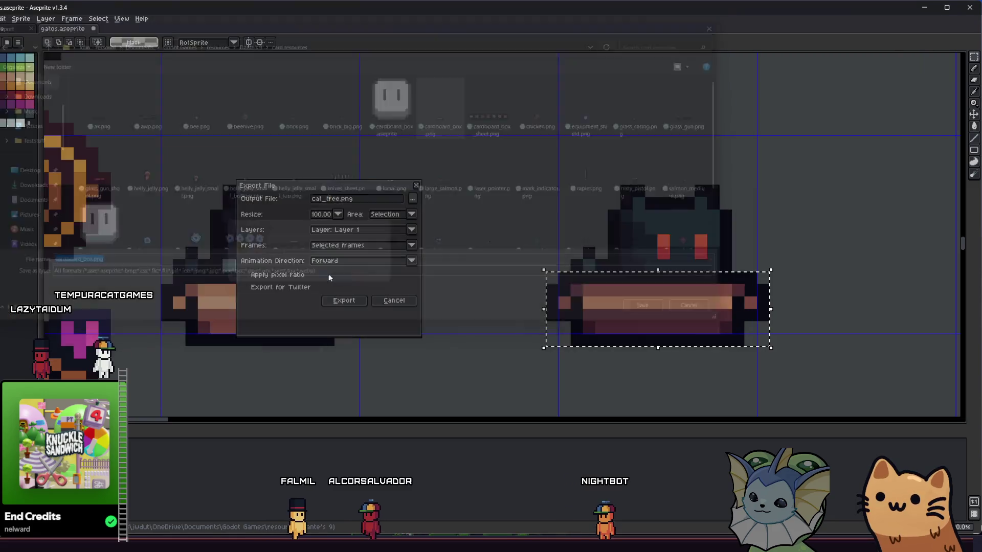
left_click(339, 300)
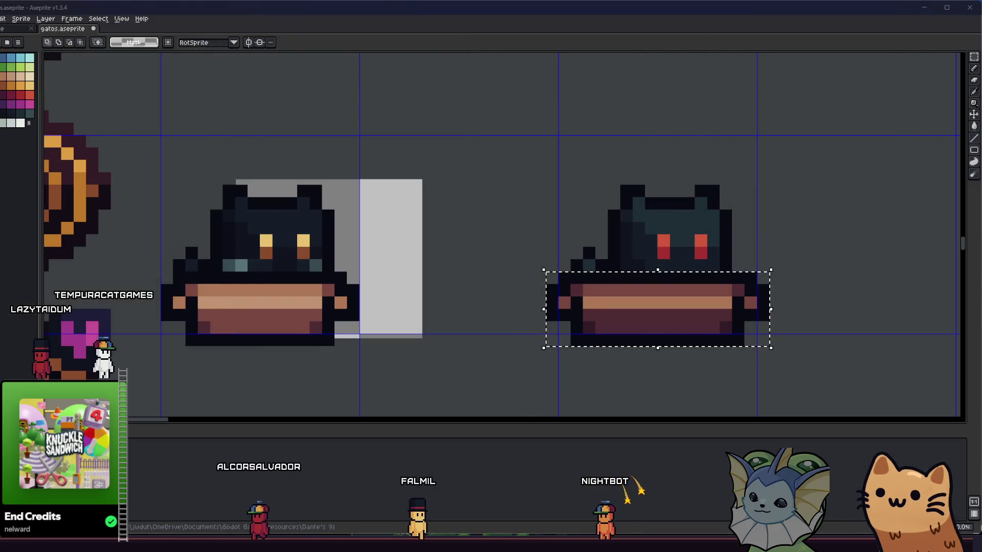
key("alt+Tab")
key("alt+f")
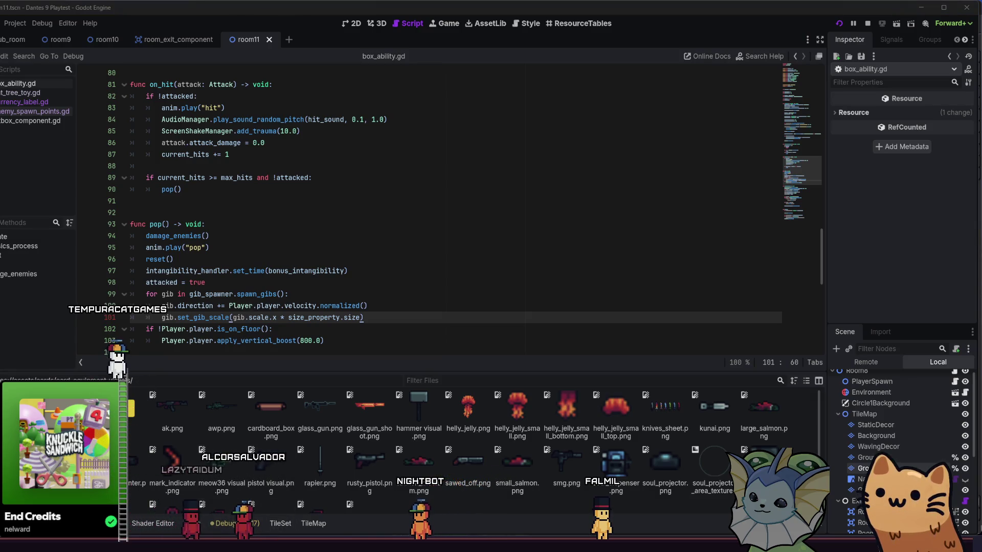
- Verify the exported cardboard_box.png in File Explorer, then save and run the playtest with F5
key("super+e")
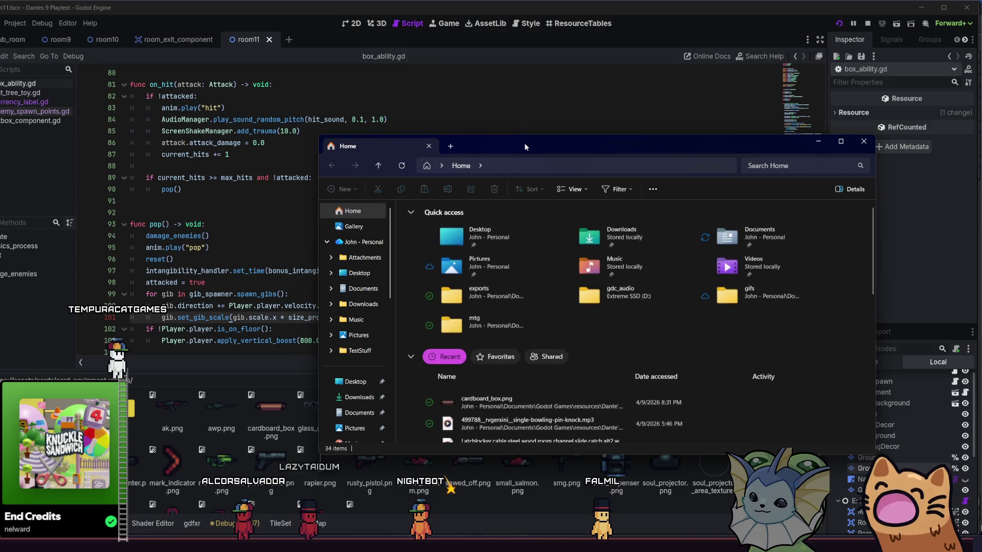
left_click_drag(524, 143, 472, 143)
left_click(461, 408)
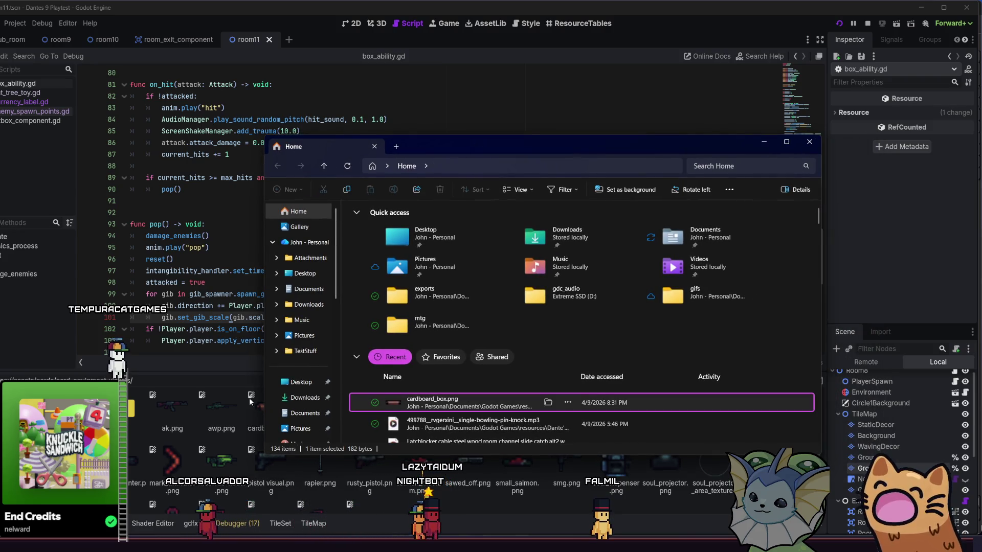
left_click(210, 414)
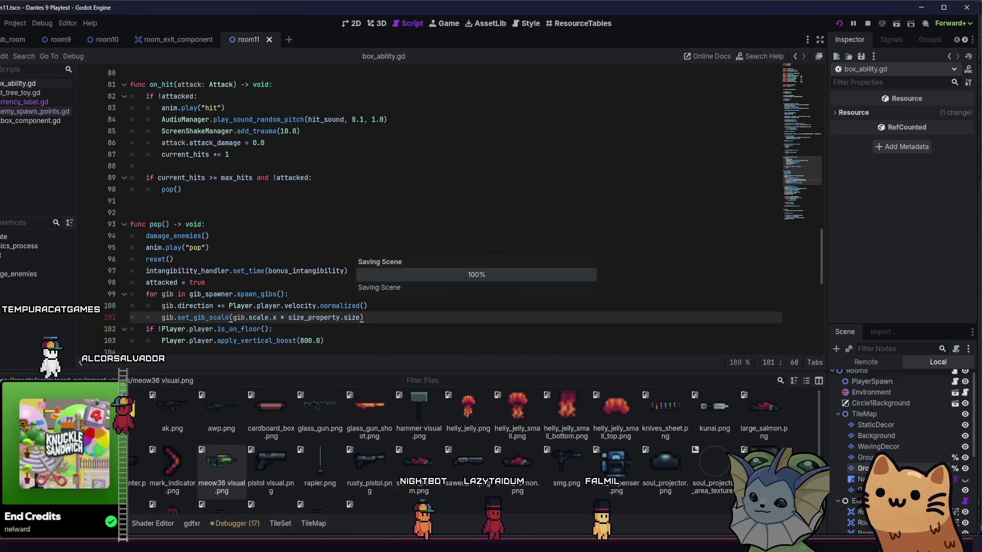
key("F5")
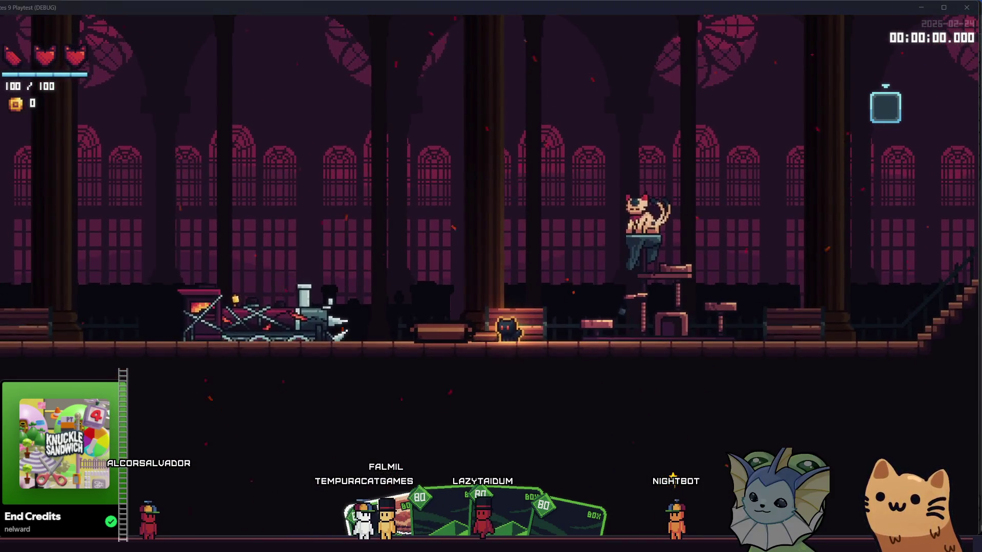
- Return to Godot's 2D view and quick-open the box_ability script
key("alt+Tab")
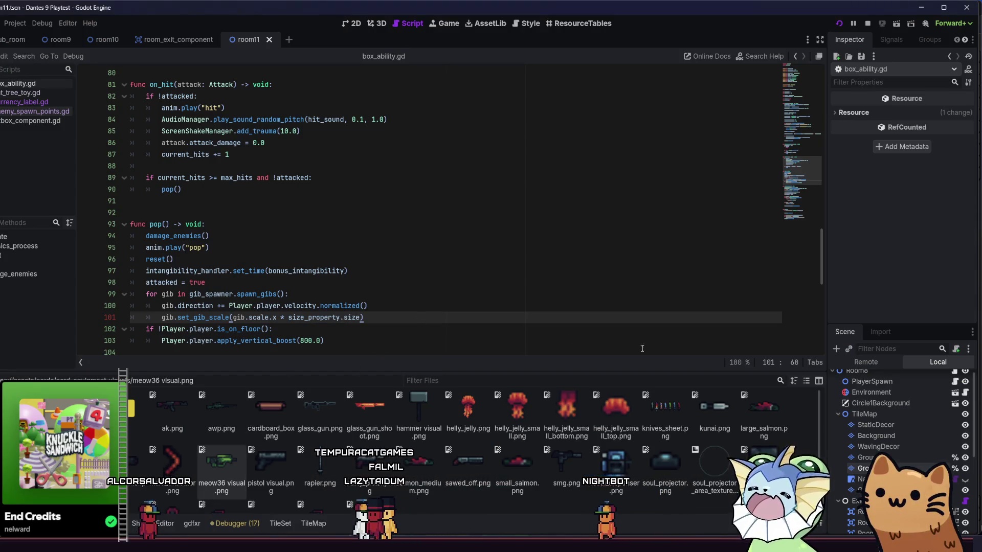
left_click(354, 23)
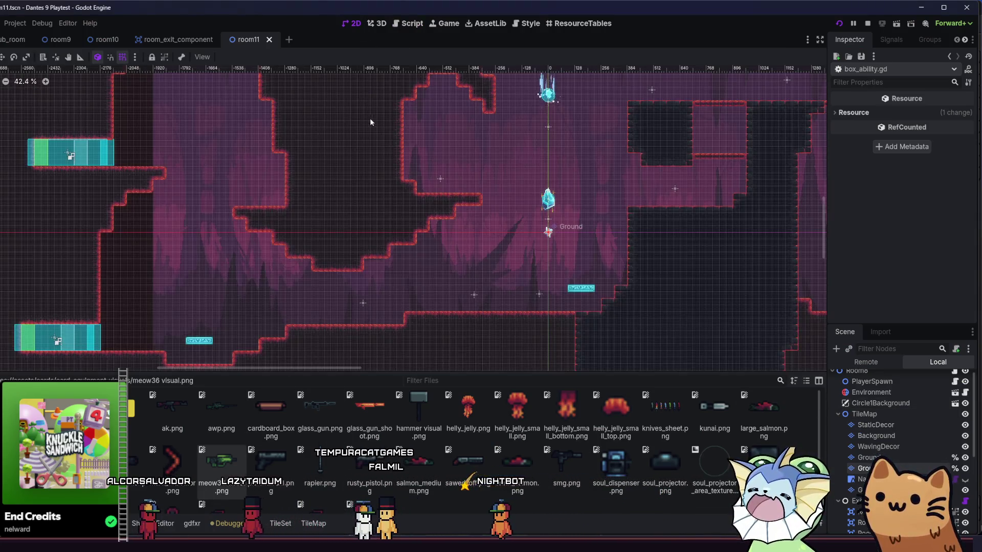
key("shift+alt+o")
type("box_ab")
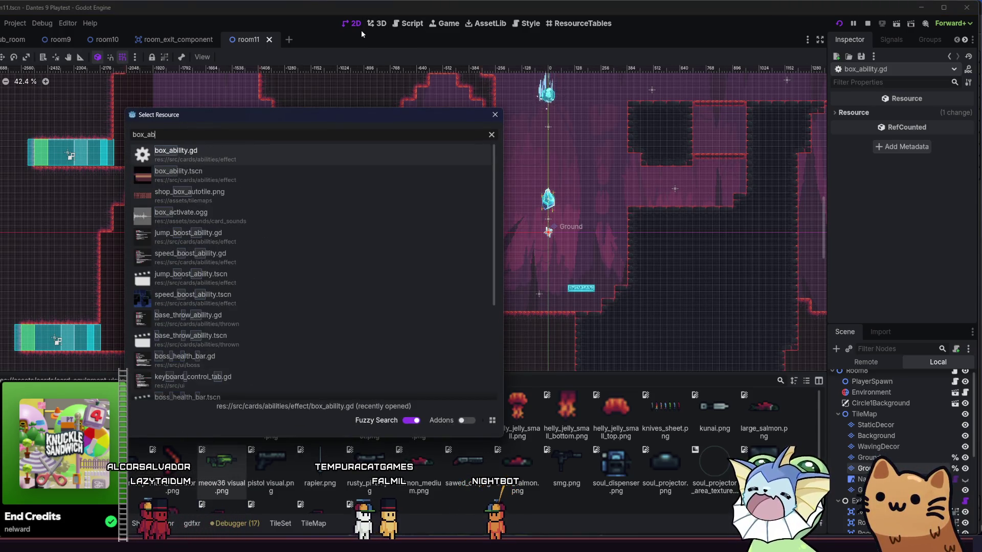
key("Return")
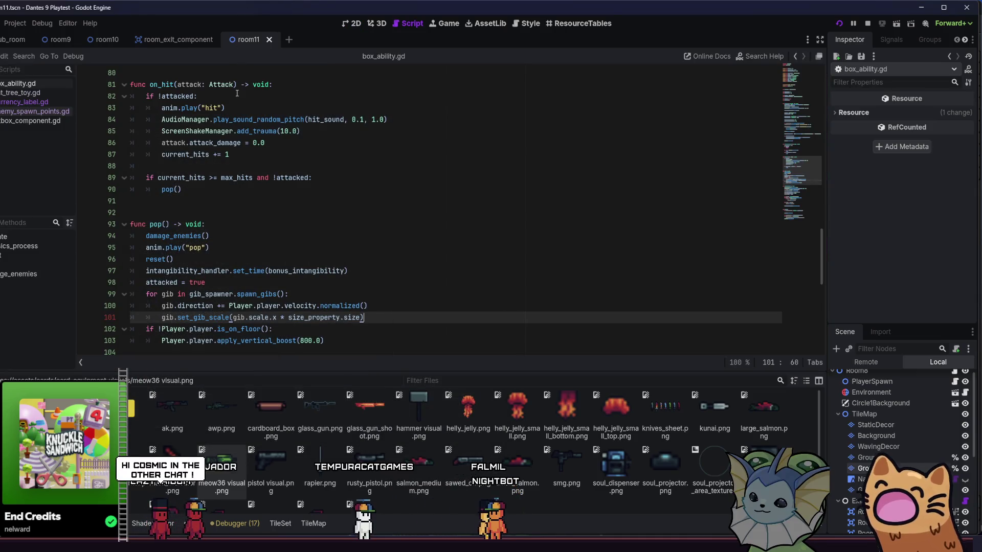
- Open the box_ability scene and nudge its Sprite2D down to Position y 34
key("shift+alt+o")
type("box_abilit")
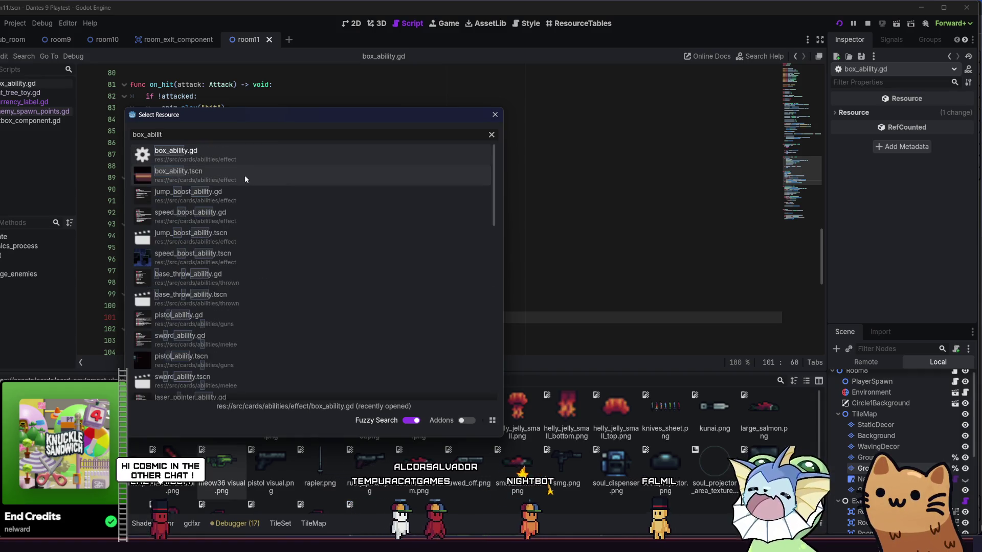
left_click(245, 177)
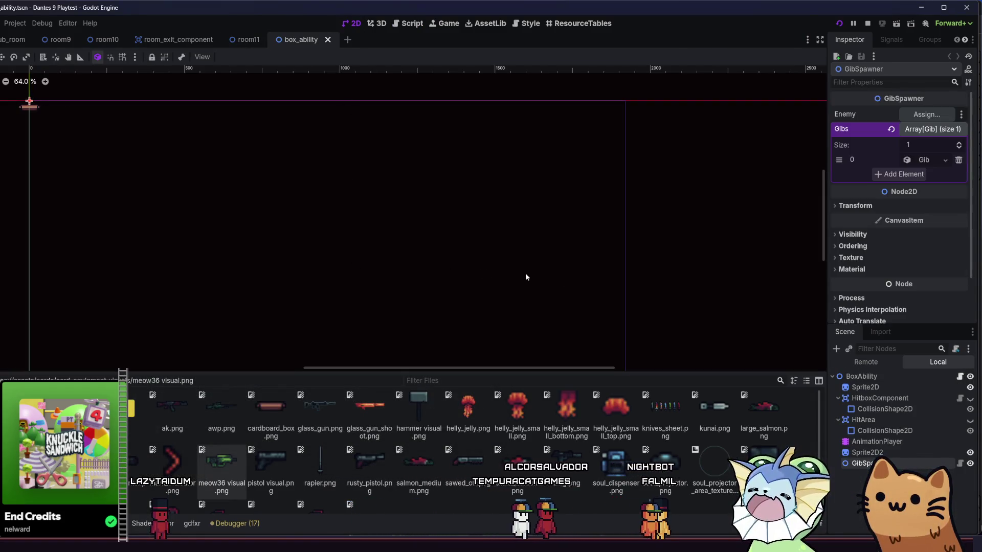
scroll(192, 135, "up", 7)
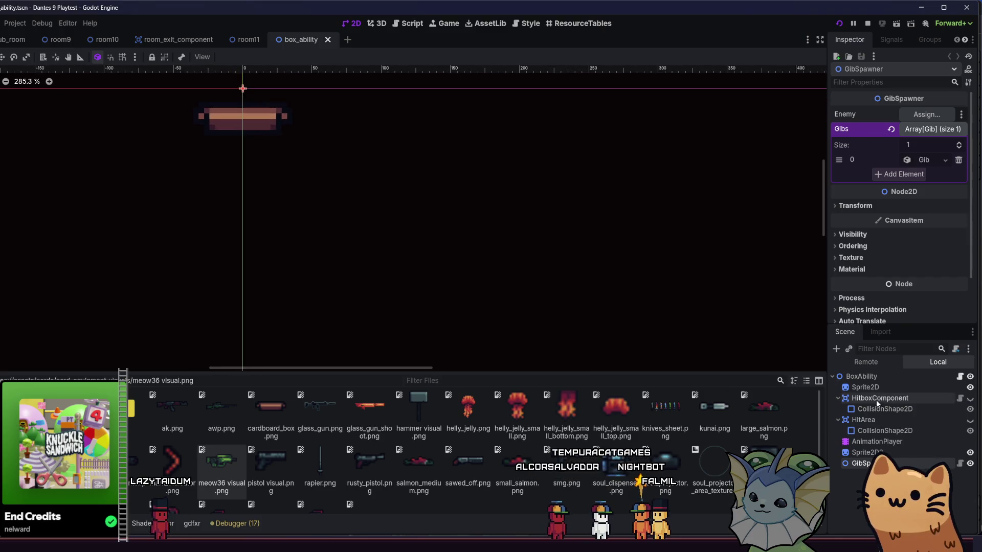
left_click(242, 116)
scroll(486, 175, "up", 3)
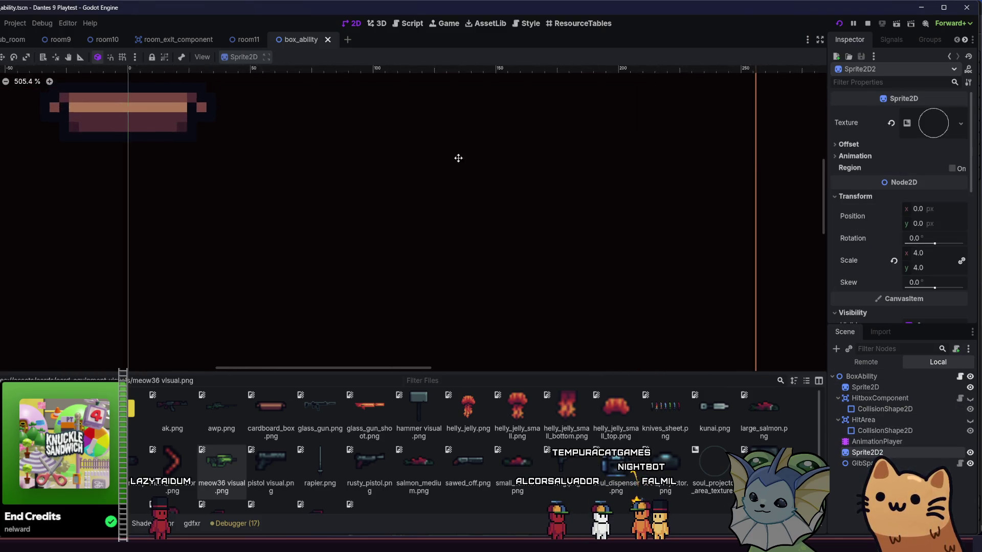
scroll(521, 174, "up", 2)
key("Down")
key("Down")
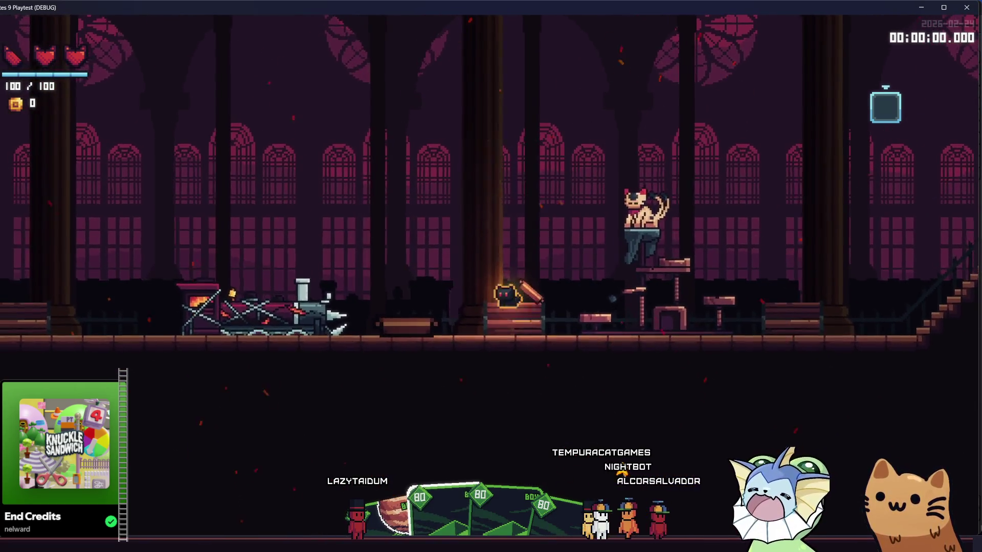
- Rerun the playtest, walk the cat right, then lower the box sprite to y 40
key("F8")
key("F5")
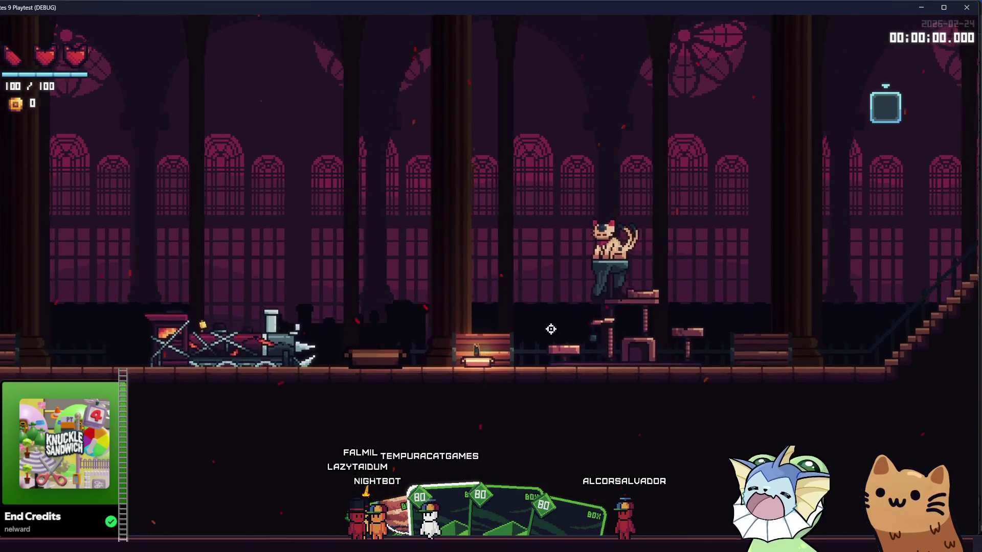
key("d")
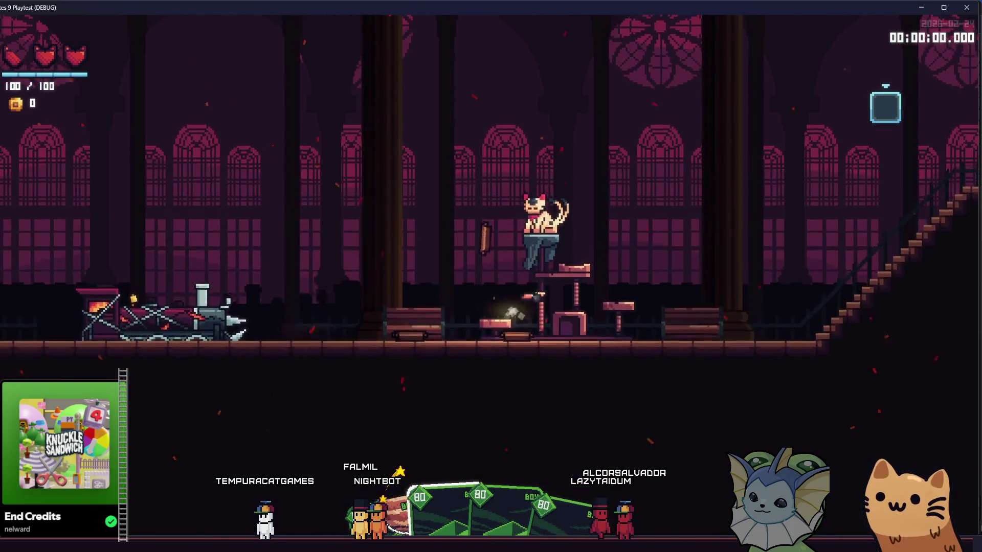
key("alt+Tab")
key("Down")
key("Down")
key("Down")
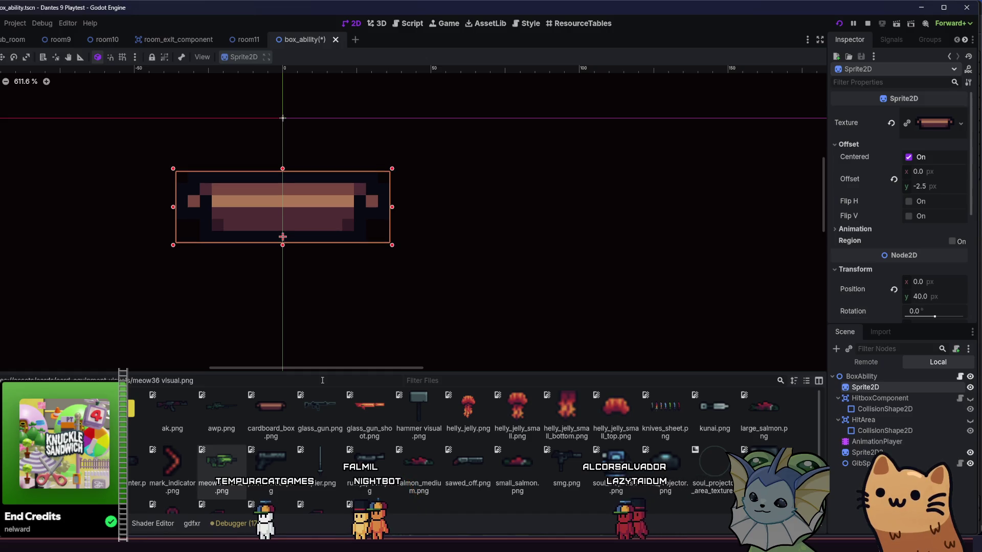
- Move the box sprite back up to y 36, save the scene, and relaunch the game
key("ctrl+s")
key("Up")
key("Up")
key("Up")
key("ctrl+s")
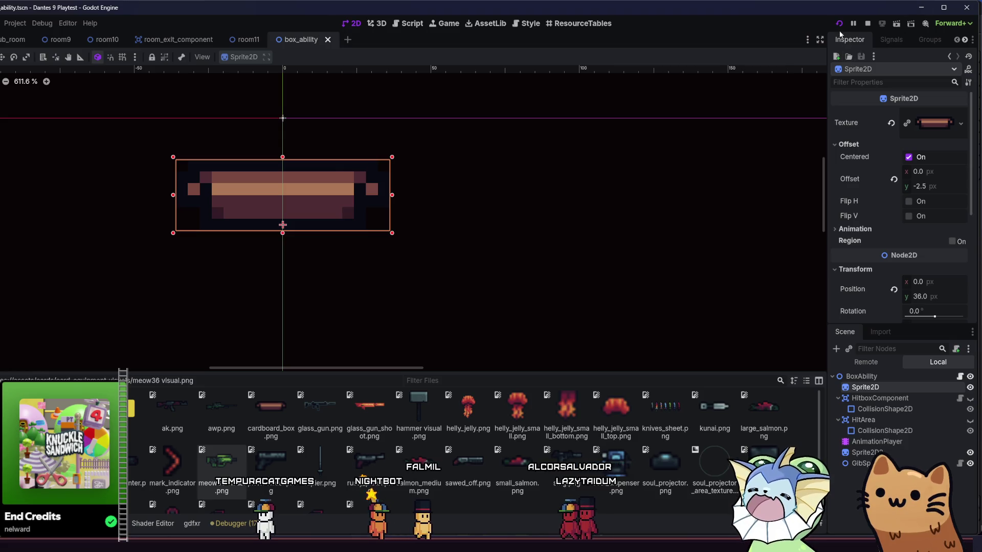
left_click(839, 24)
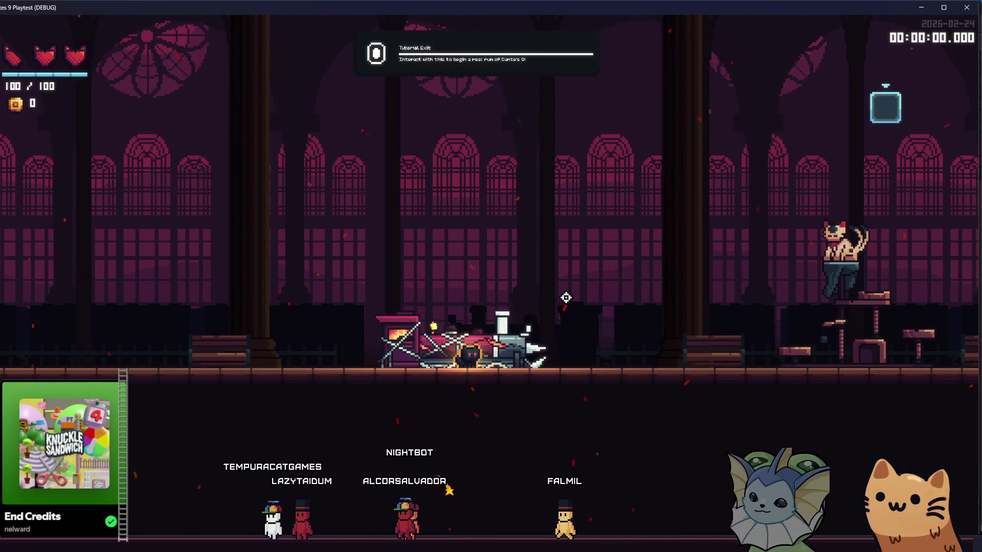
- Add a Box card from the F1 debug panel and move the cat off the cart onto the floor
key("F1")
left_click(112, 126)
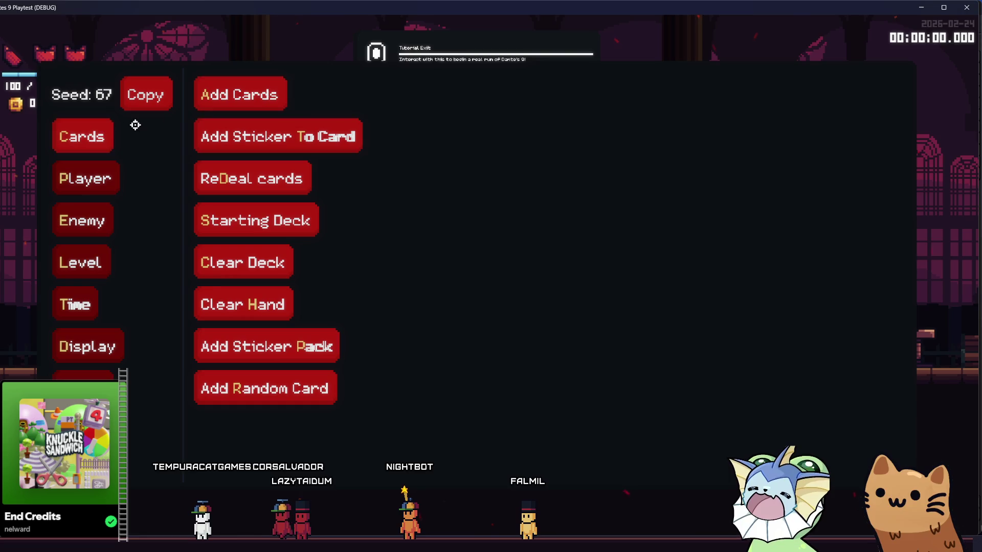
left_click(243, 91)
left_click(448, 304)
key("F1")
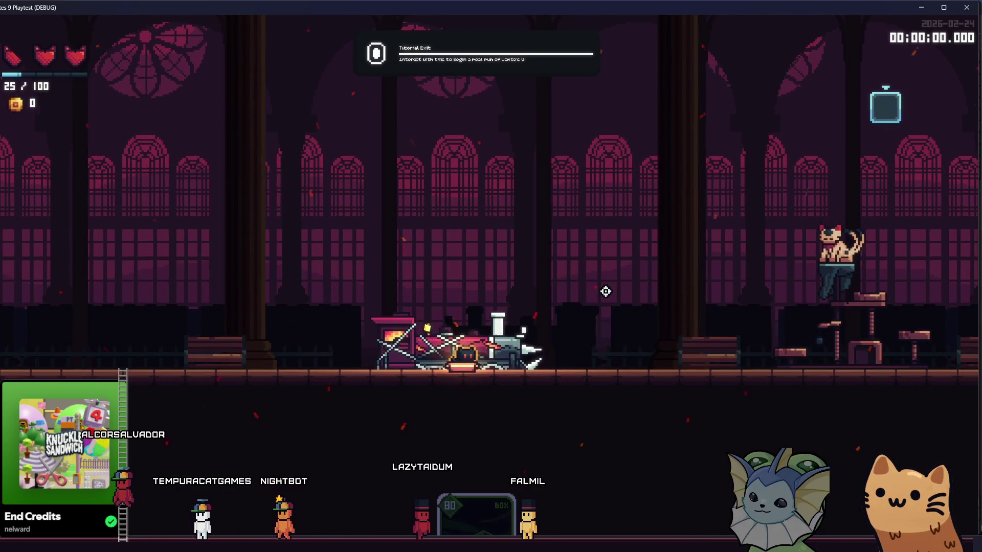
key("space")
key("d")
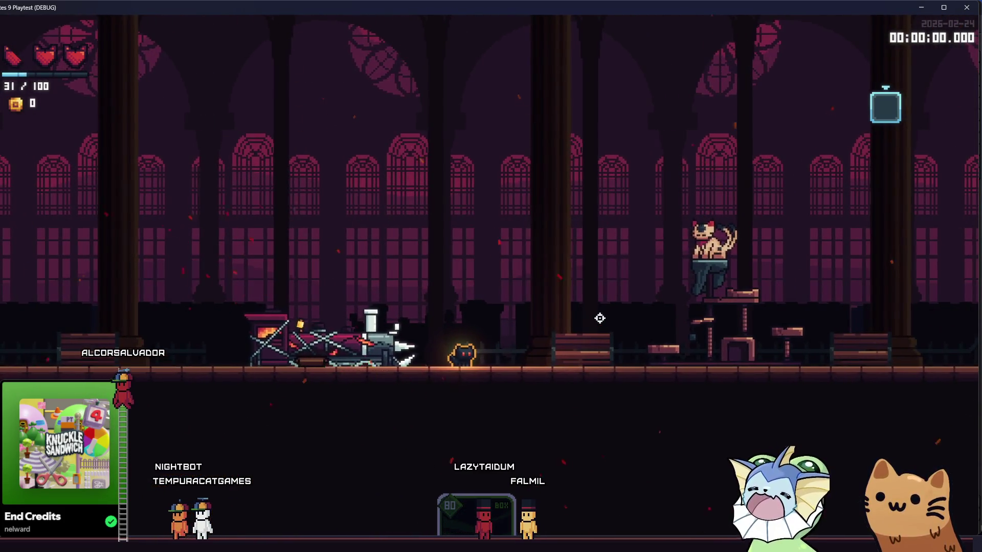
- Enable Player > Infinite Charges, trigger the box ability, then close the game and set the sprite to y 34
key("F1")
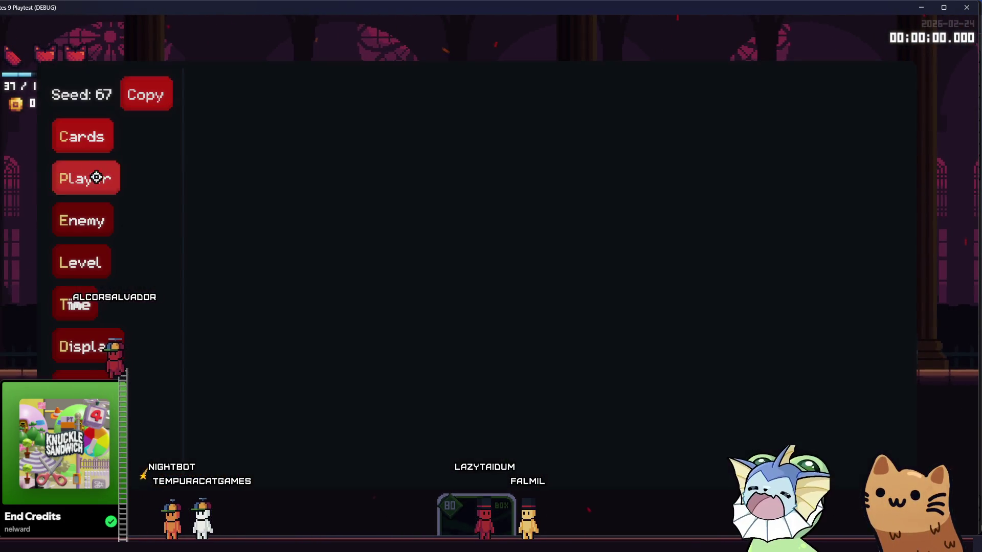
left_click(77, 144)
left_click(86, 179)
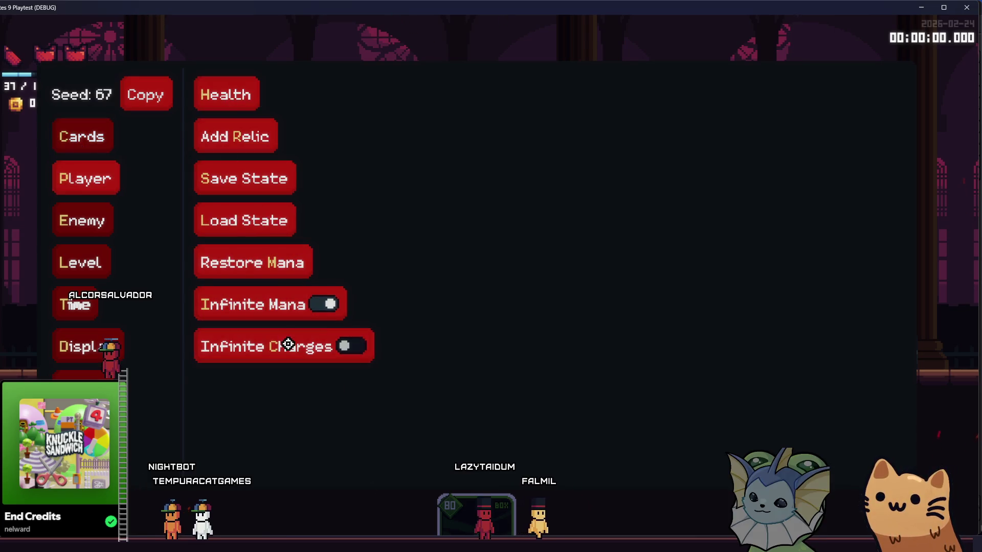
left_click(289, 344)
key("F1")
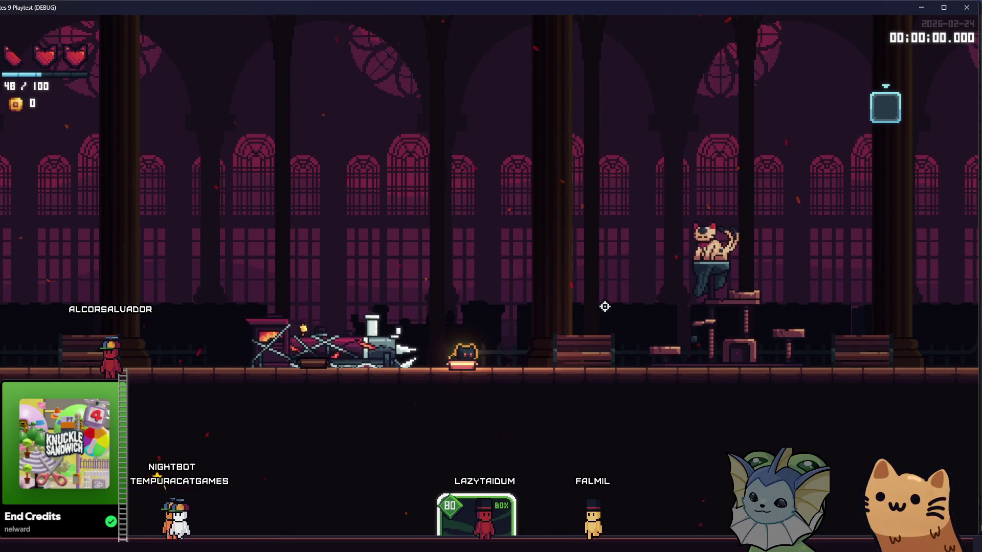
right_click(606, 306)
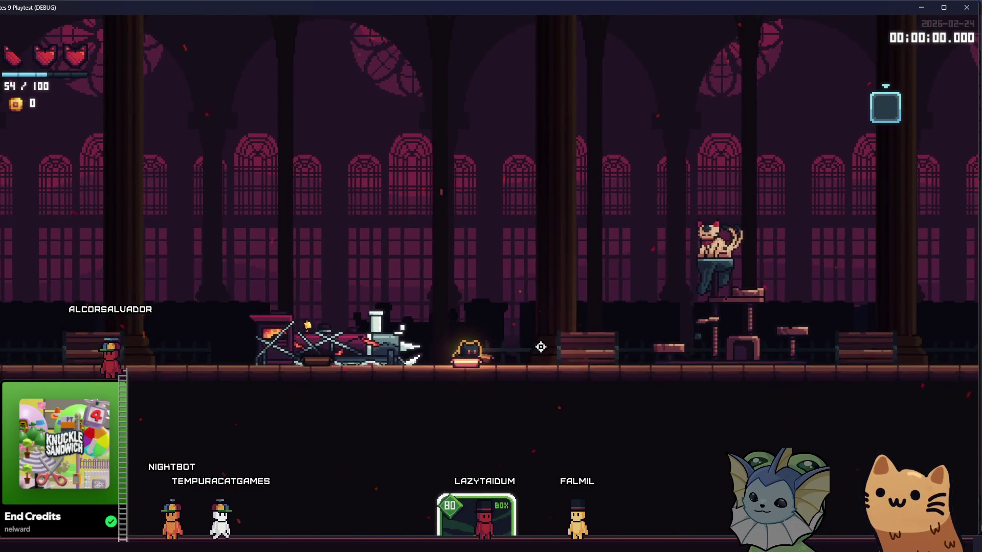
key("F8")
key("ctrl+z")
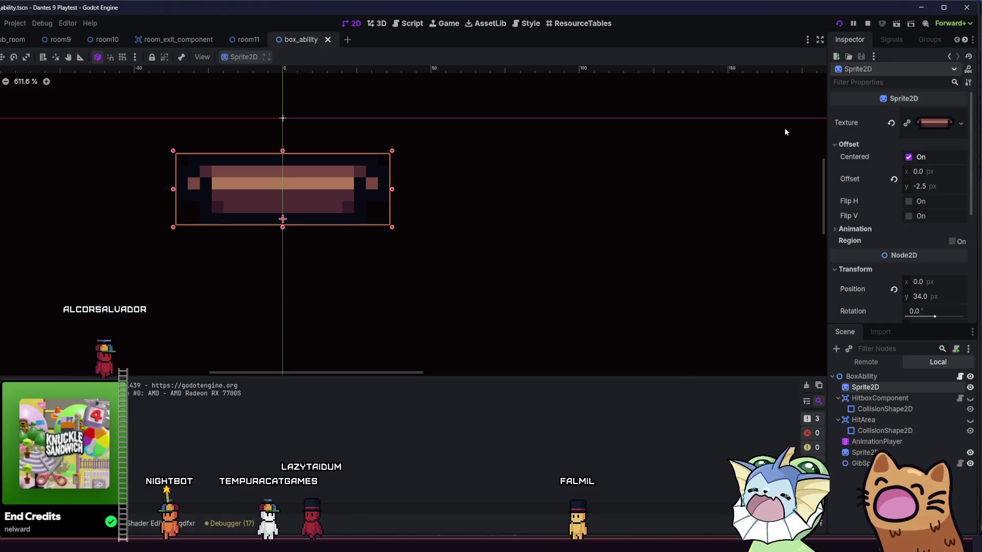
- Relaunch the game with the box sprite at y 34.0
left_click(838, 24)
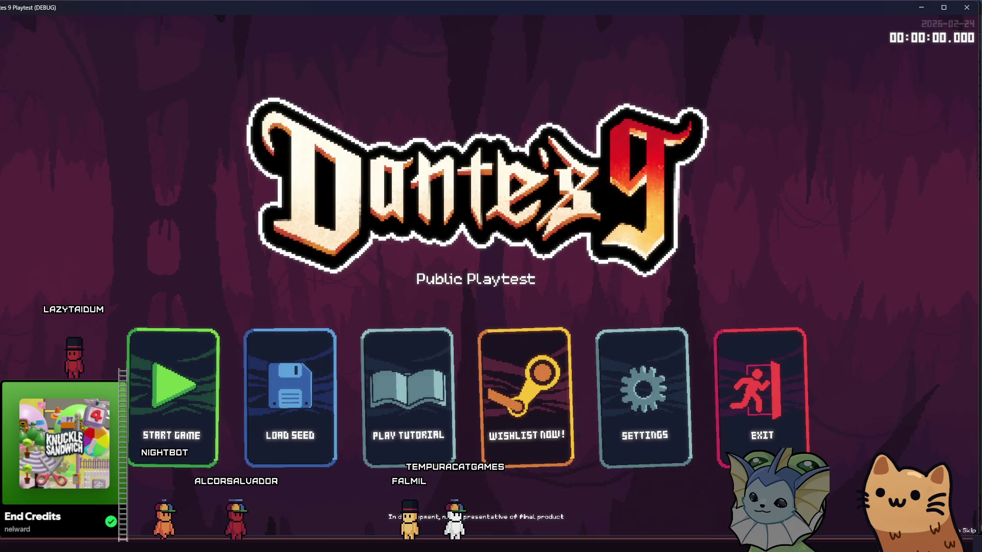
- Start a new game and add Box cards to the hand via the F1 debug panel
left_click(167, 355)
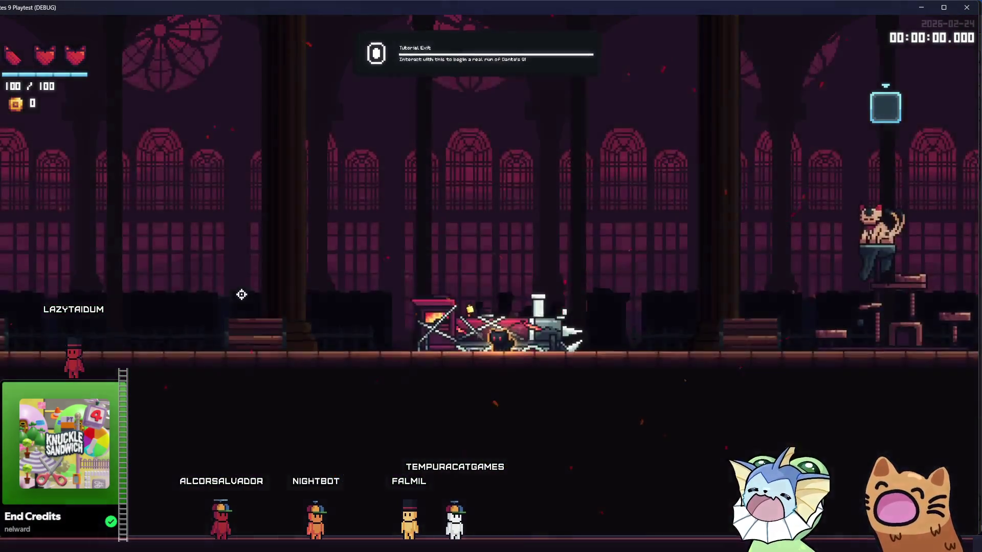
key("F1")
left_click(68, 131)
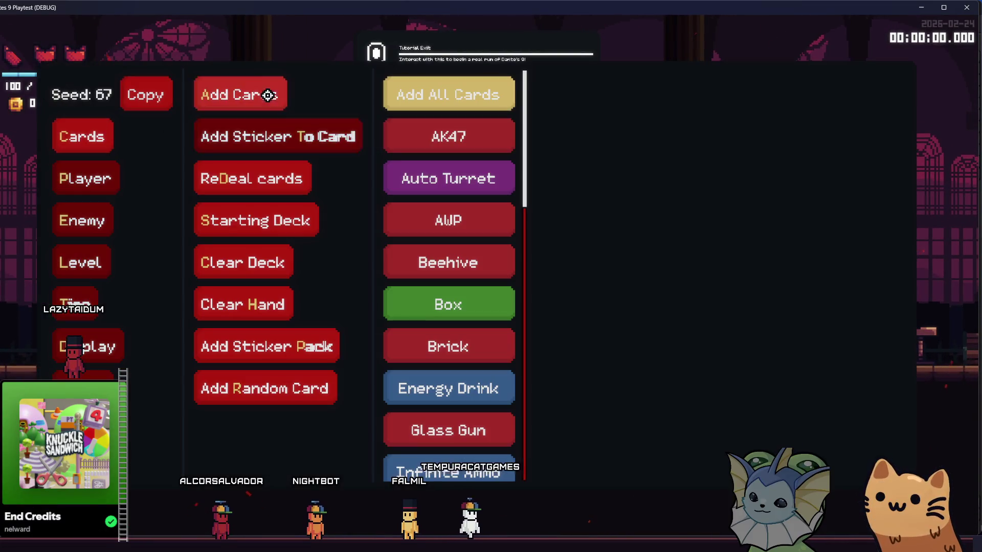
left_click(425, 301)
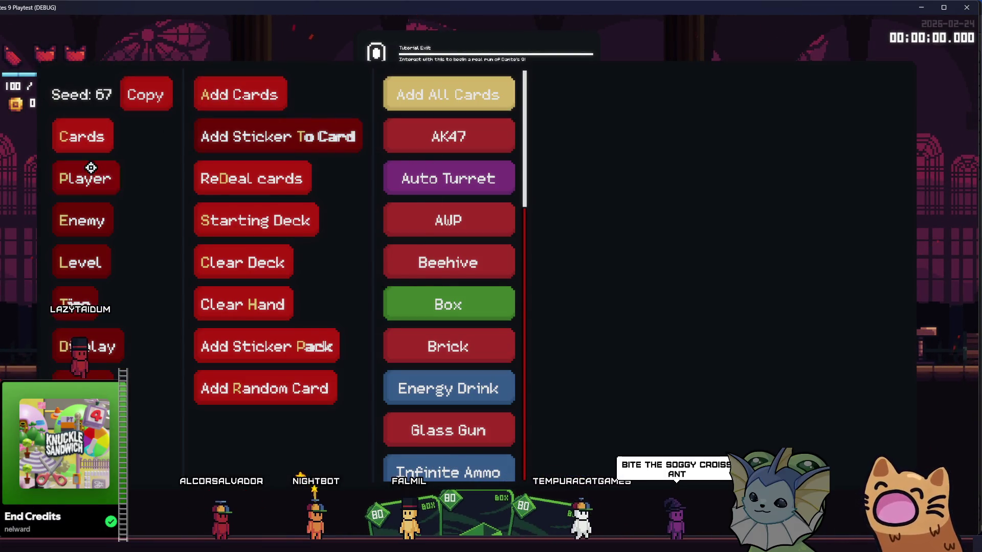
left_click(87, 174)
key("F1")
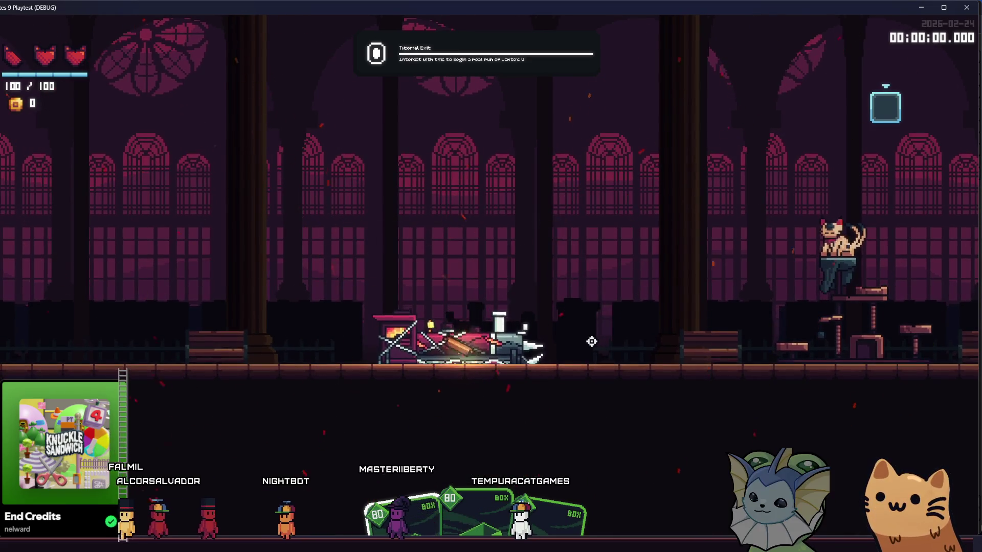
- Walk the boxed cat up the staircase, along the upper platform, down, and onto the train
key("d")
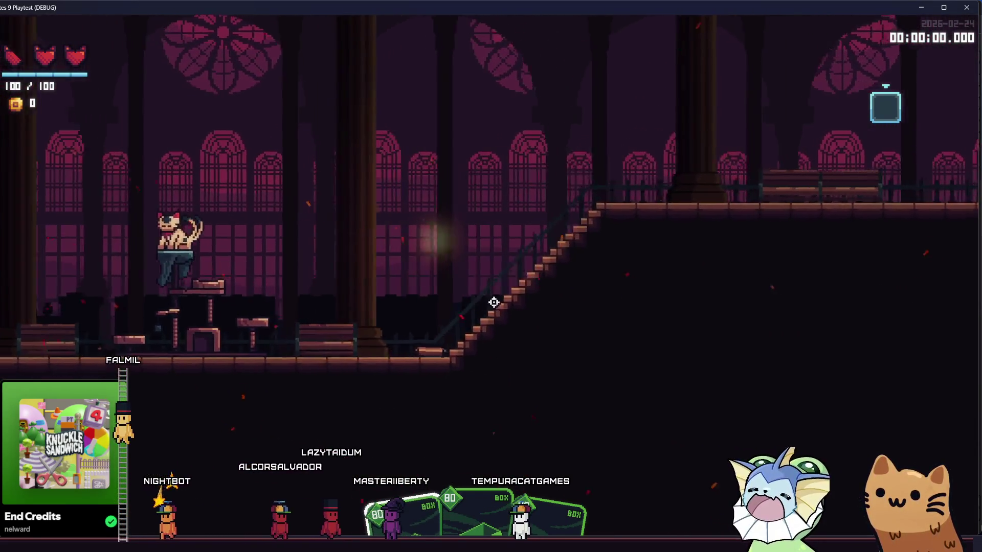
key("d")
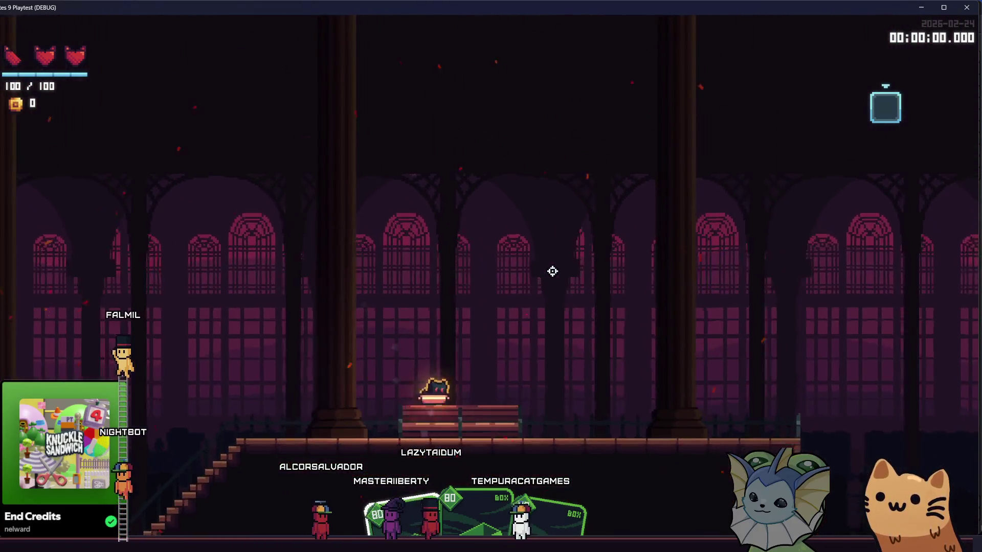
key("d")
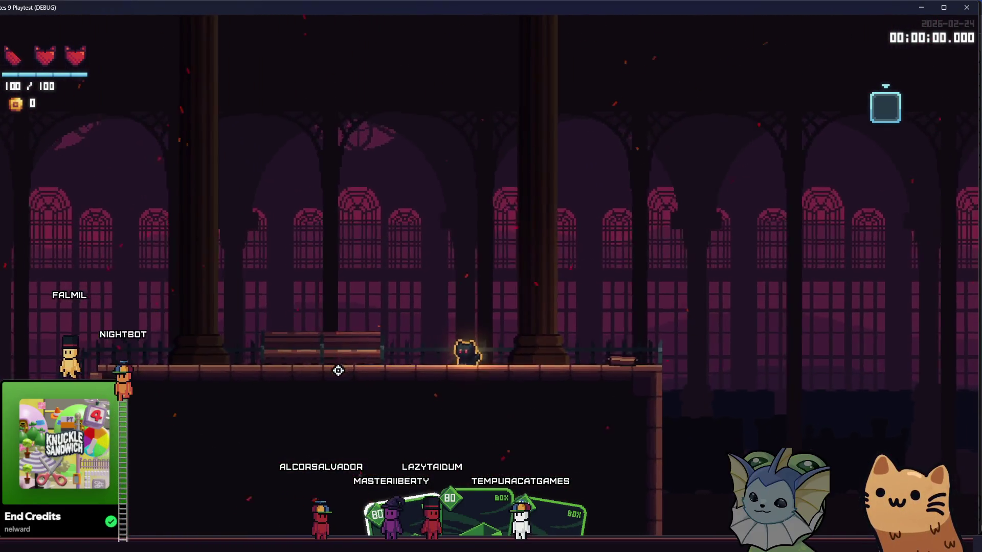
key("d")
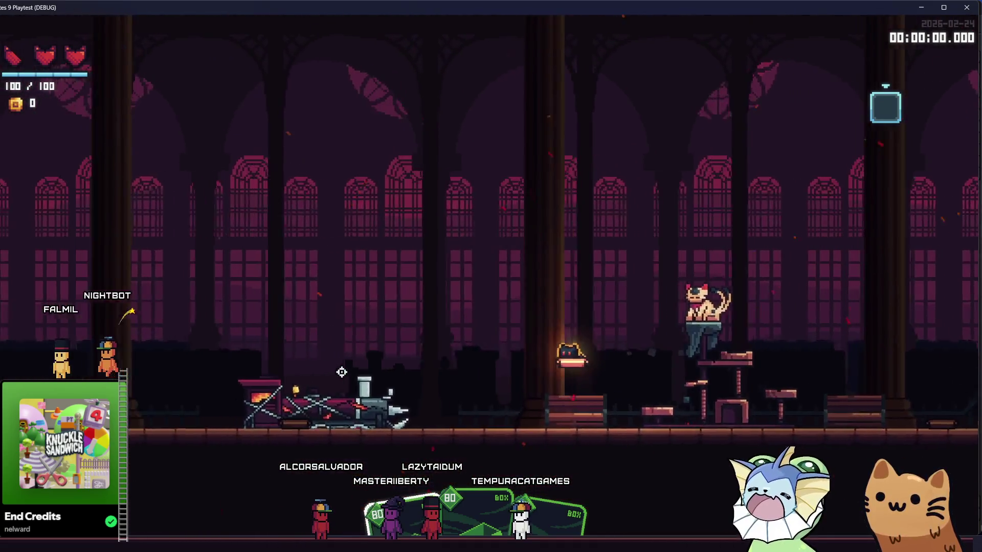
key("a")
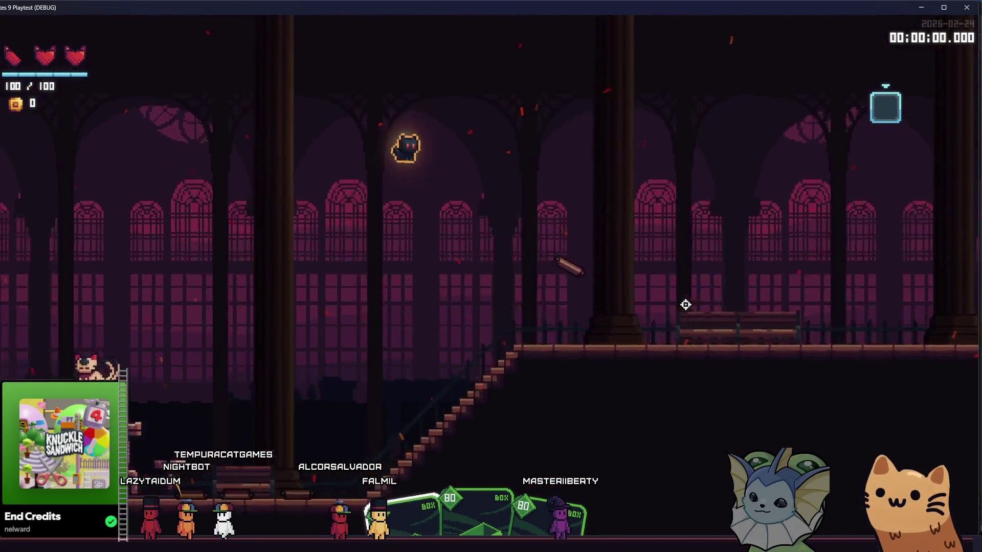
- Jump the boxed cat onto the staircase and over to the left platform to test floor collision
key("d")
key("a")
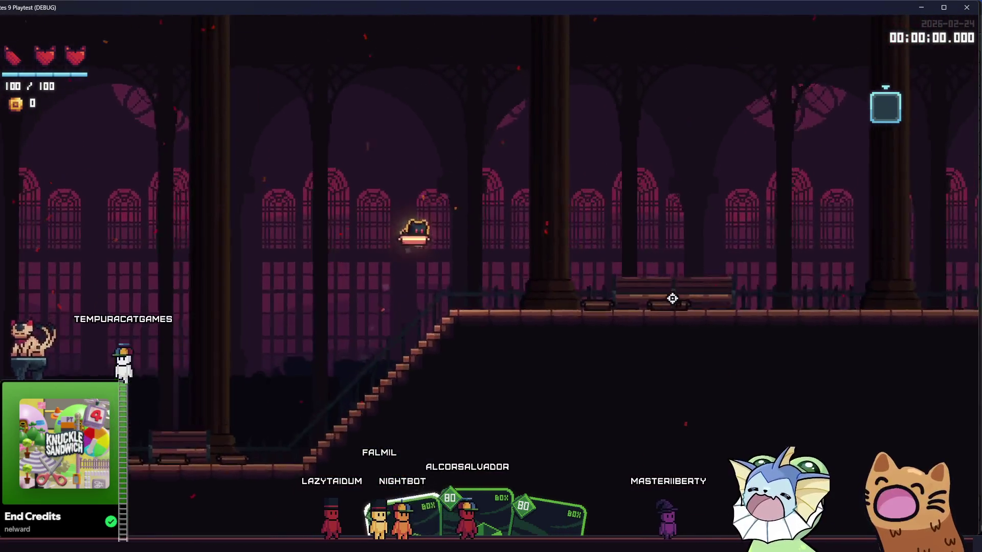
key("space")
key("a")
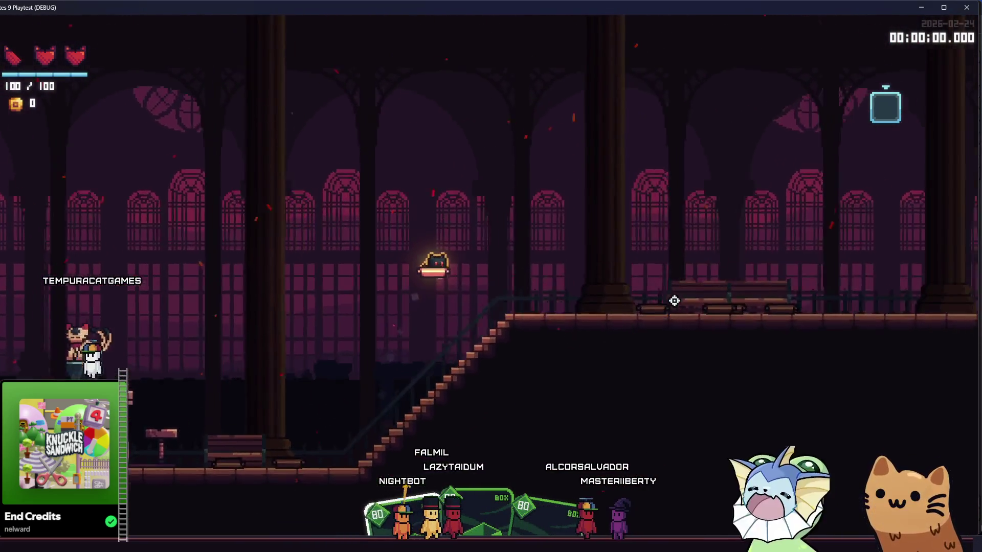
key("a")
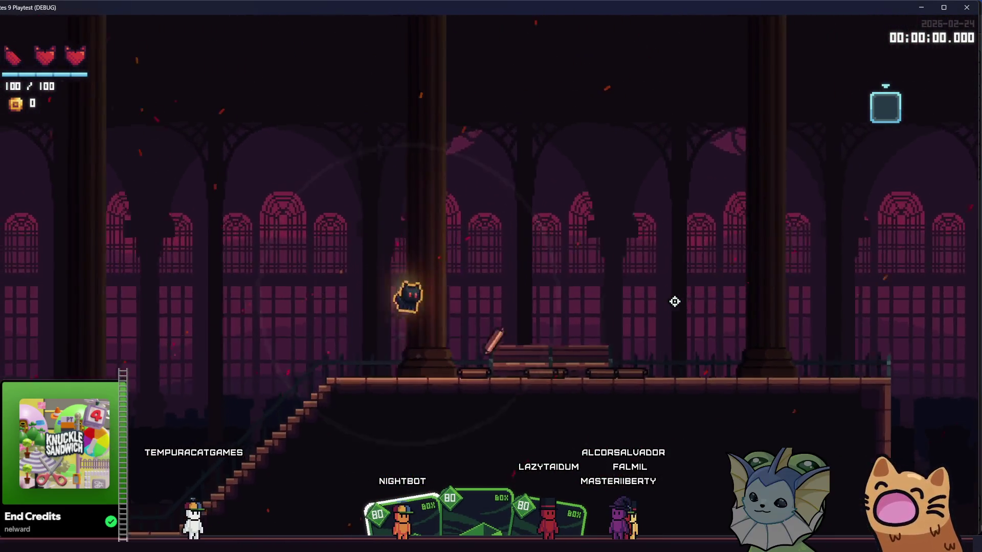
key("space")
key("d")
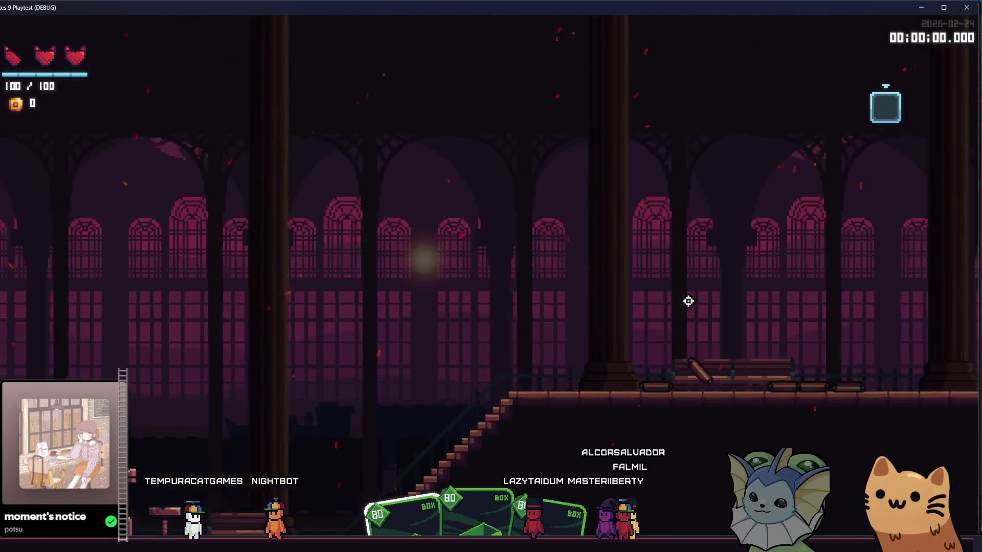
key("a")
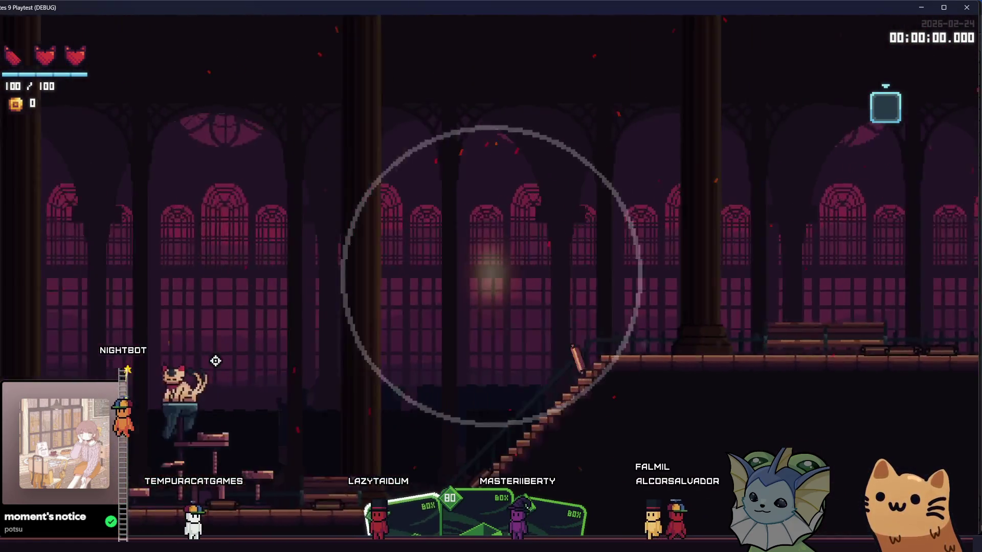
key("d")
key("space")
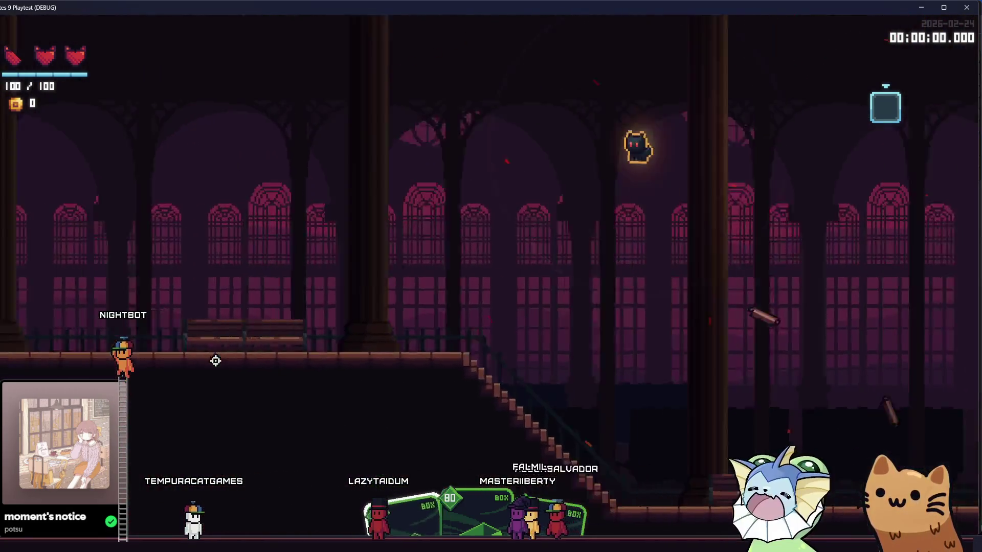
key("a")
key("d")
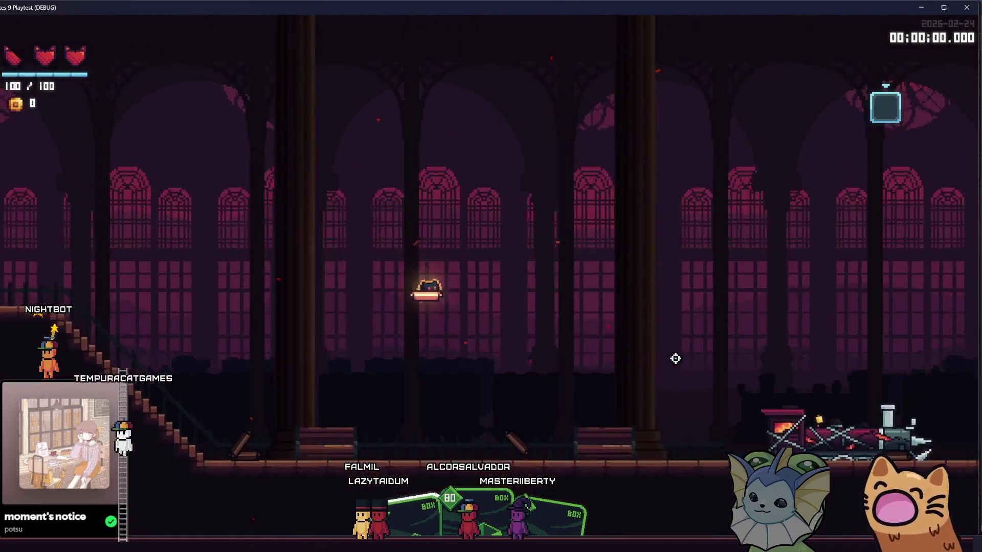
key("d")
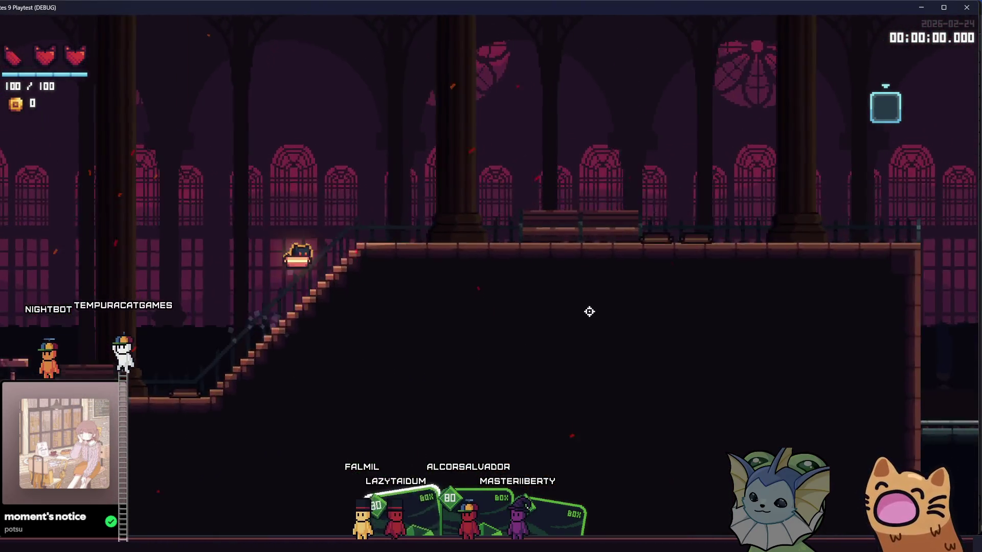
key("d")
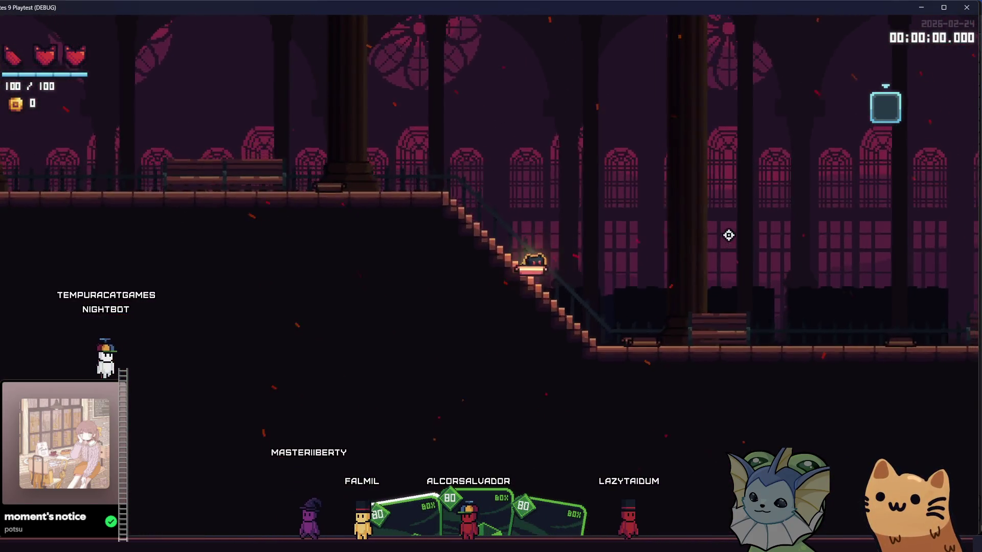
key("d")
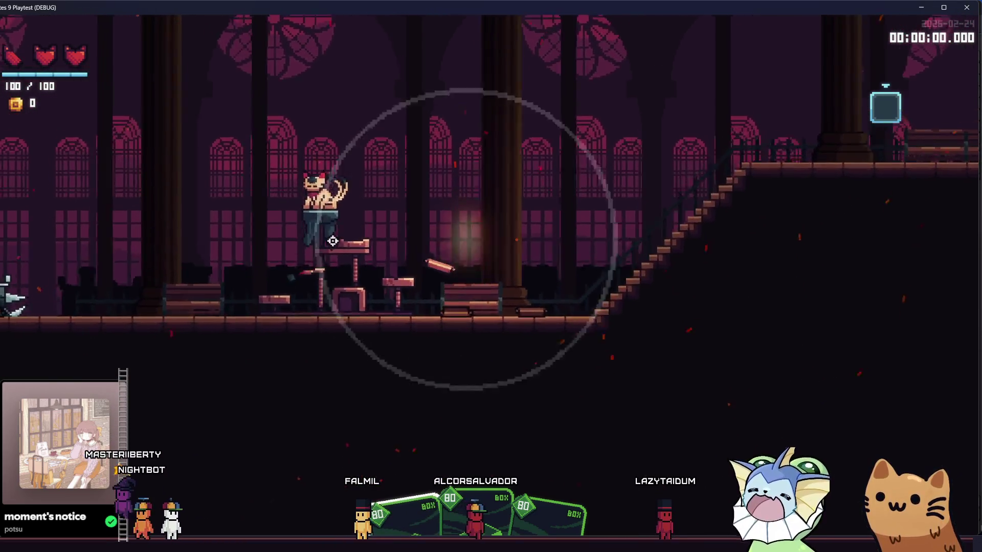
key("a")
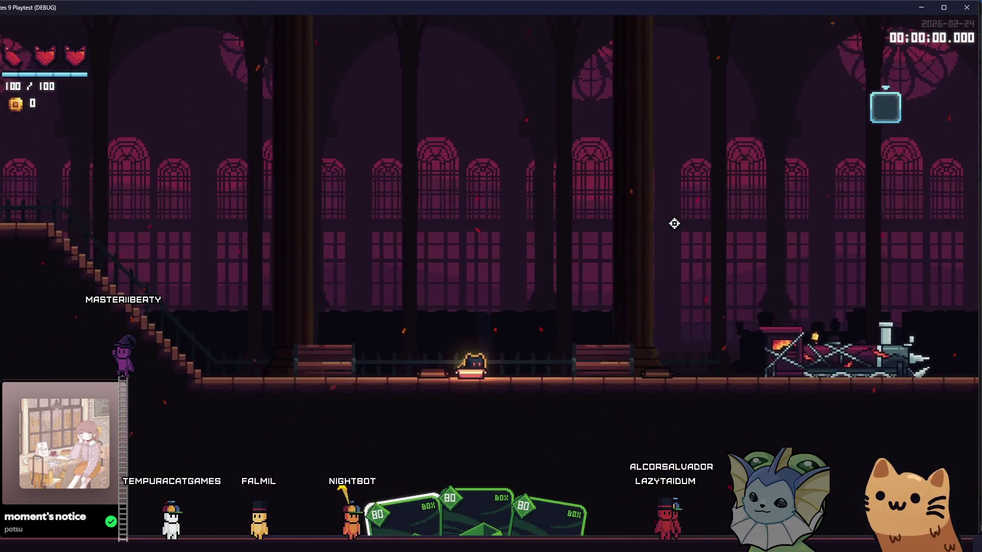
key("d")
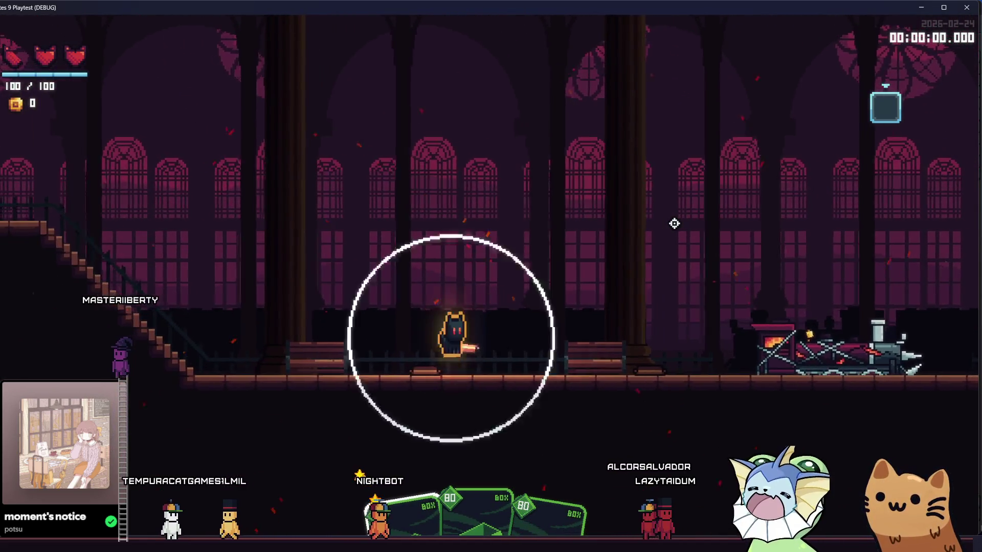
key("space")
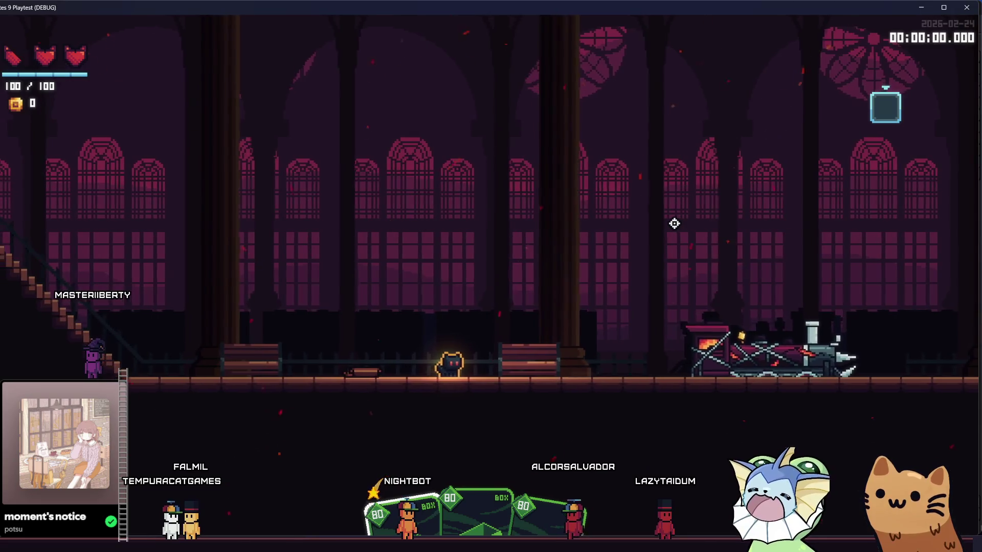
key("d")
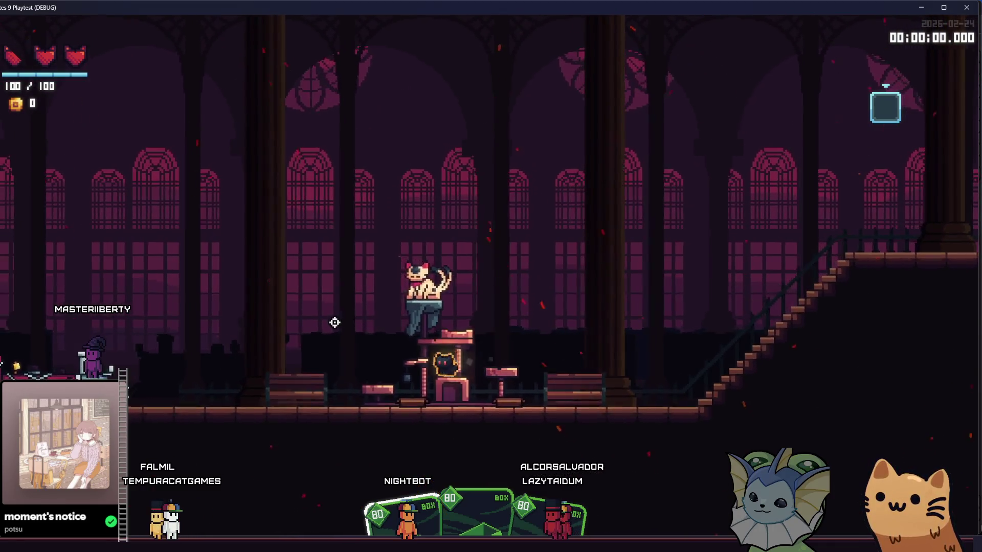
key("d")
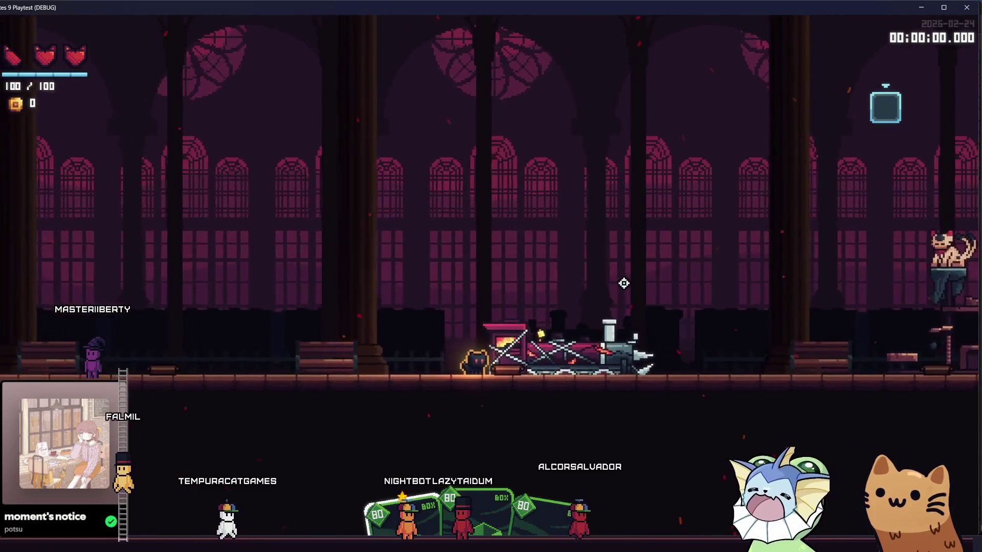
key("d")
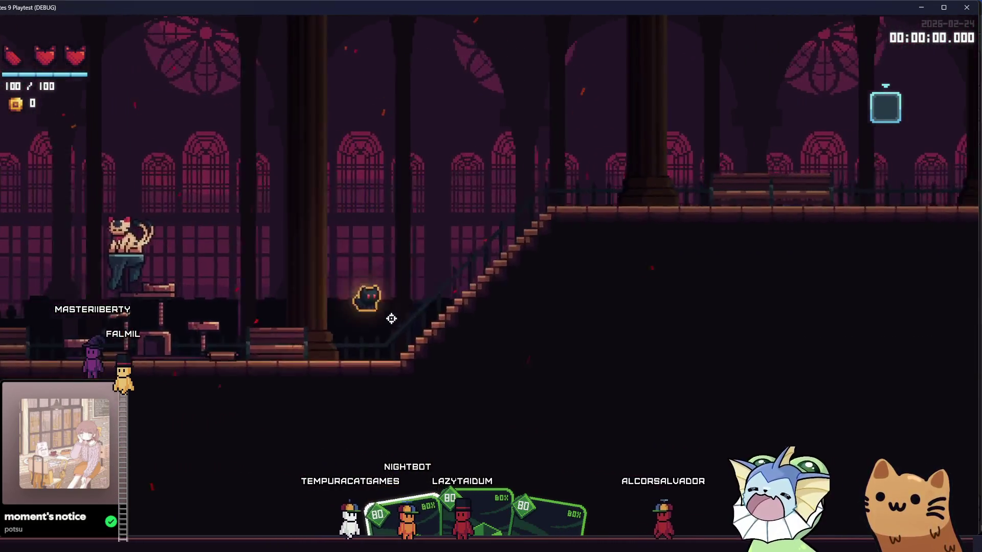
key("a")
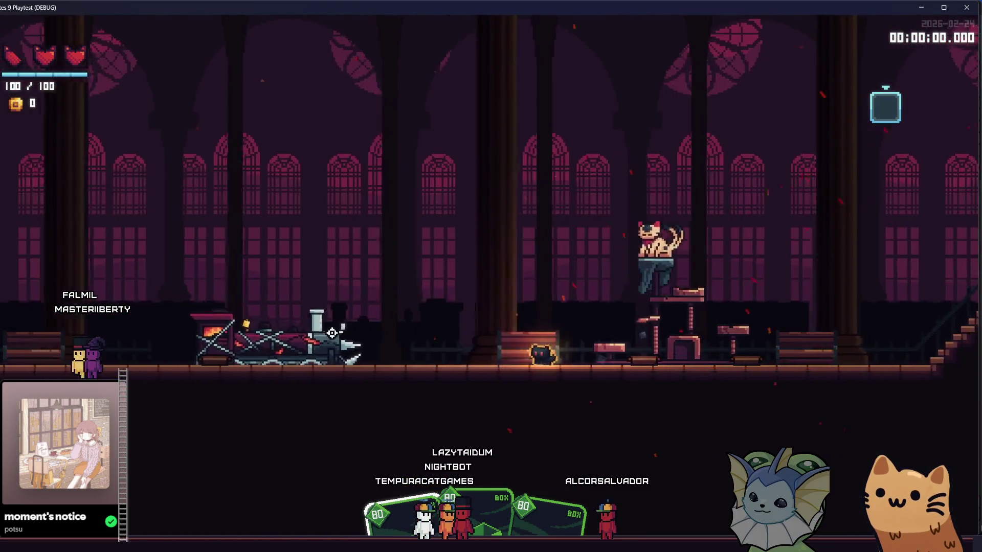
key("a")
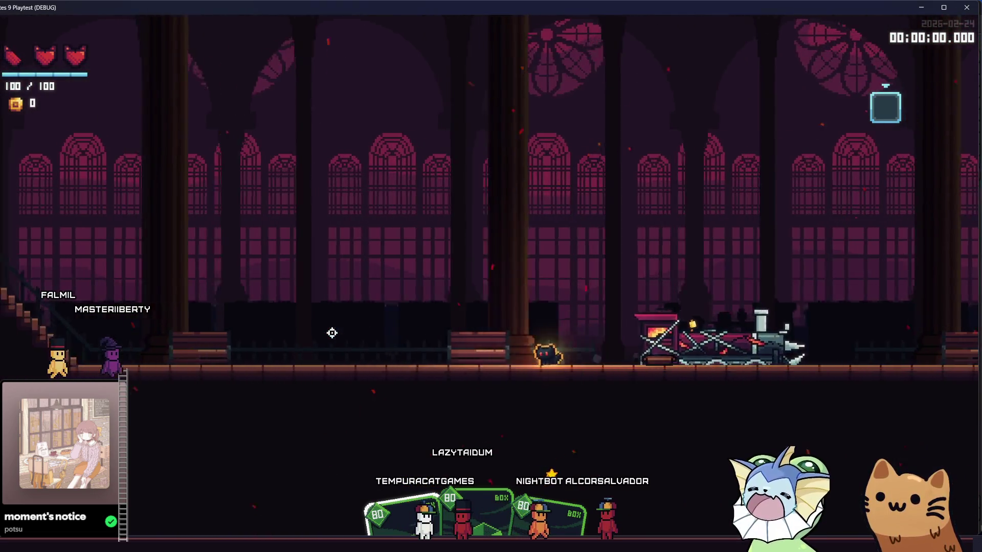
key("d")
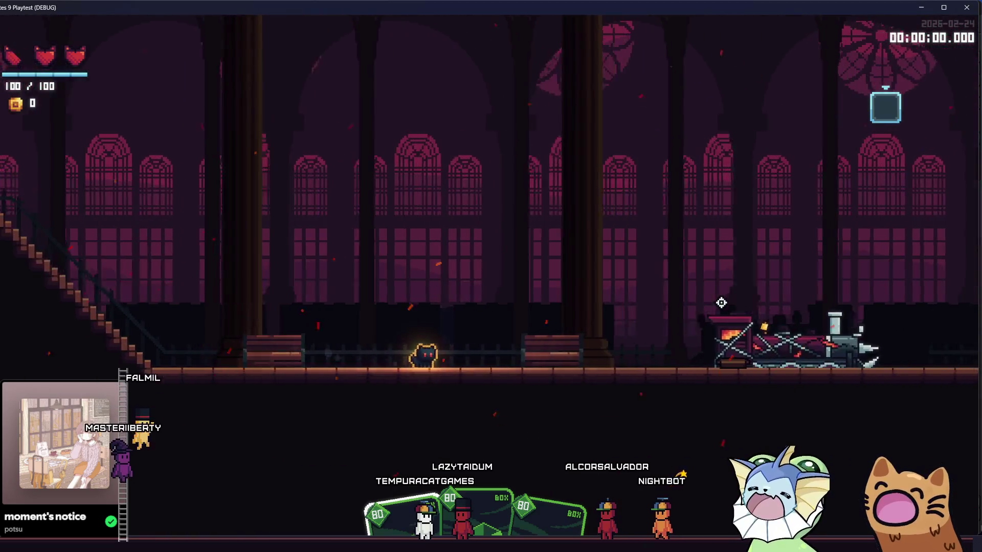
key("d")
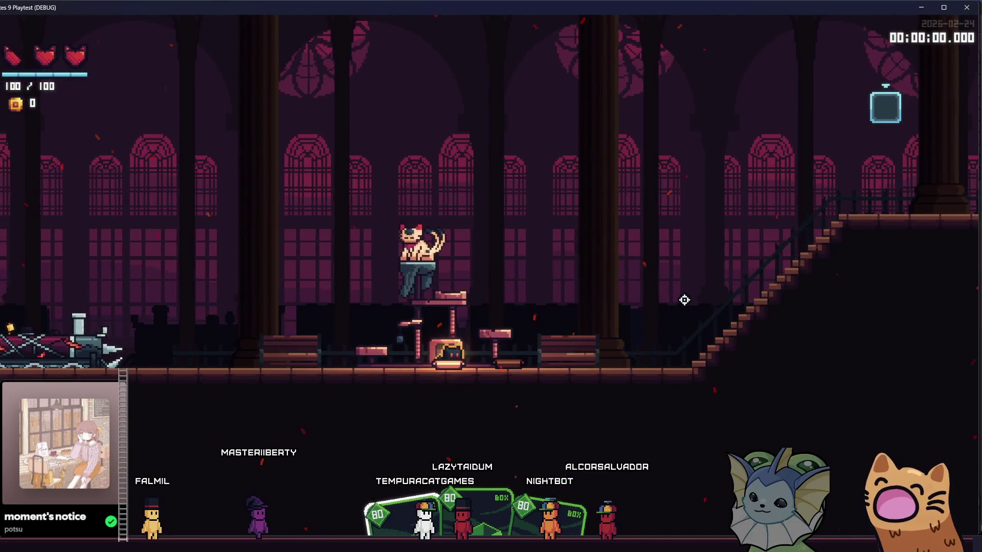
key("d")
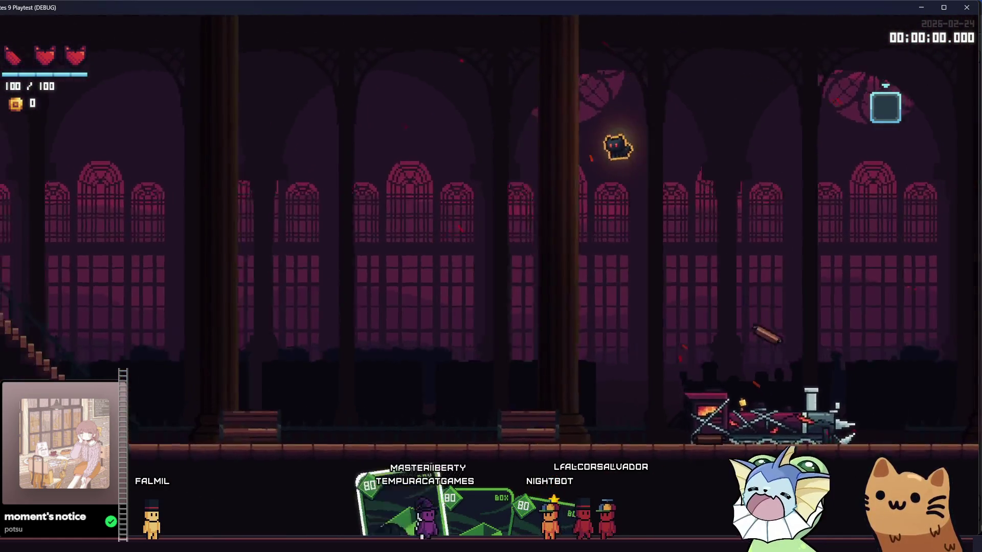
key("a")
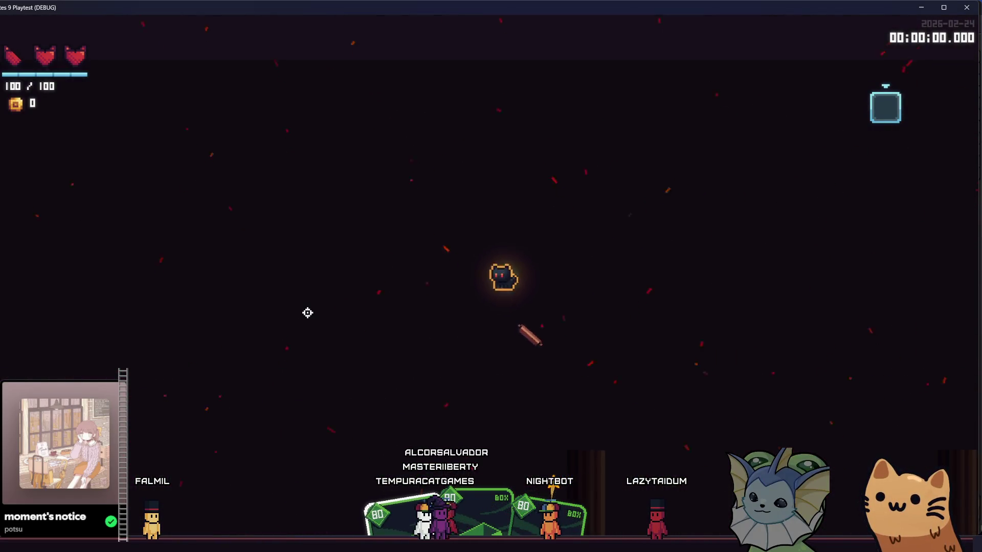
key("a")
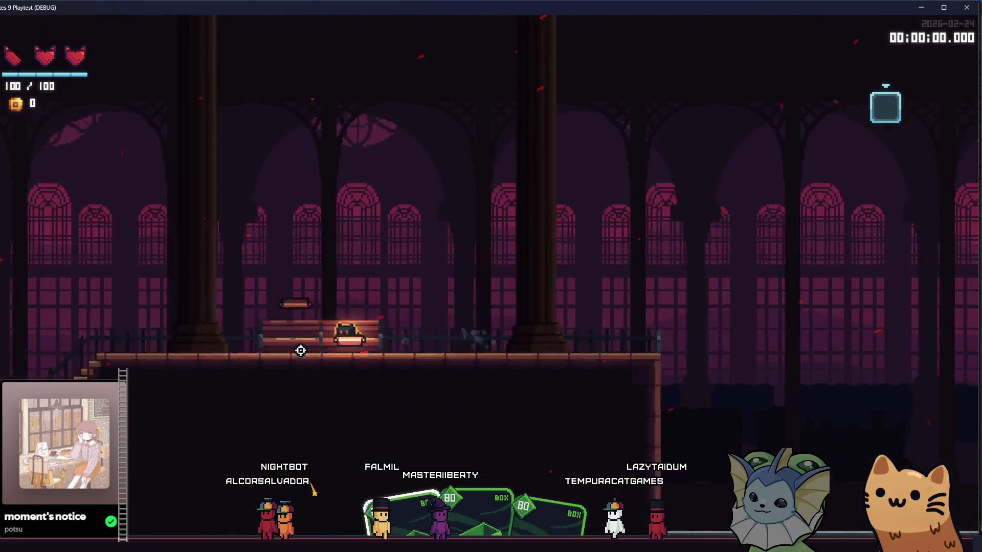
key("d")
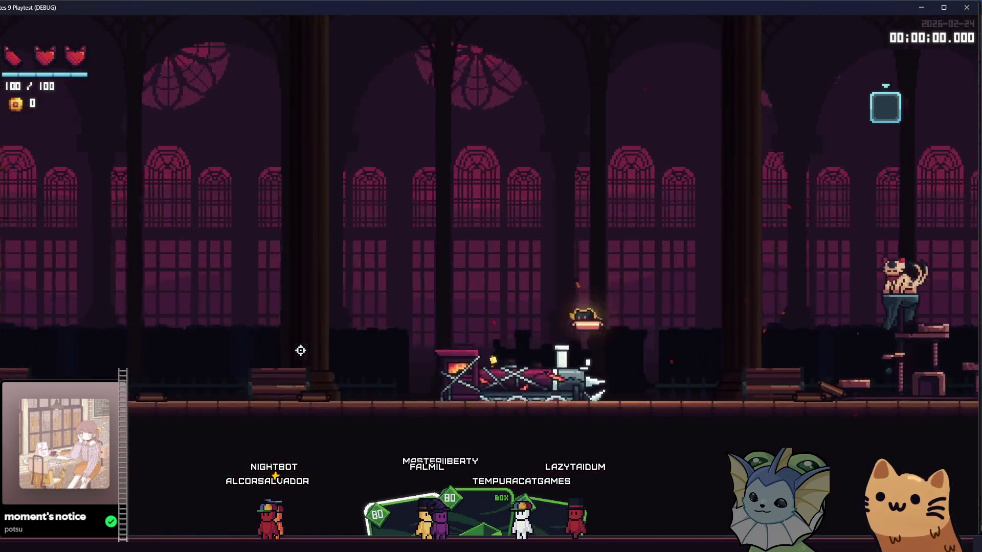
key("a")
key("space")
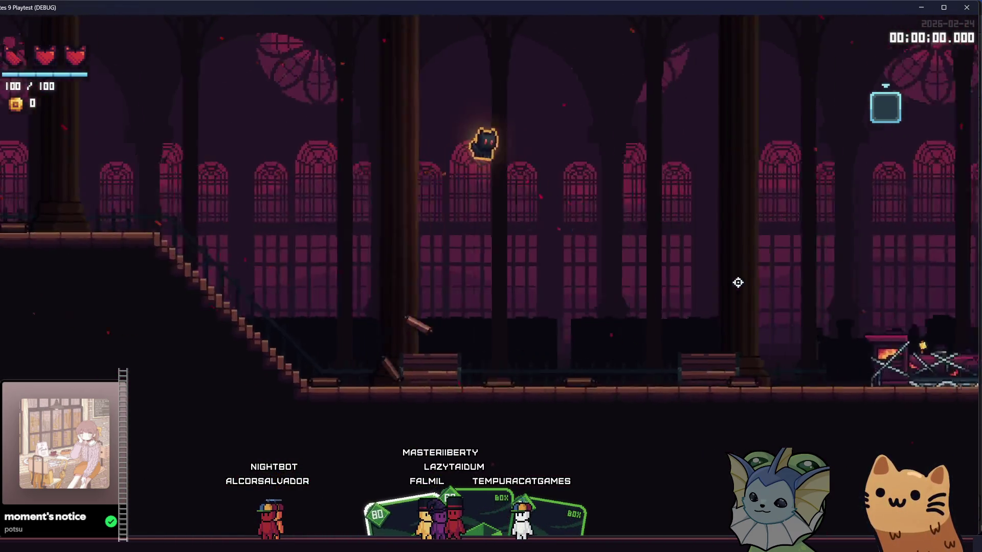
key("grave")
left_click(112, 177)
- Add Ammo Can, Zoomies! and Cat Food relics from the debug menu and resume play
left_click(235, 137)
left_click(475, 102)
left_click(475, 103)
double_click(454, 142)
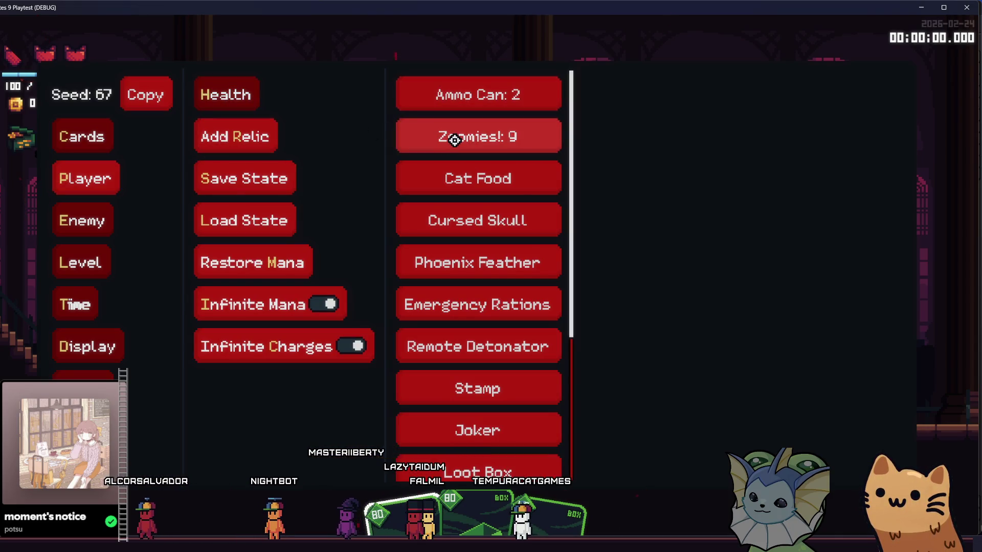
key("Down")
key("Return")
key("Return")
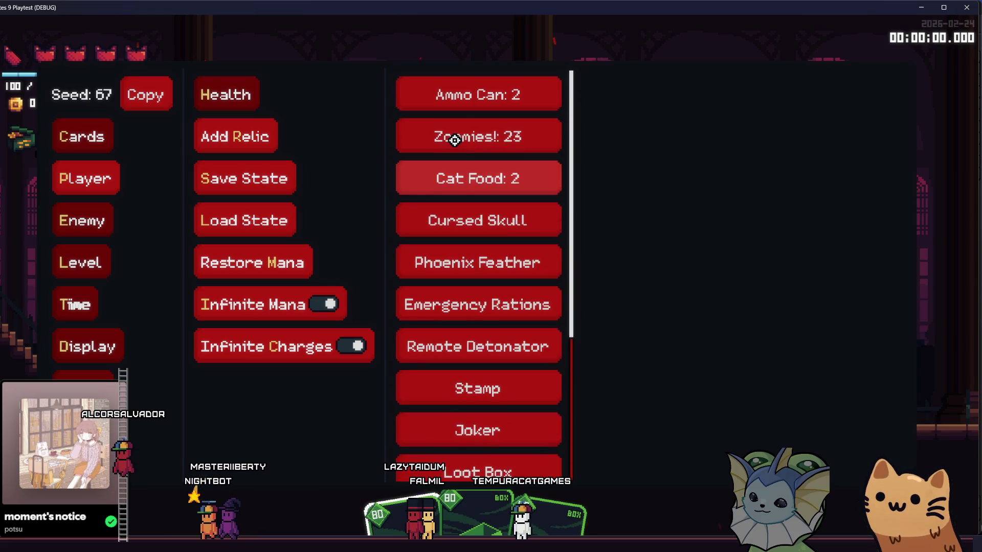
key("grave")
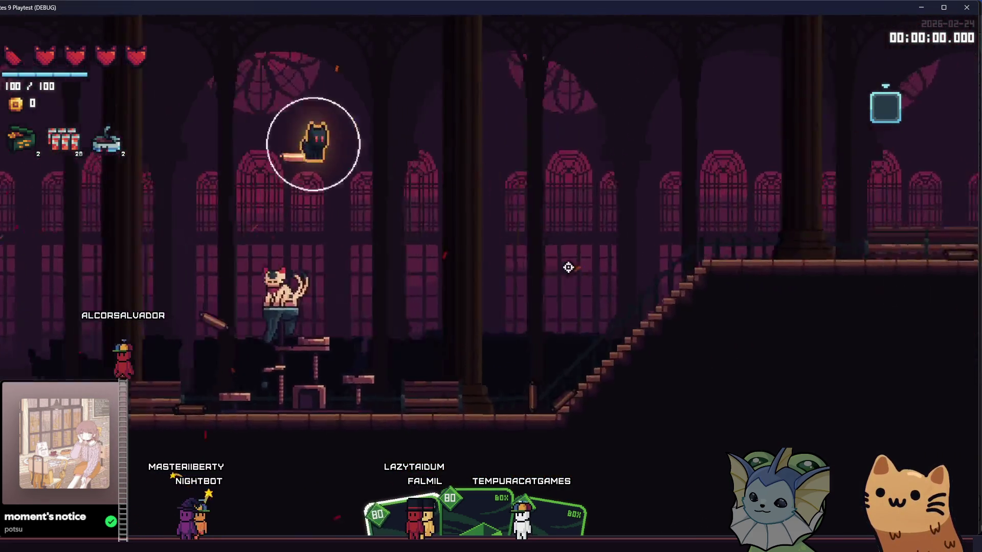
- Run the cat right and launch it up with the ring ability, then revisit the relic list
key("d")
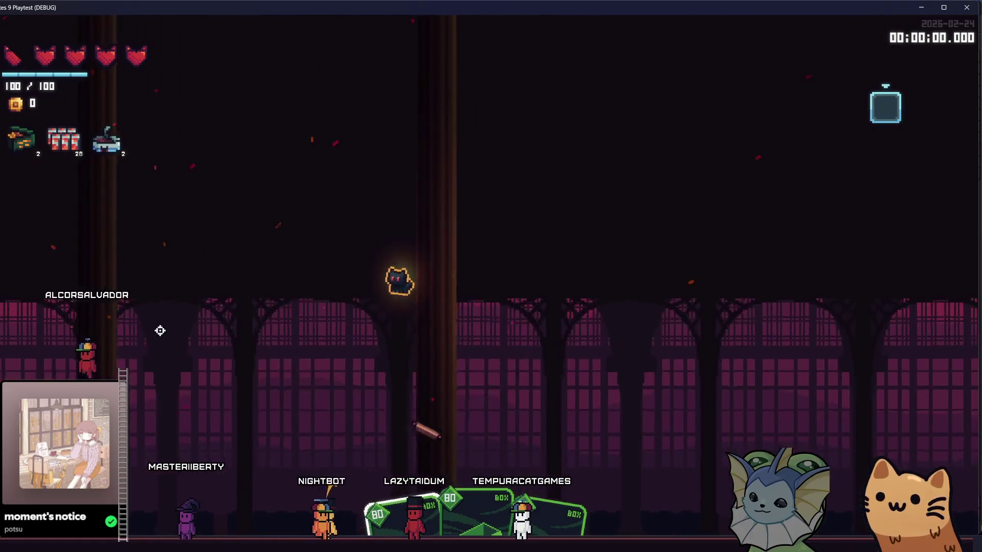
key("d")
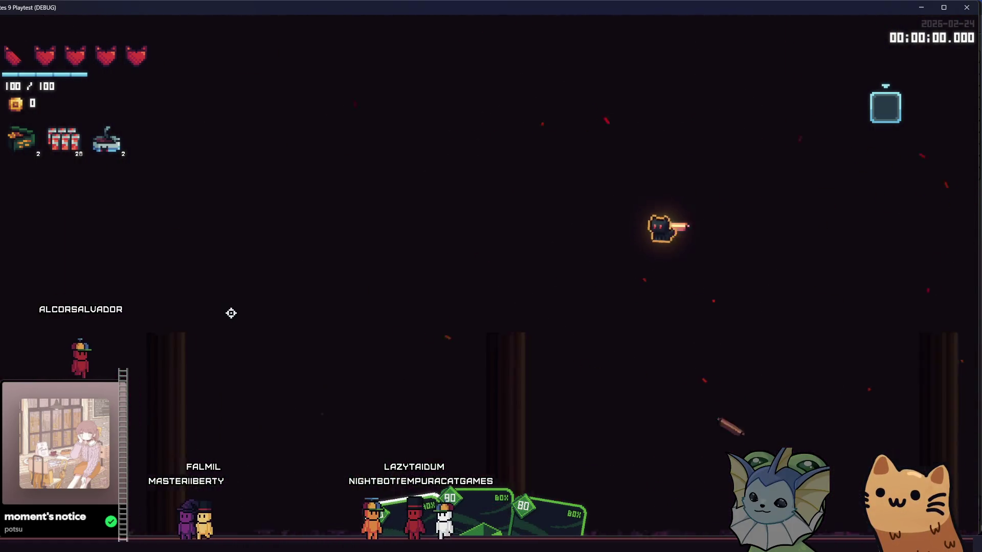
key("a")
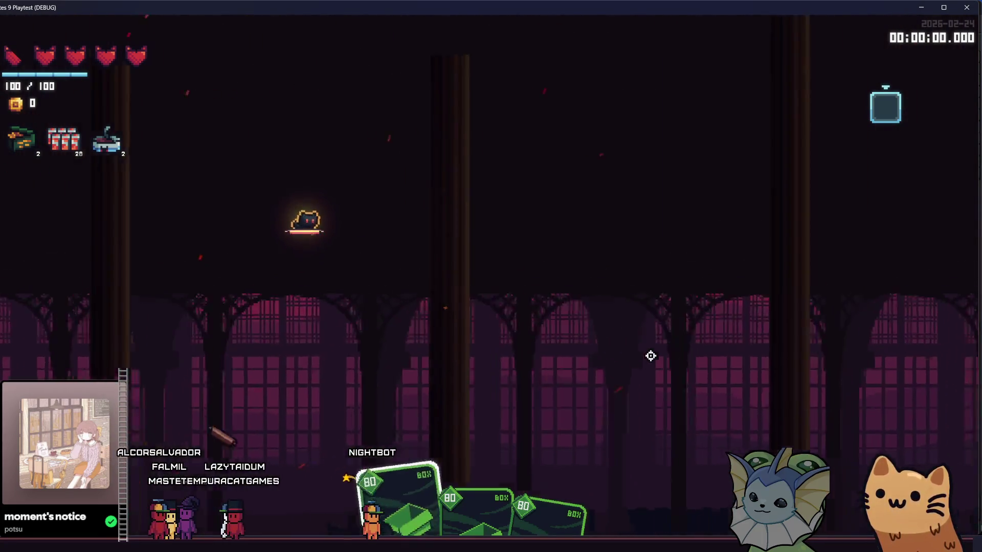
key("d")
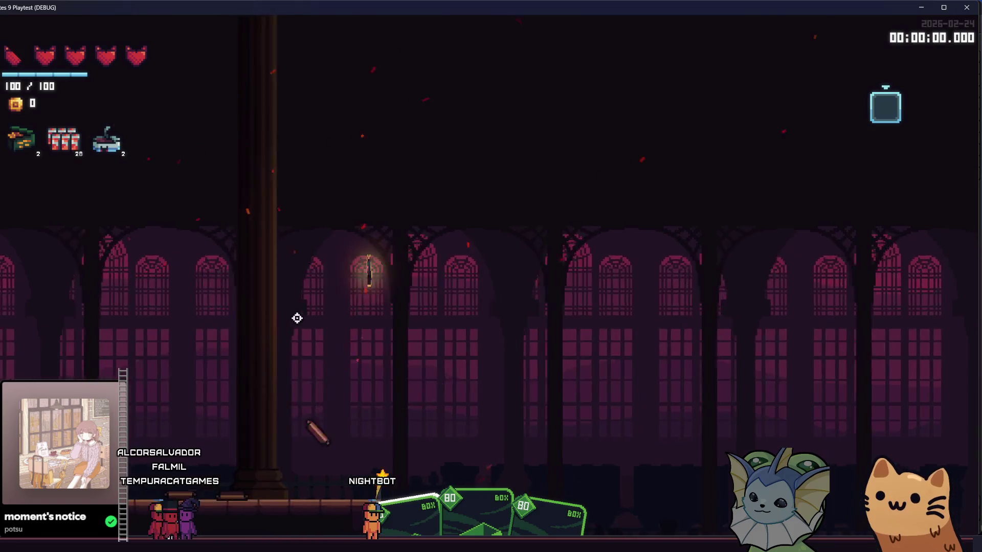
key("d")
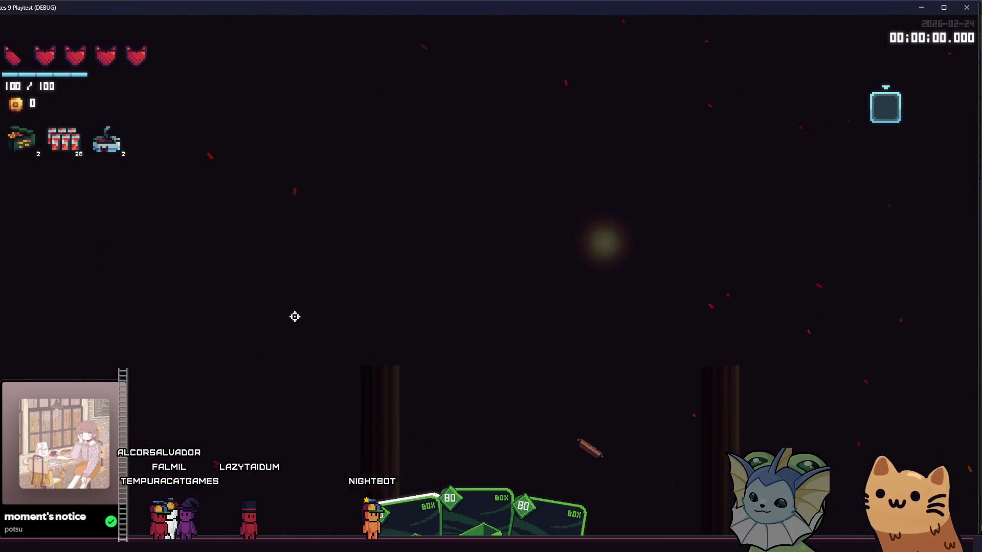
key("F1")
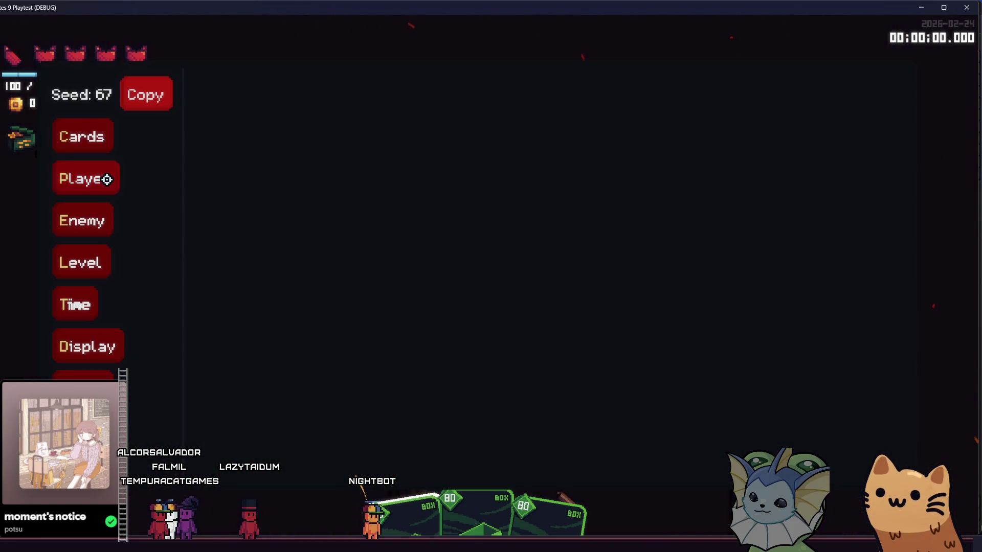
left_click(265, 130)
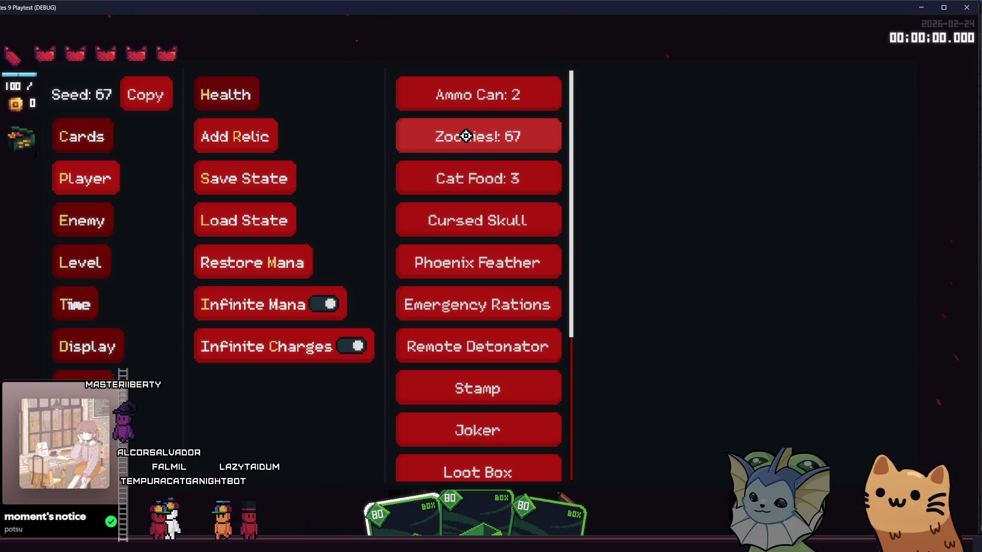
key("F1")
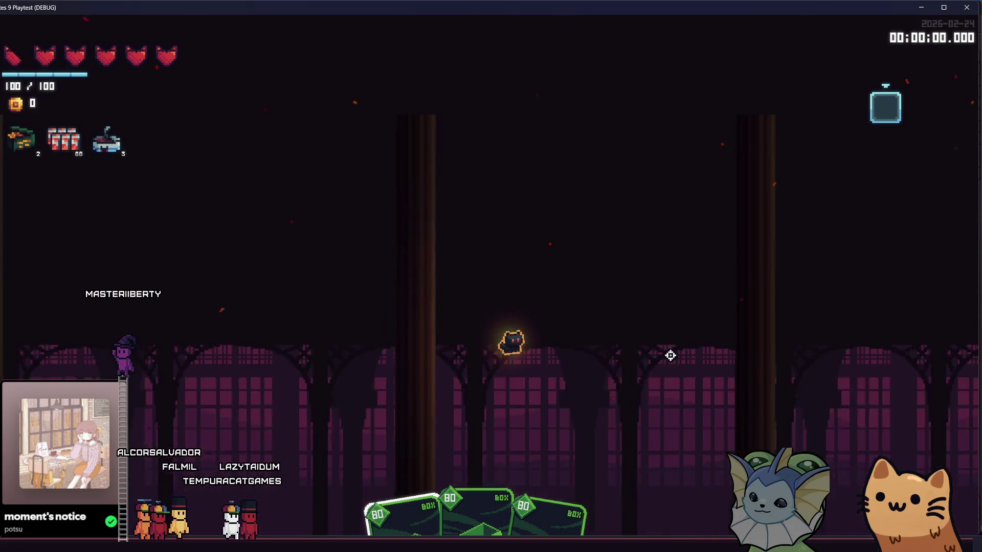
- Move the cat across the platforms and launch it high into the air twice
key("a")
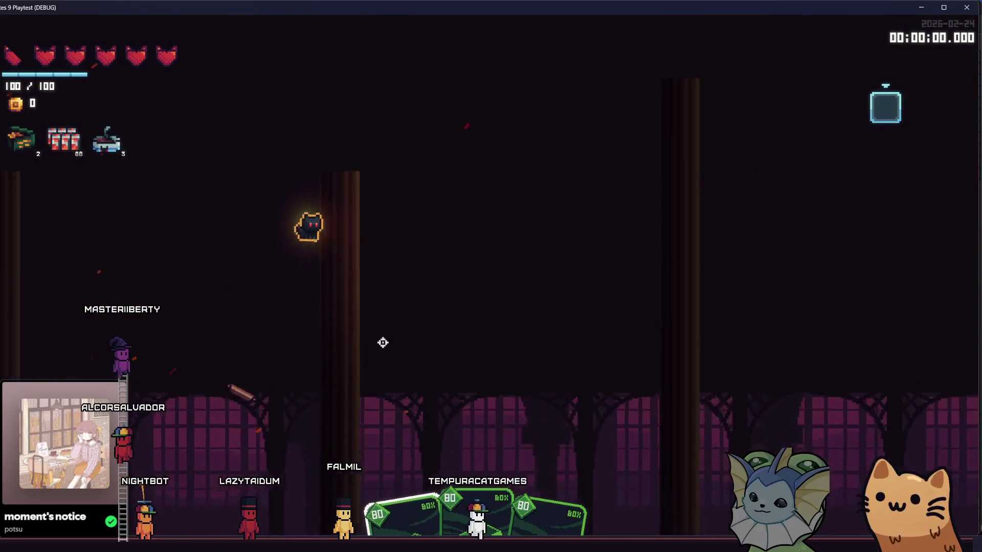
key("d")
key("d")
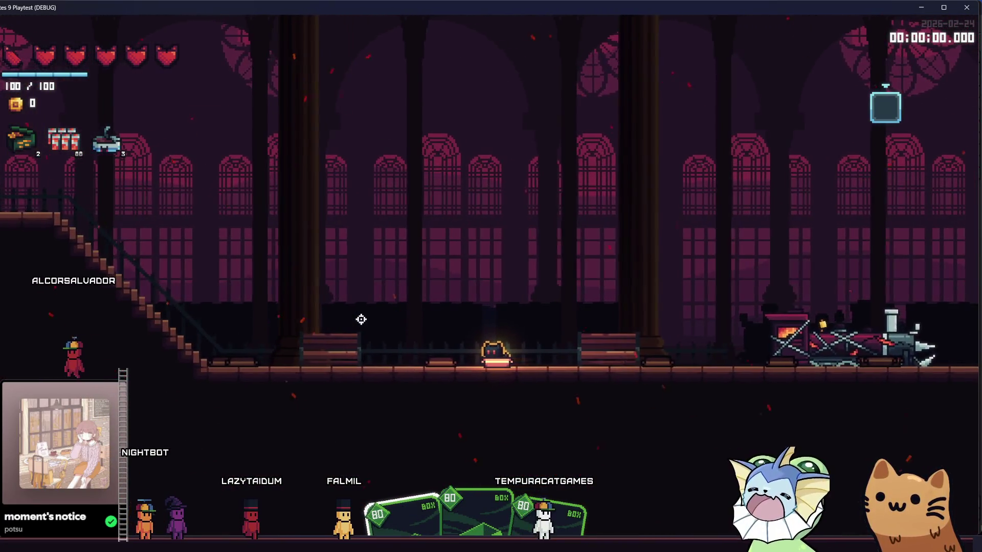
key("a")
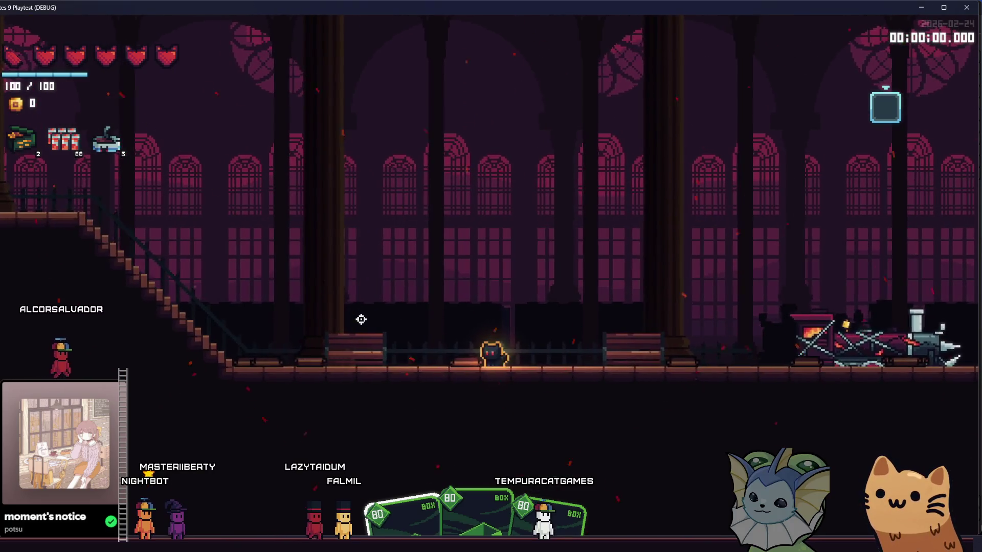
key("space")
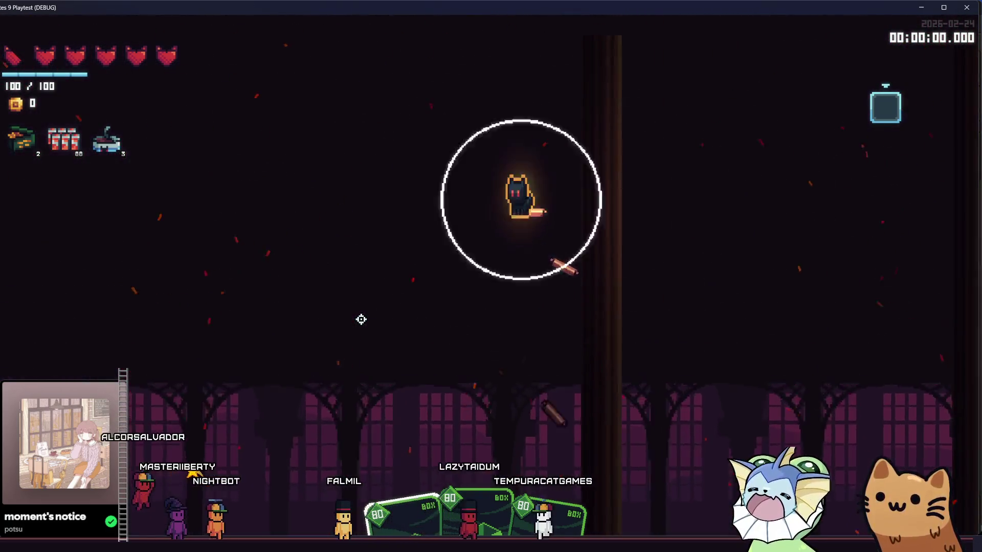
key("space")
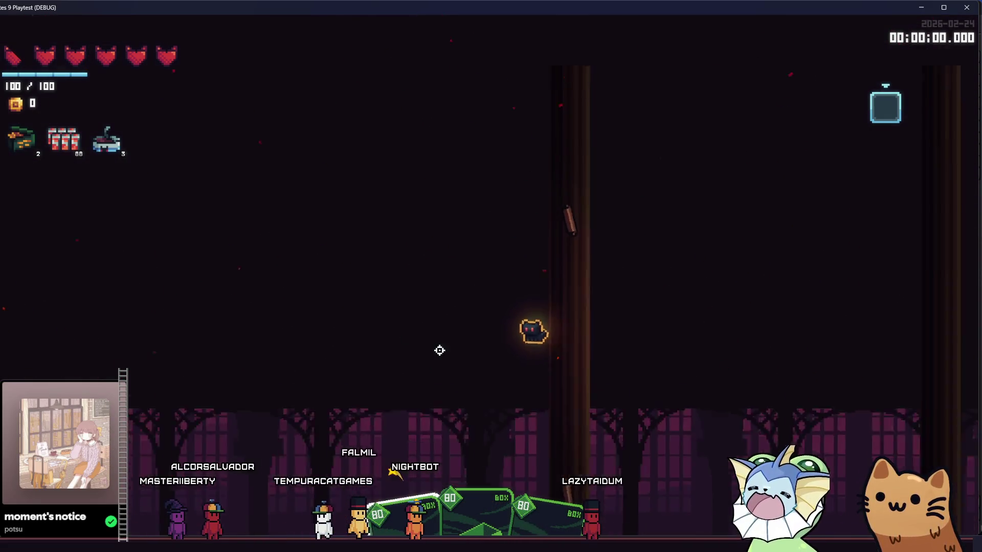
- Jump the cat onto the glowing platform, run toward the train and back, then leap to the upper floor
key("d")
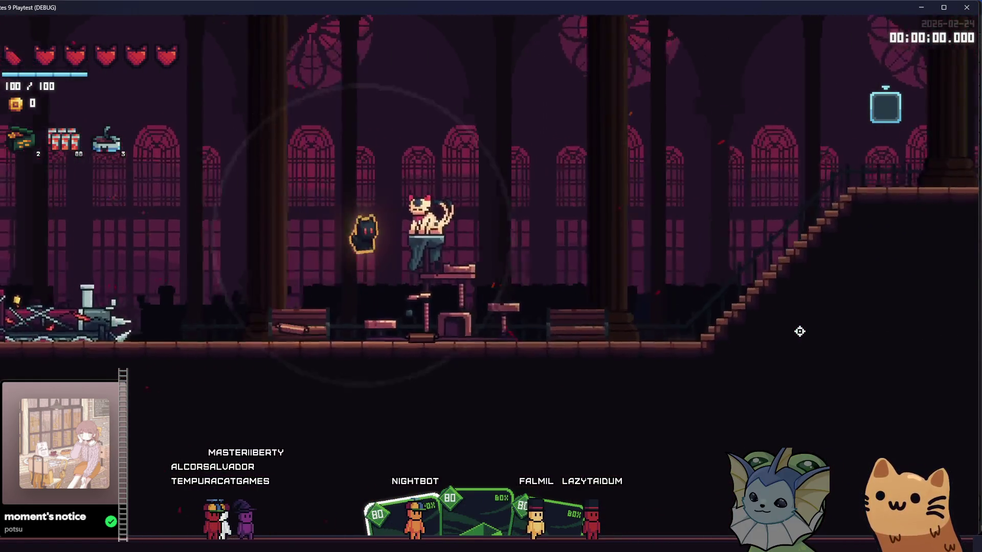
key("d")
key("space")
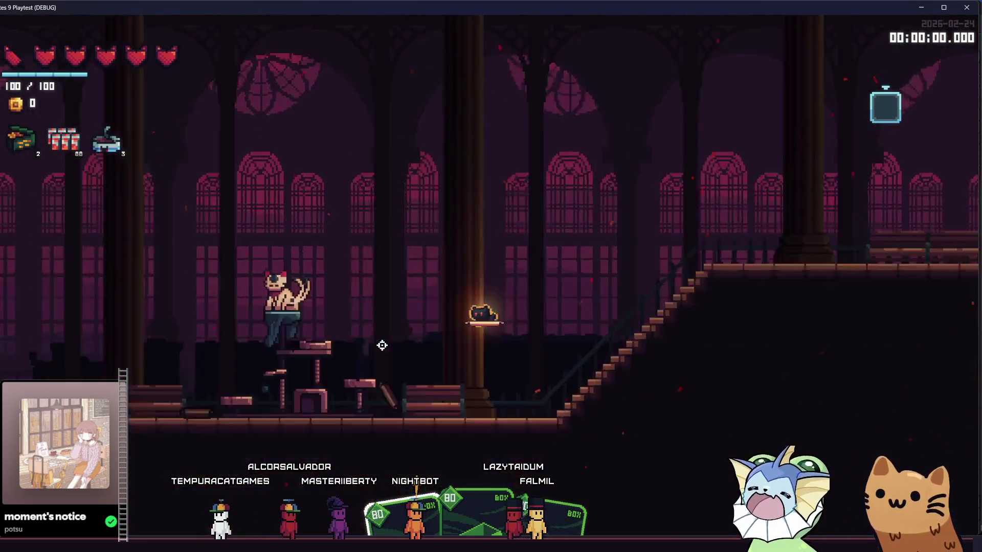
key("a")
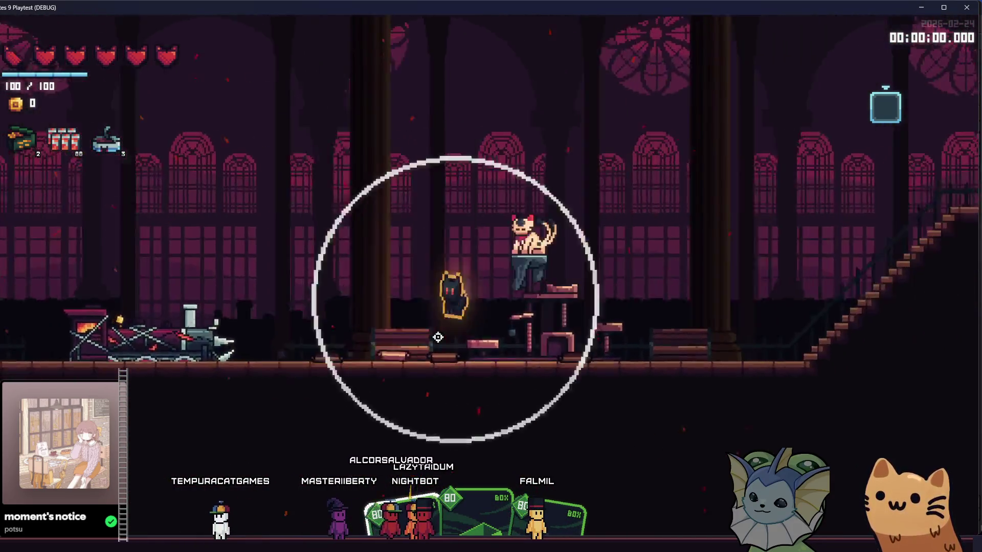
key("d")
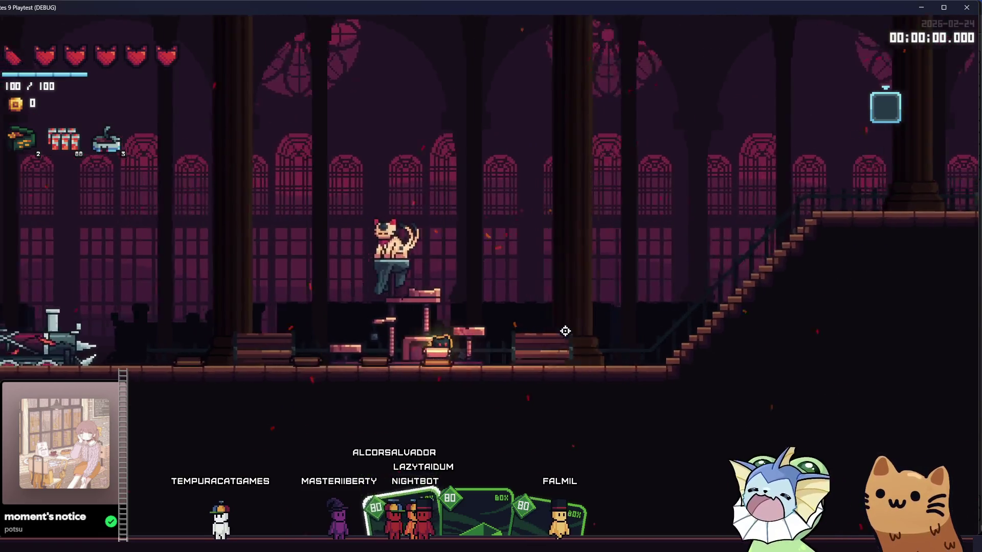
key("d")
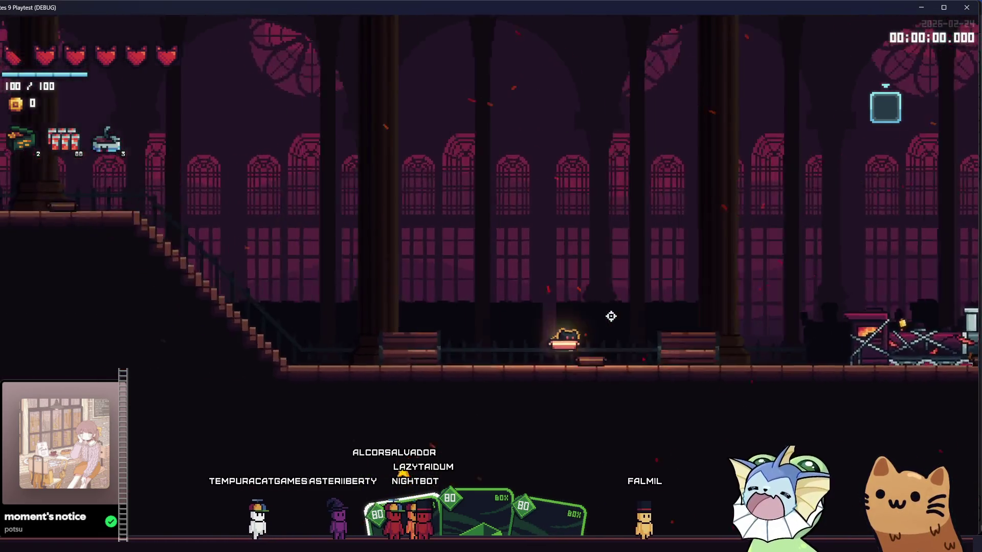
key("space")
key("a")
key("space")
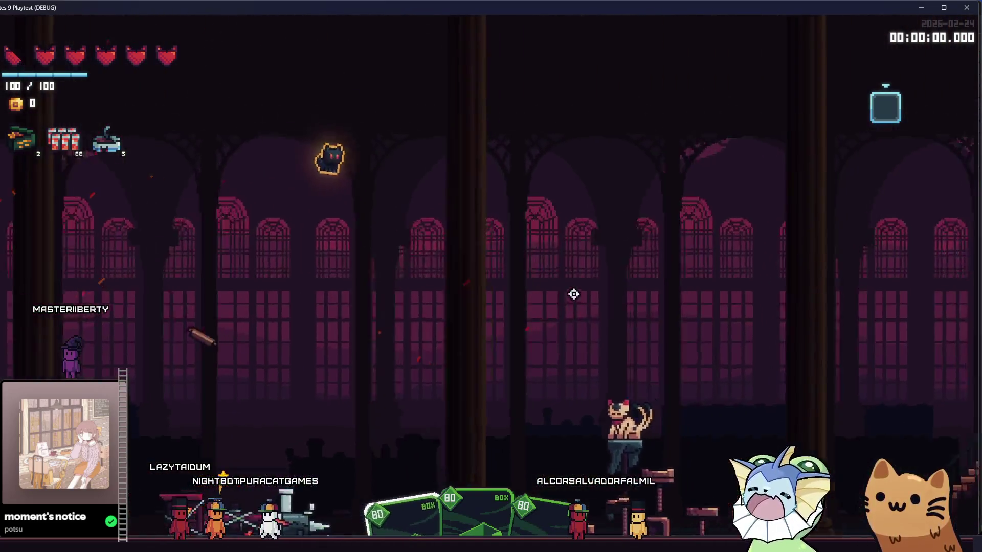
- Walk left along the upper walkway and through the hall past the train, then close the game
key("space")
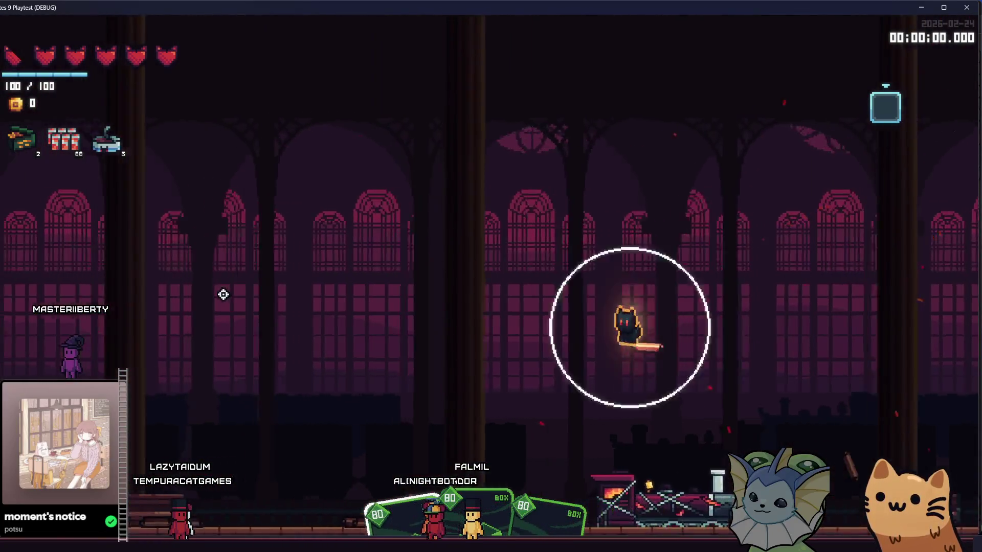
key("a")
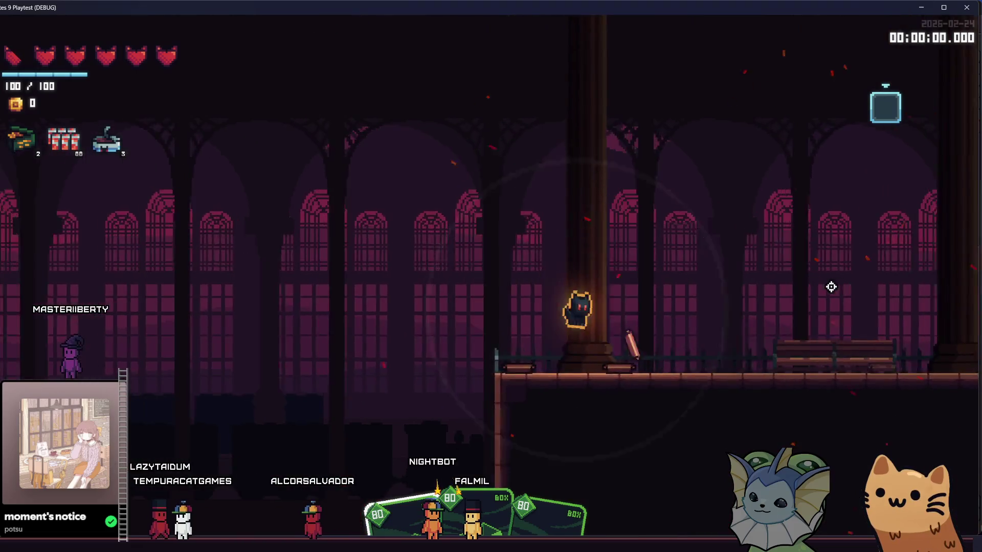
key("a")
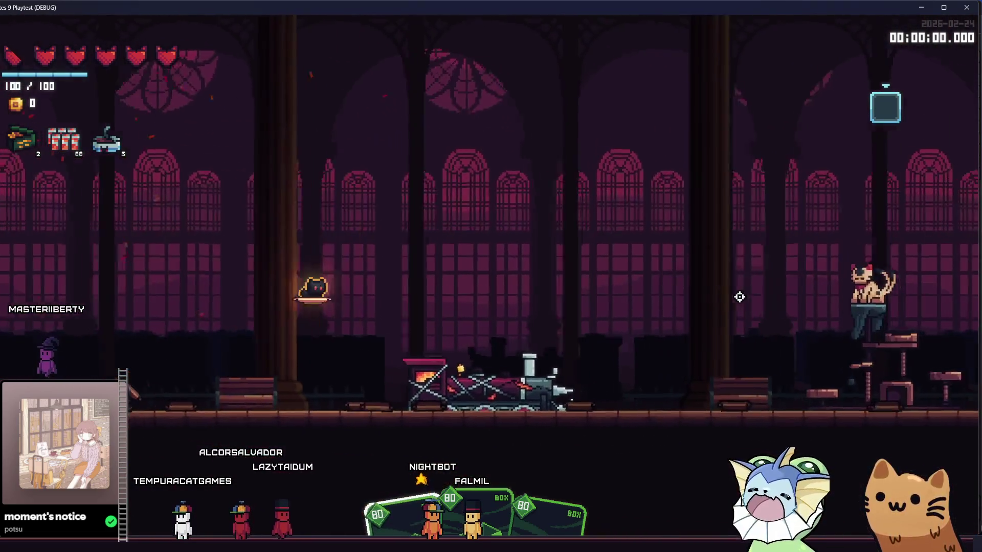
key("a")
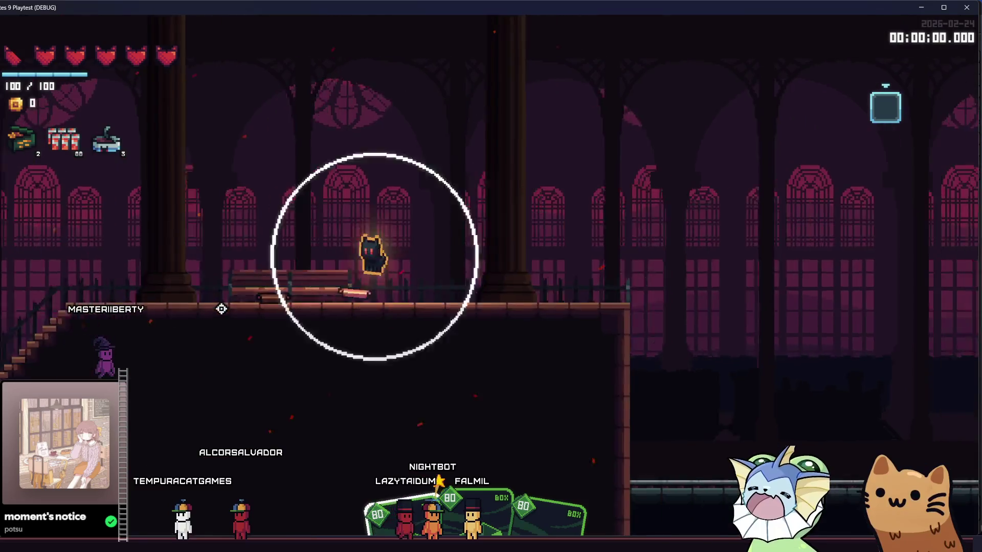
key("a")
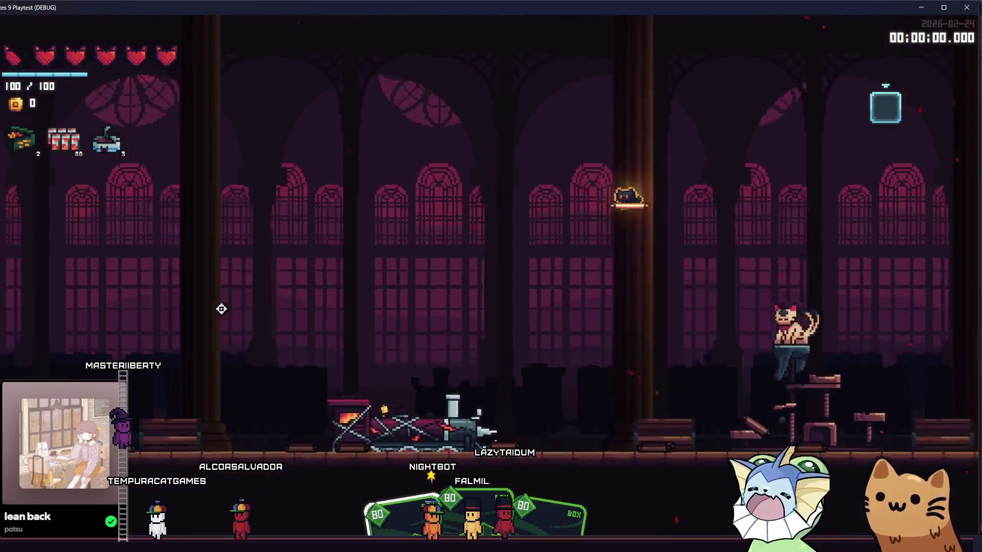
key("a")
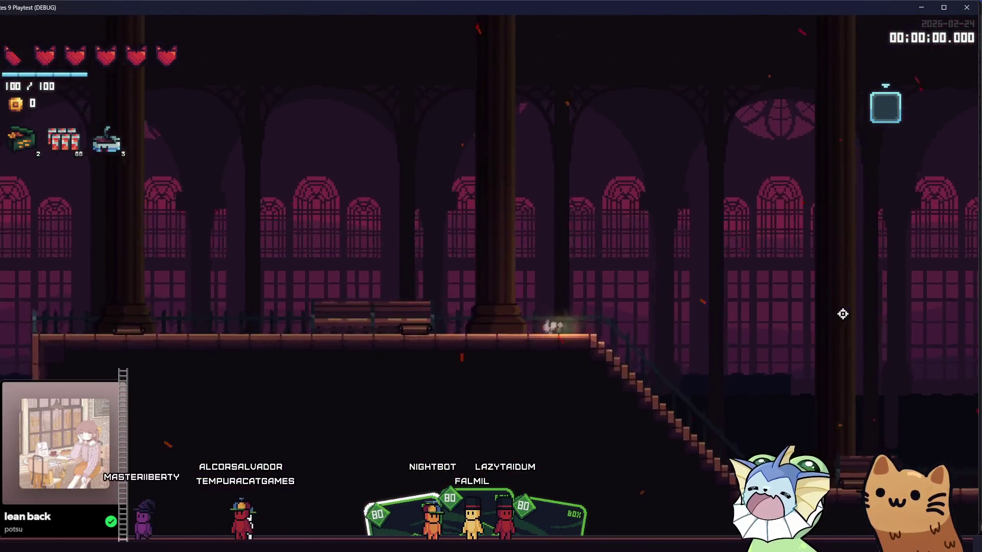
key("d")
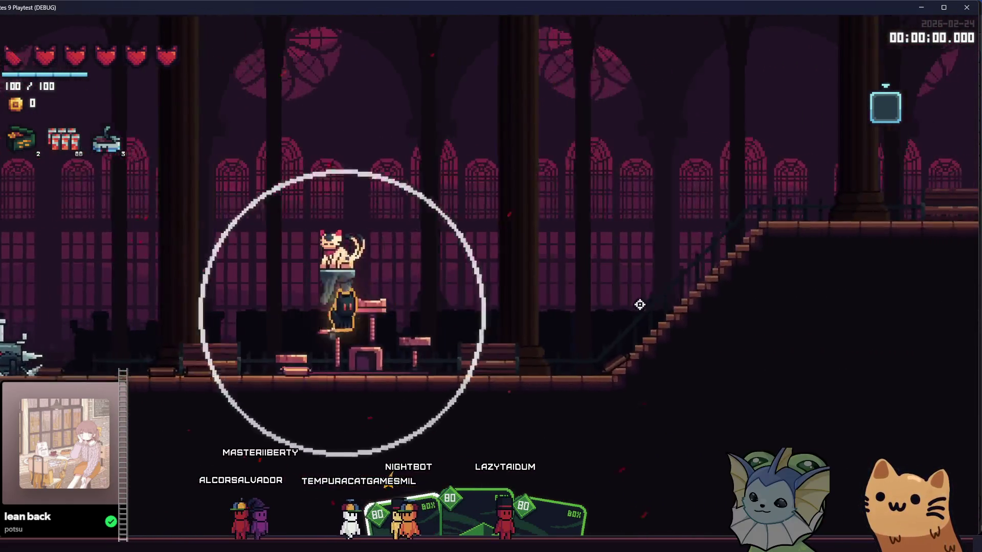
key("d")
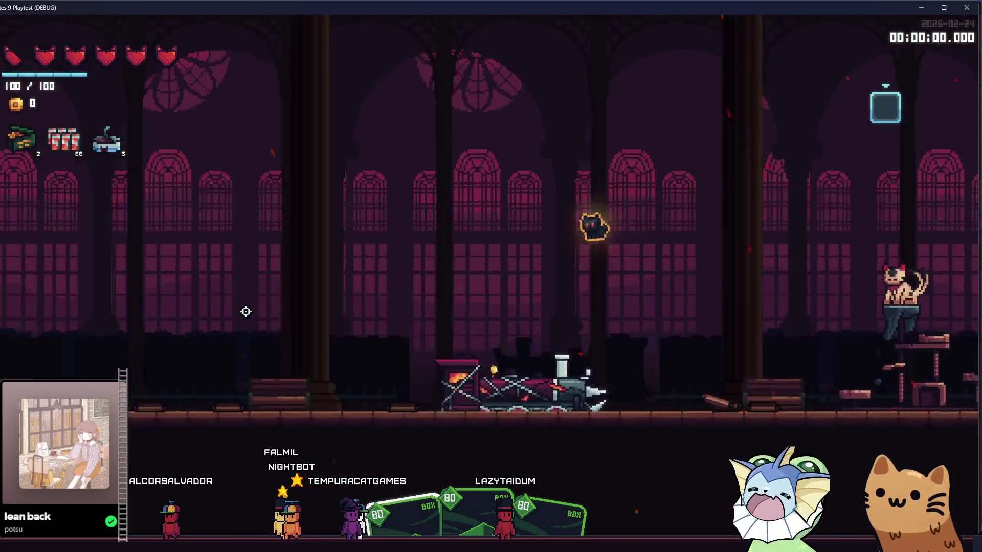
key("d")
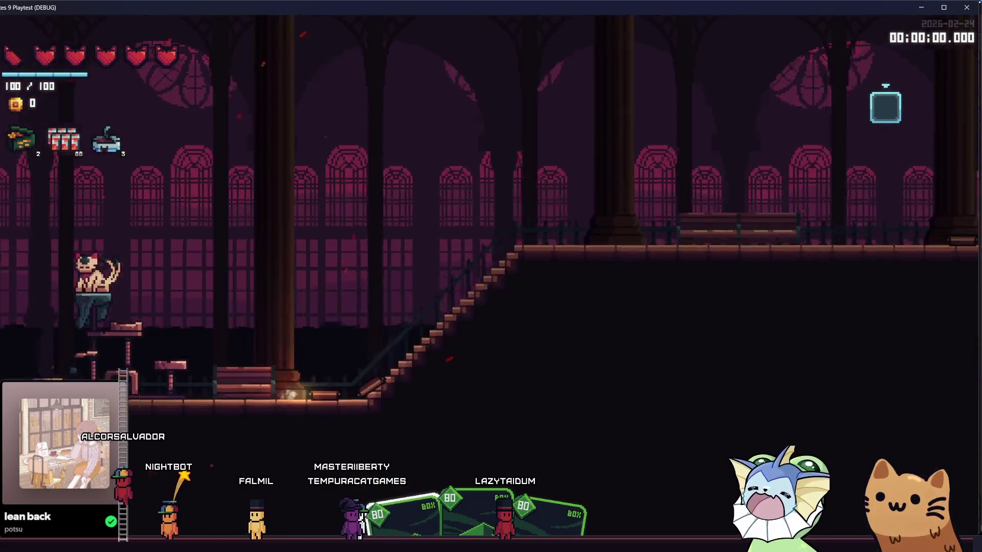
key("F8")
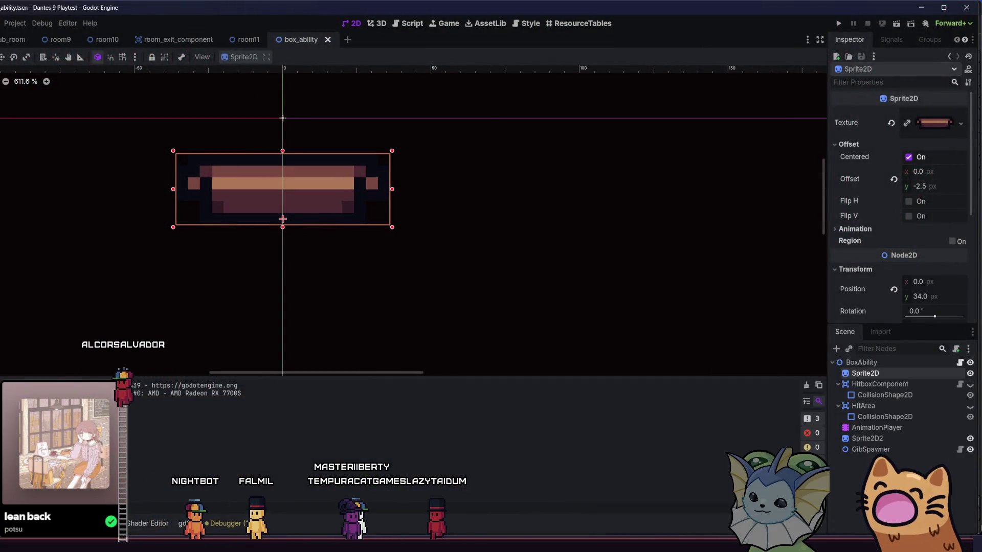
- Switch to the hub_room scene, select its Ground tile layer and bring up the hub tileset editor
left_click(12, 40)
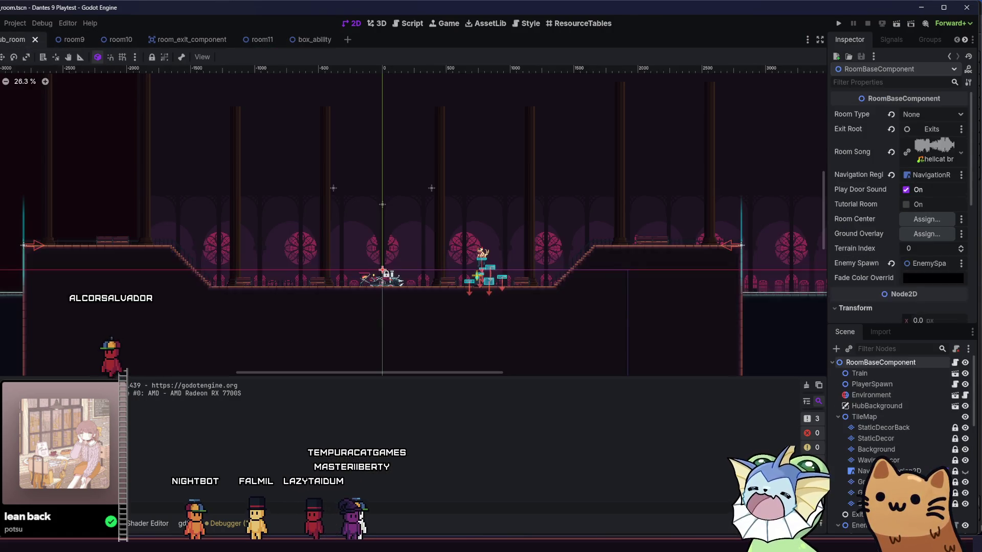
left_click(155, 527)
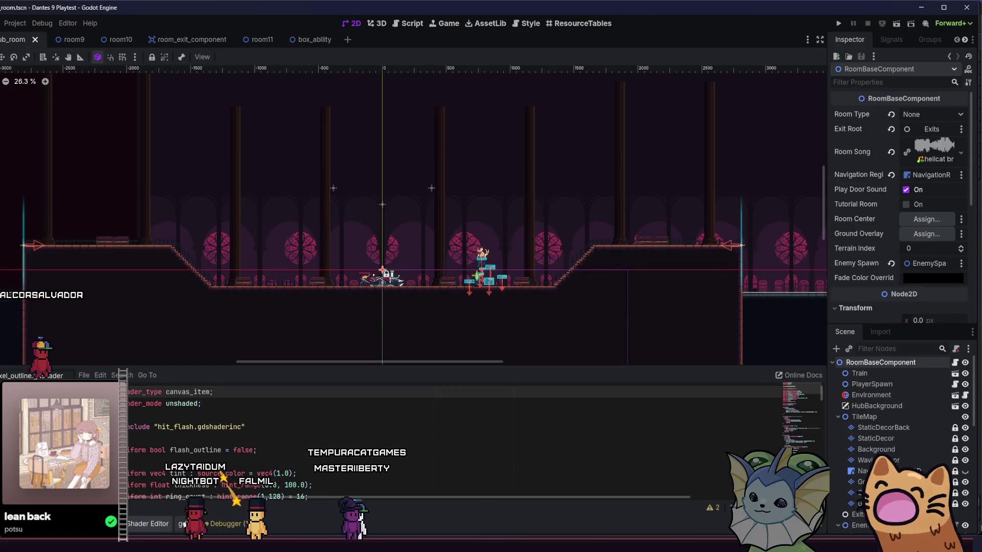
scroll(184, 524, "down", 3)
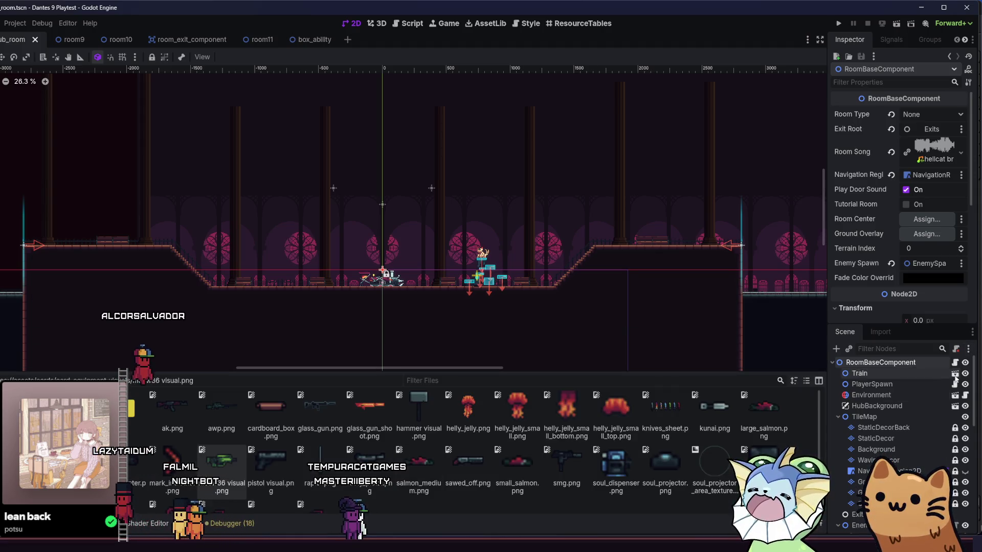
left_click(876, 438)
left_click(875, 450)
left_click(864, 482)
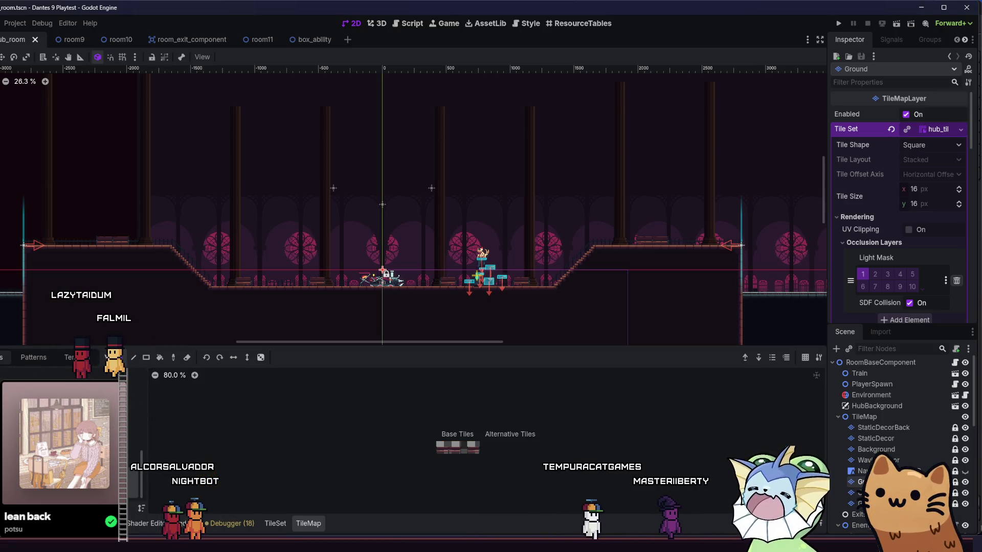
scroll(465, 451, "up", 5)
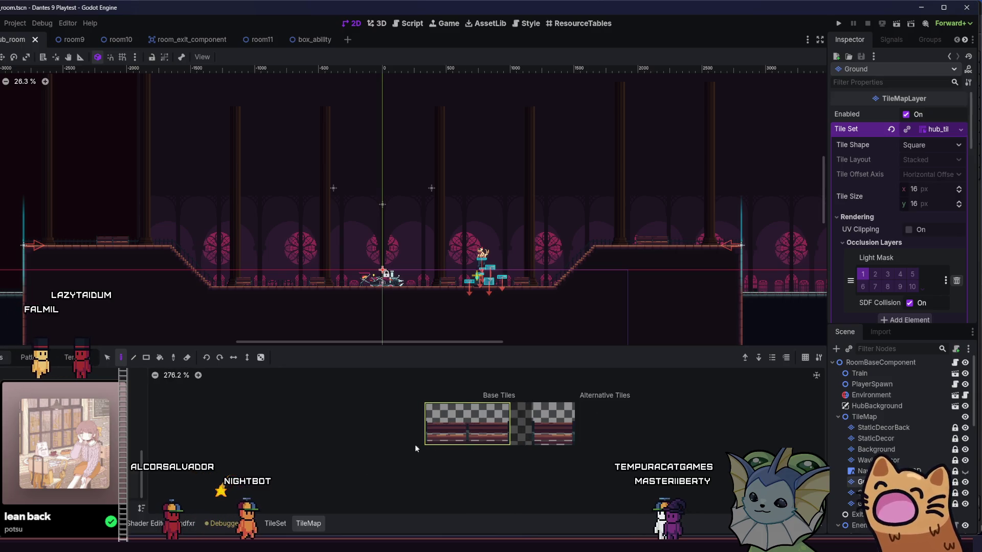
left_click(275, 523)
- In Paint mode for Physics Layer 1, lower the polygon's top corners and apply it to a floor tile
scroll(513, 436, "up", 5)
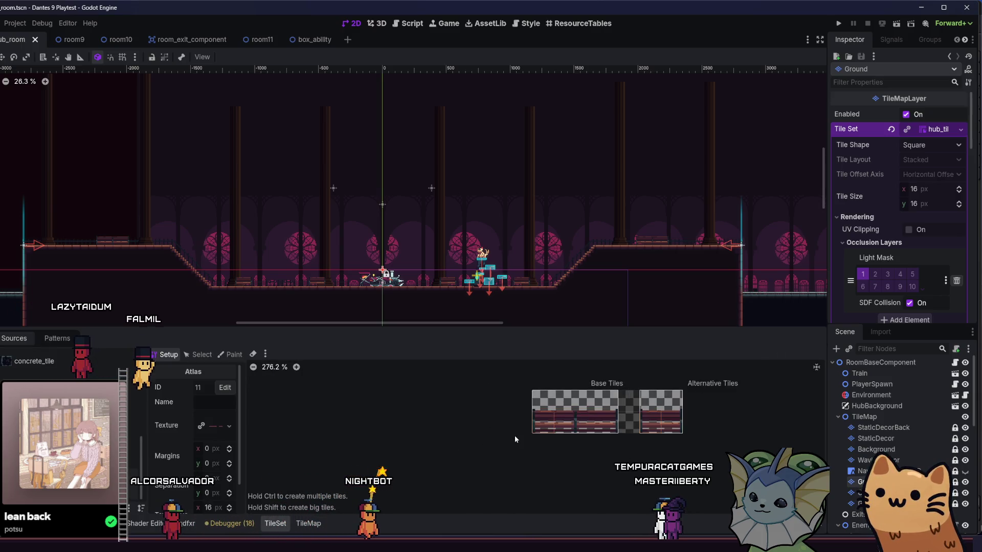
left_click(234, 355)
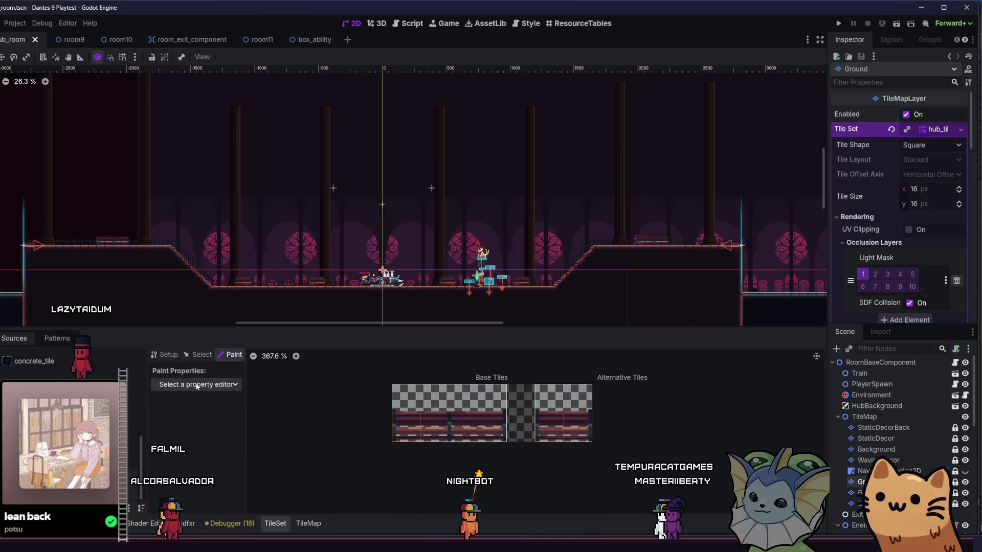
left_click(195, 384)
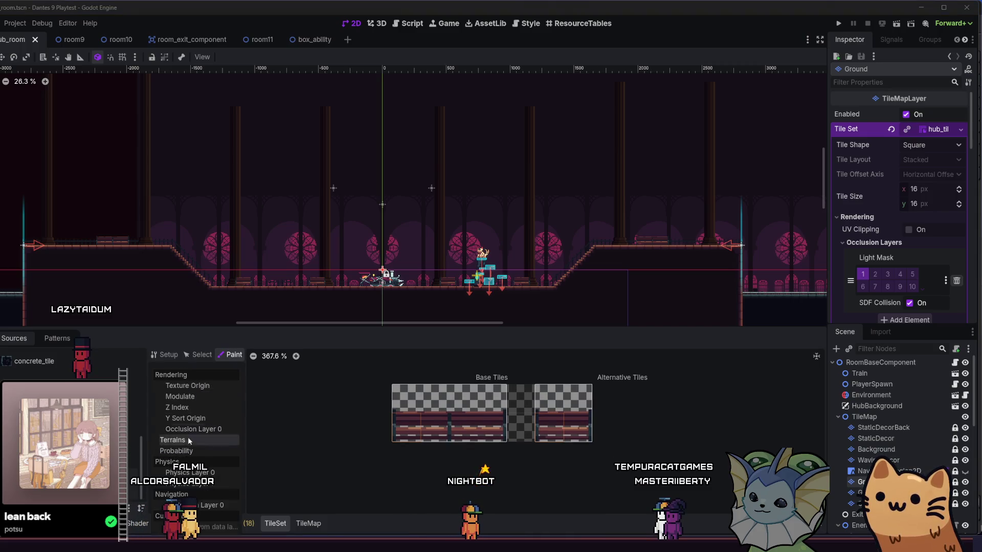
left_click(189, 483)
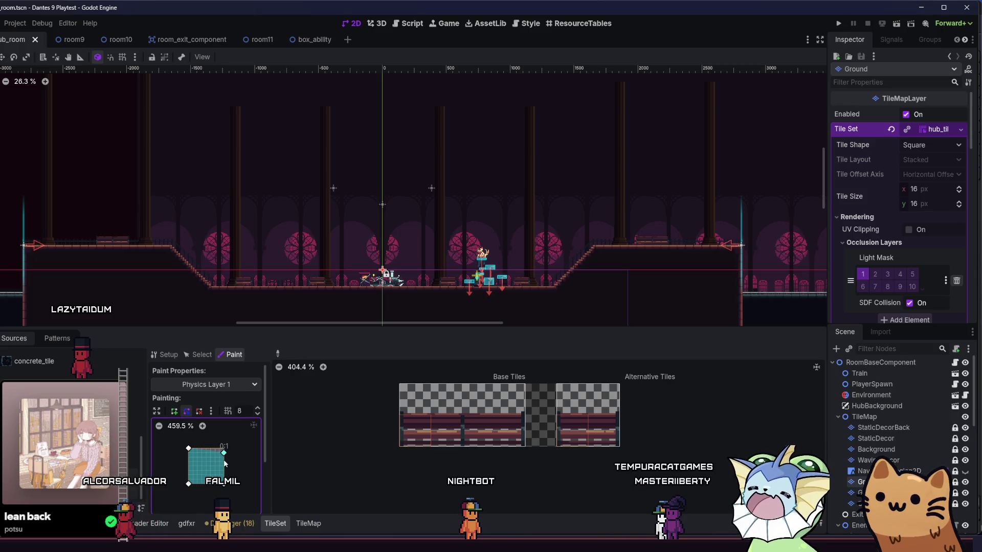
left_click_drag(224, 448, 225, 467)
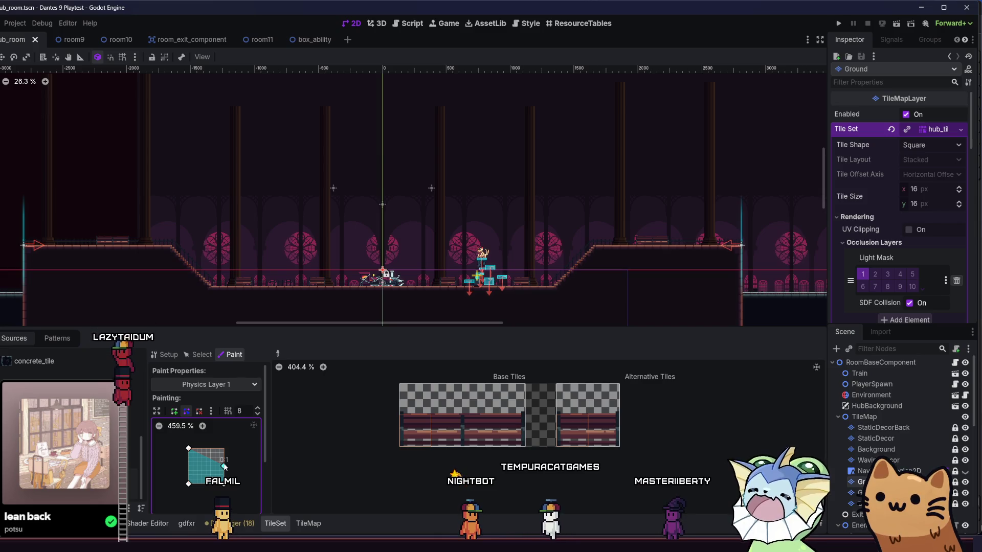
left_click_drag(189, 450, 189, 466)
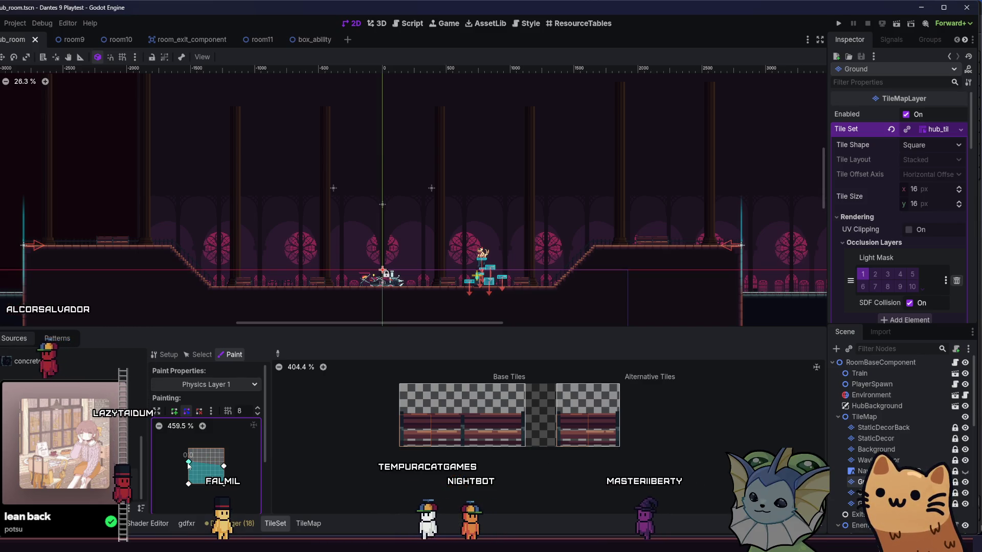
left_click(407, 433)
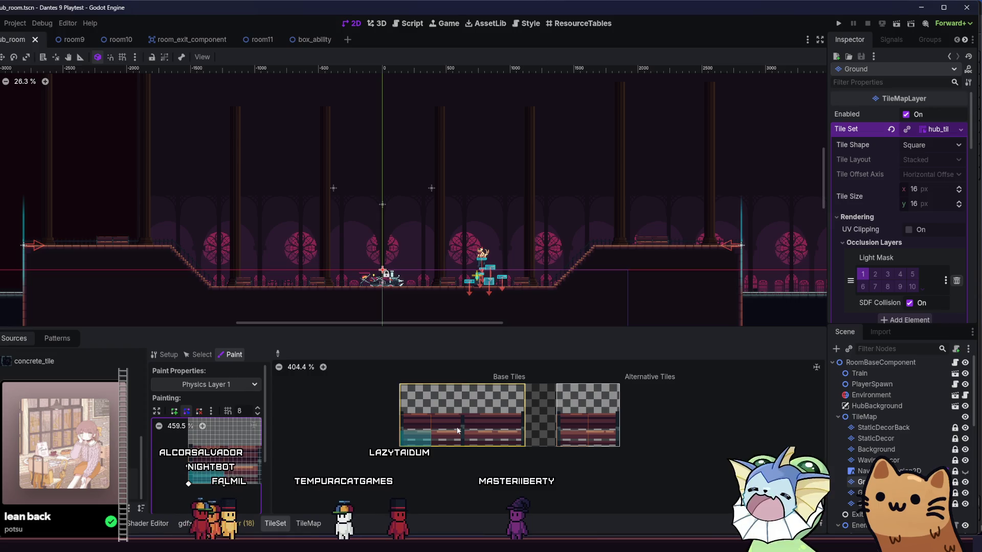
- Stretch the collision shape across the wider tile and paint it onto the floor strip
scroll(220, 471, "down", 10)
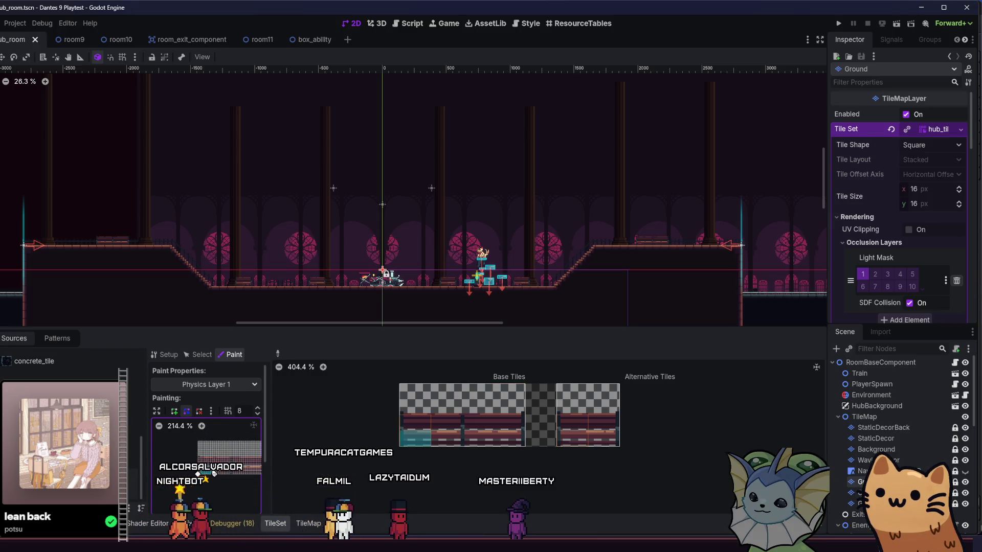
scroll(234, 474, "up", 8)
scroll(235, 473, "up", 3)
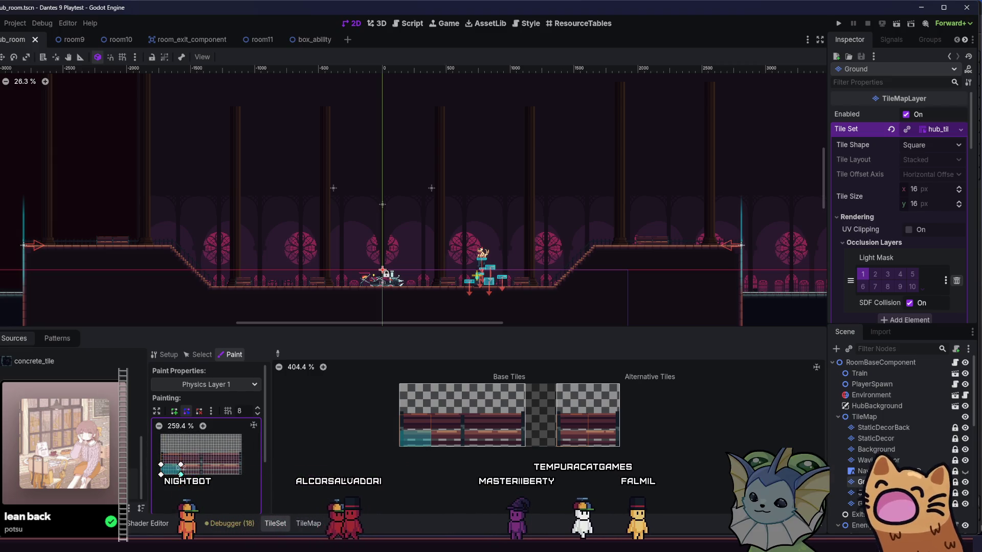
left_click_drag(180, 474, 241, 475)
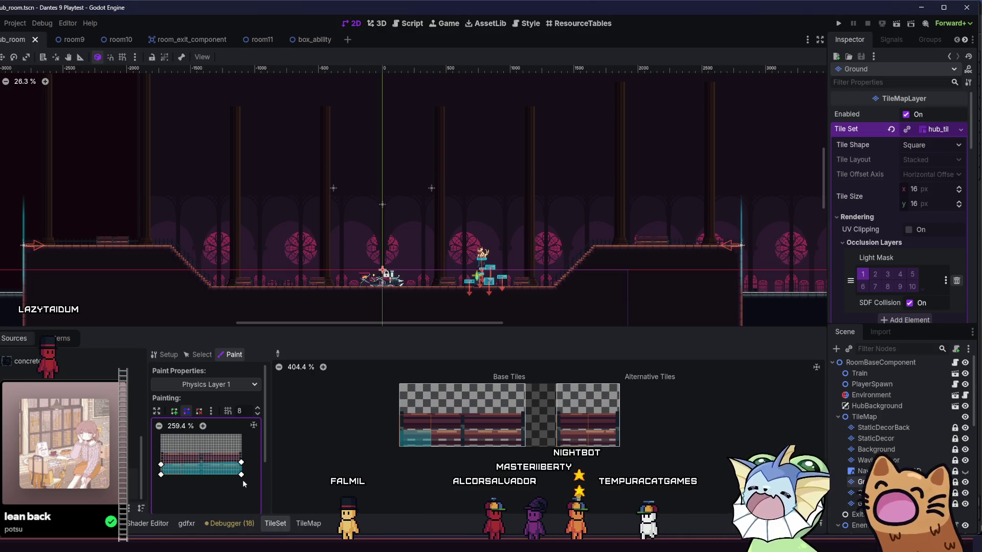
left_click(521, 431)
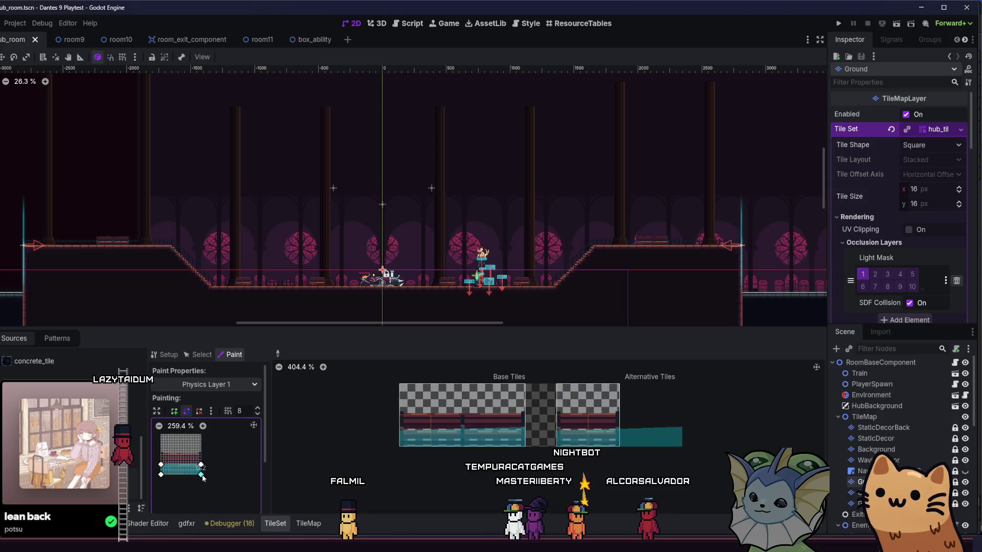
- Widen the wide base tile's polygon, enable one_way, and paint it onto the bottom-row and alternative tiles
right_click(495, 428)
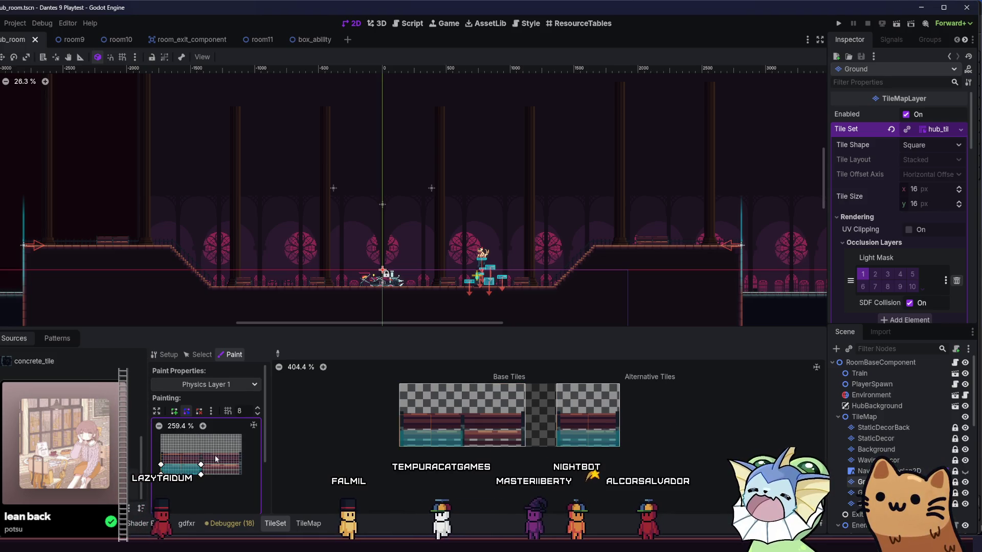
left_click_drag(200, 465, 243, 466)
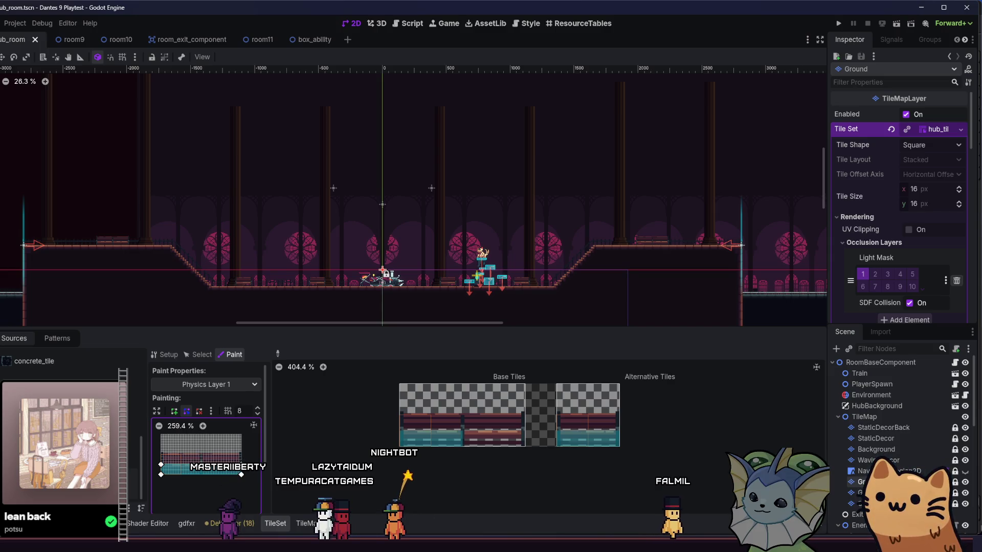
left_click(421, 431)
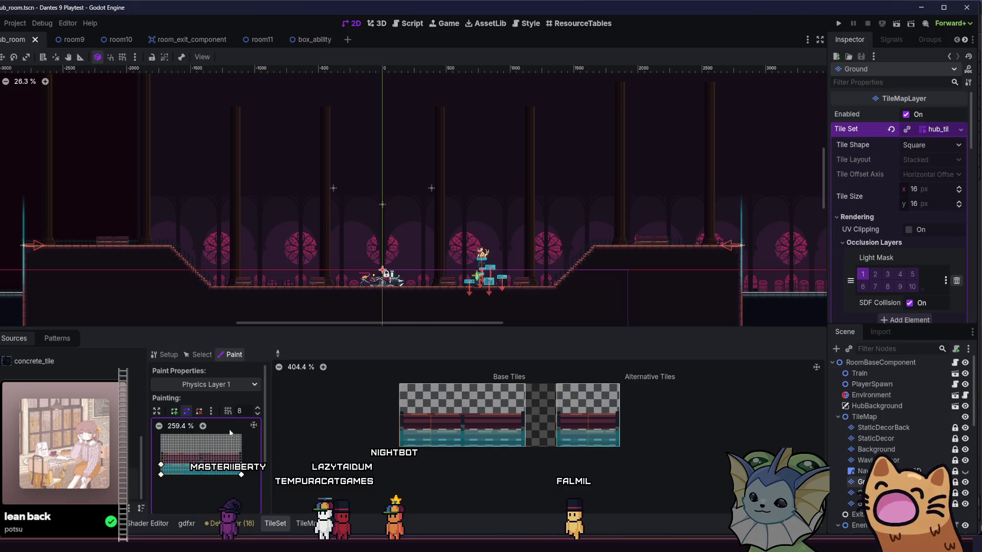
scroll(213, 459, "down", 3)
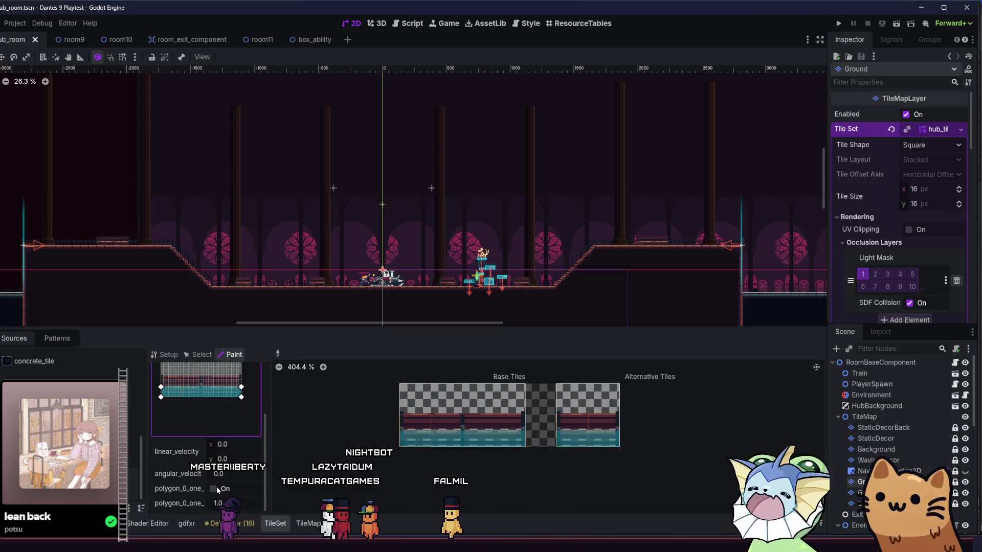
left_click(214, 489)
left_click(429, 432)
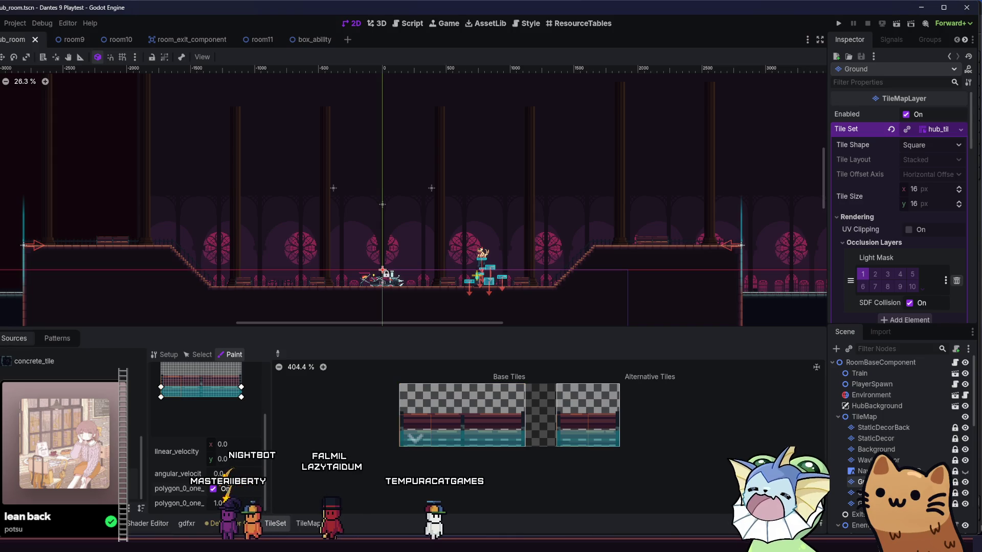
left_click(583, 432)
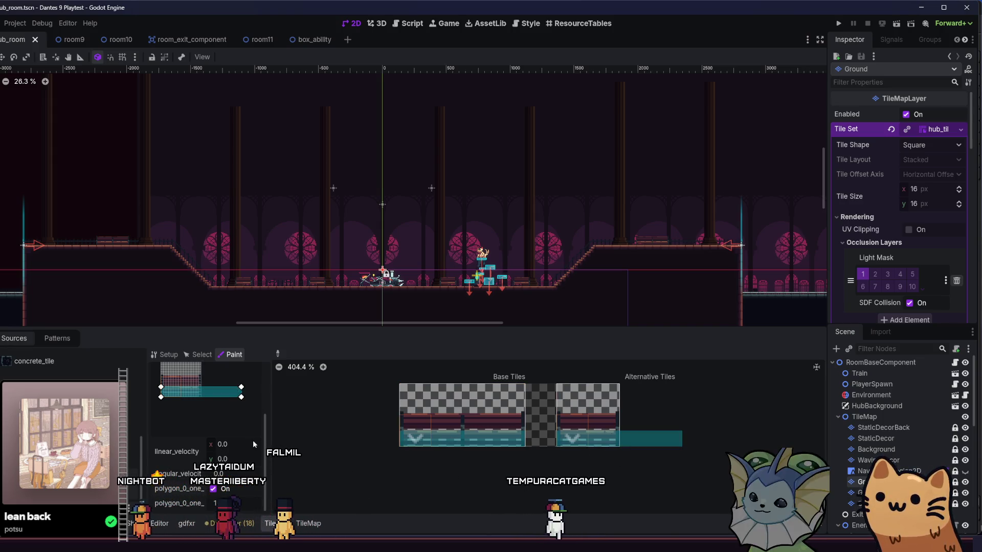
mouse_move(241, 397)
left_mouse_down()
mouse_move(204, 397)
mouse_move(203, 387)
left_mouse_up()
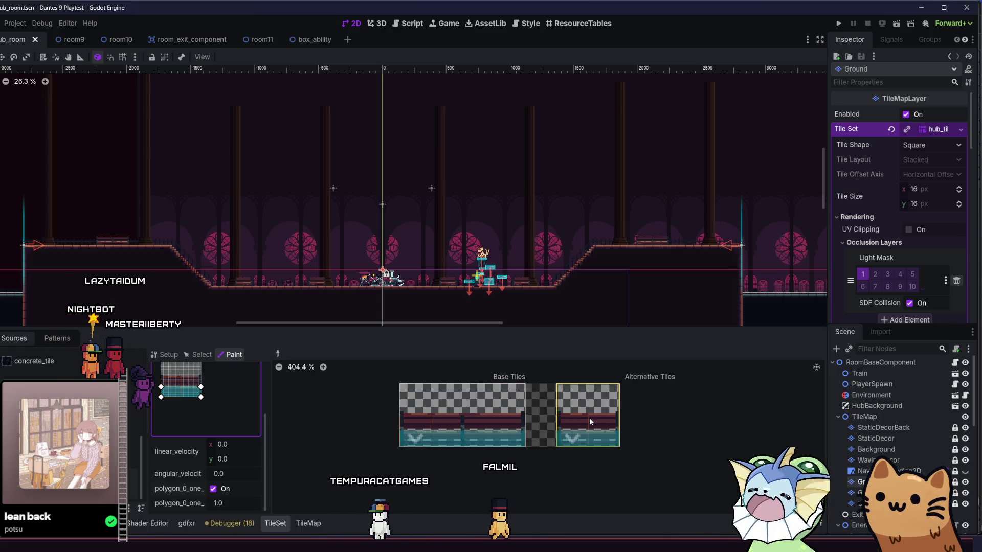
- Return the TileSet editor to Setup, then save the scene and run the project
left_click(213, 358)
left_click(166, 355)
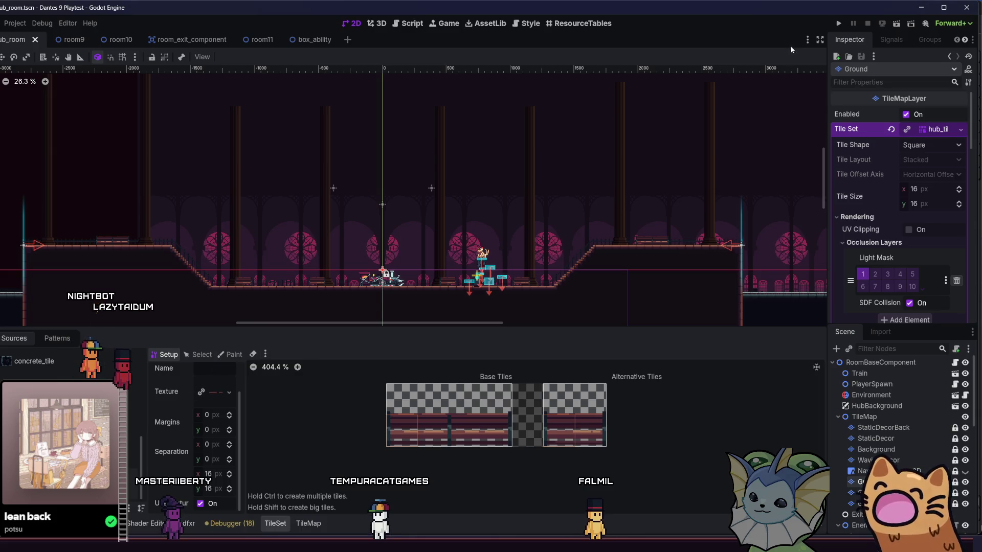
left_click(895, 25)
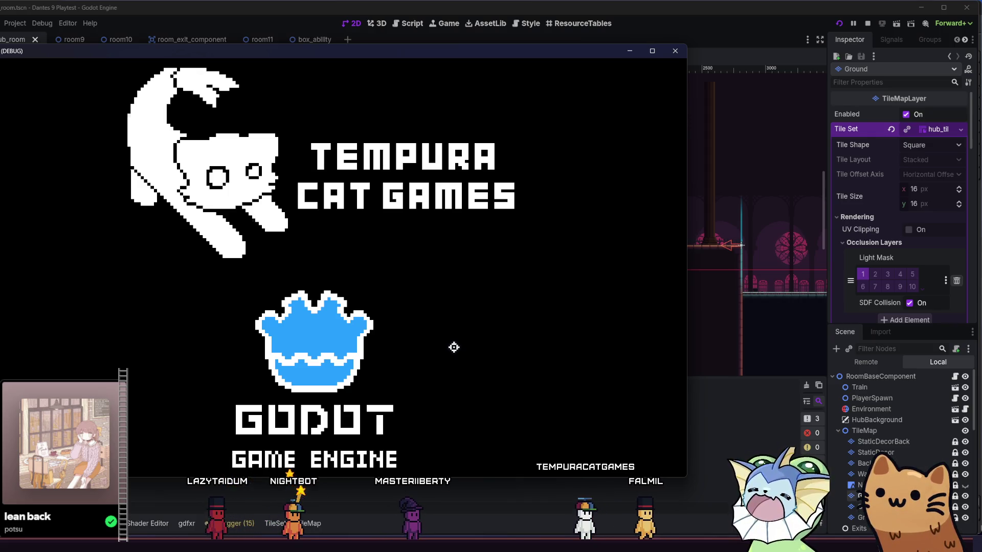
- Maximize the game window, start a new game, and add Box cards from the F1 debug menu
key("super+Up")
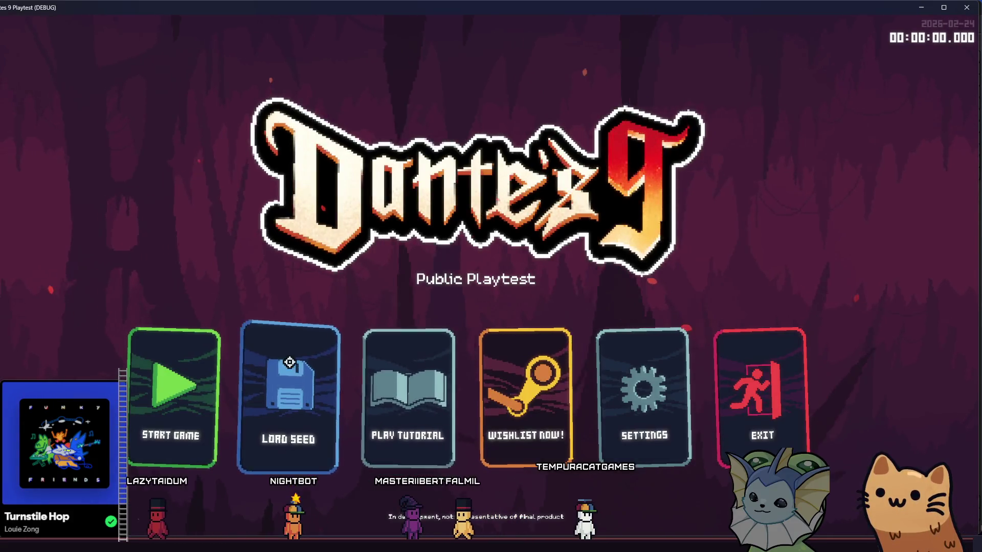
left_click(200, 367)
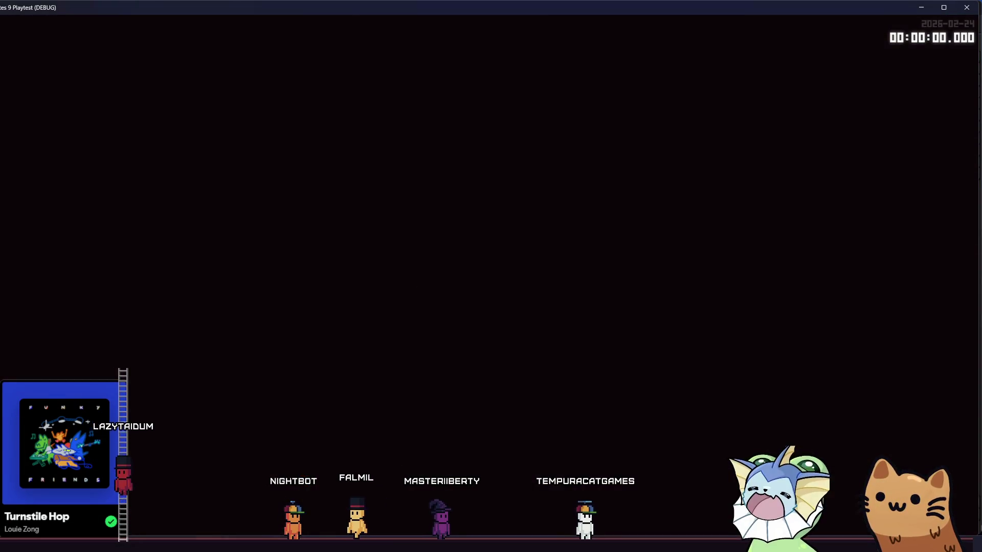
key("F1")
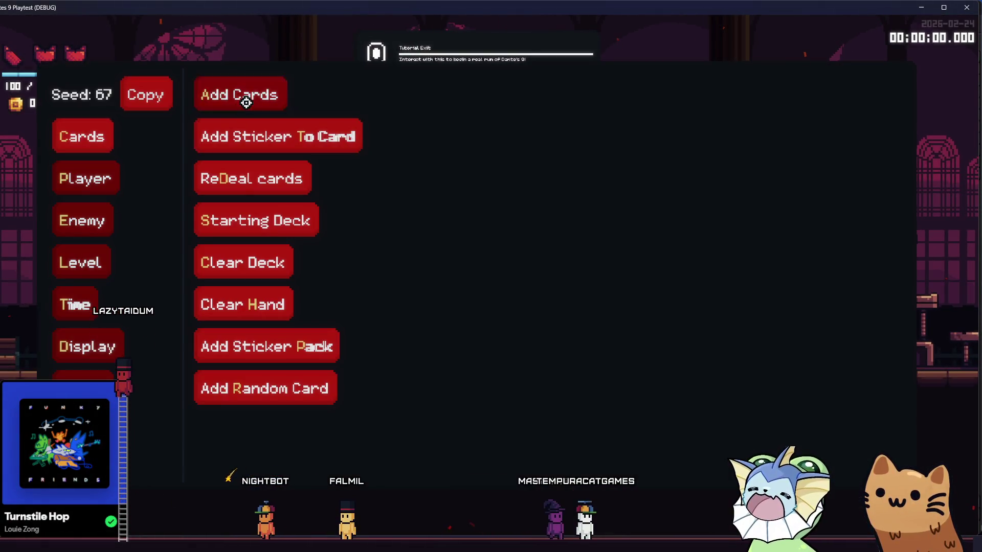
left_click(246, 103)
left_click(399, 300)
left_click(117, 182)
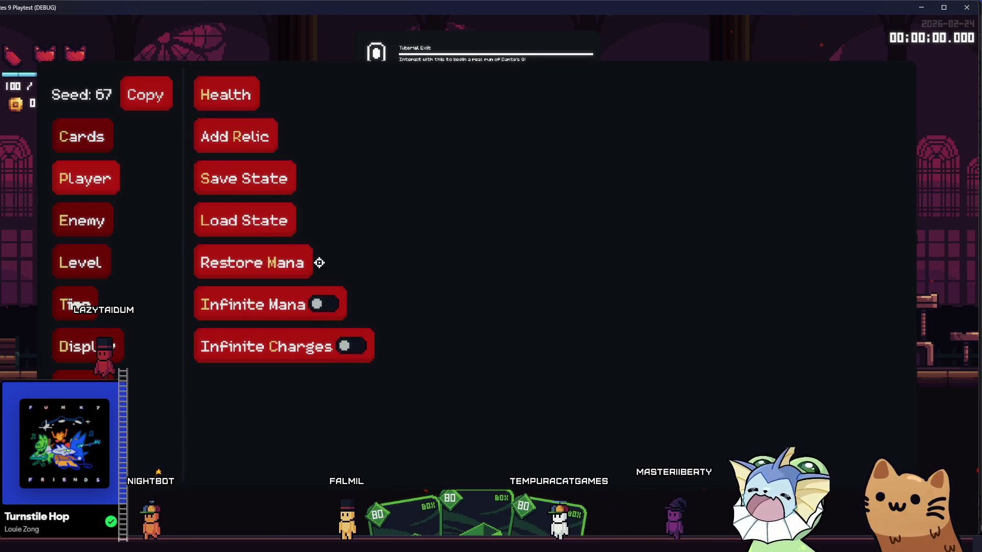
key("F1")
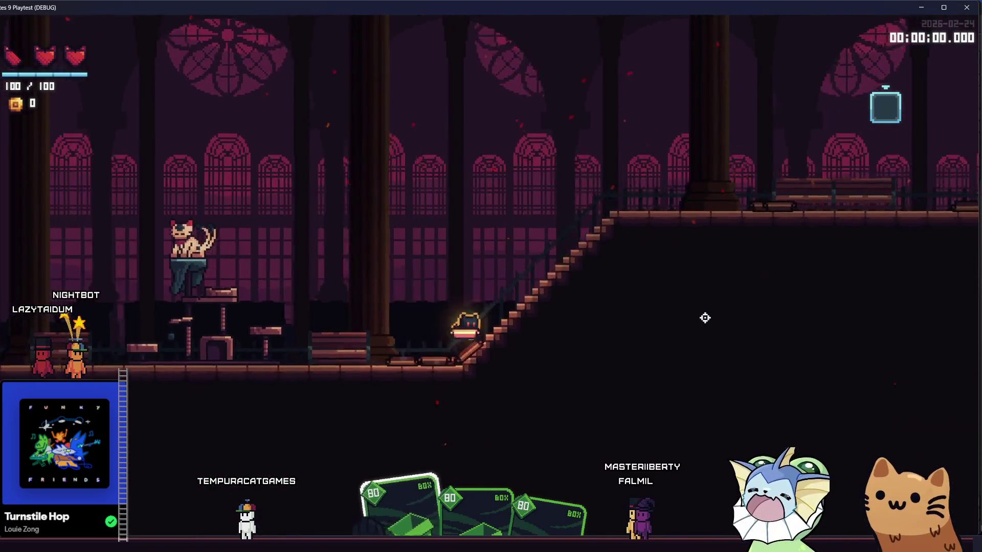
- Jump along the stairs and onto the left platform, then run up and down the staircase
key("space")
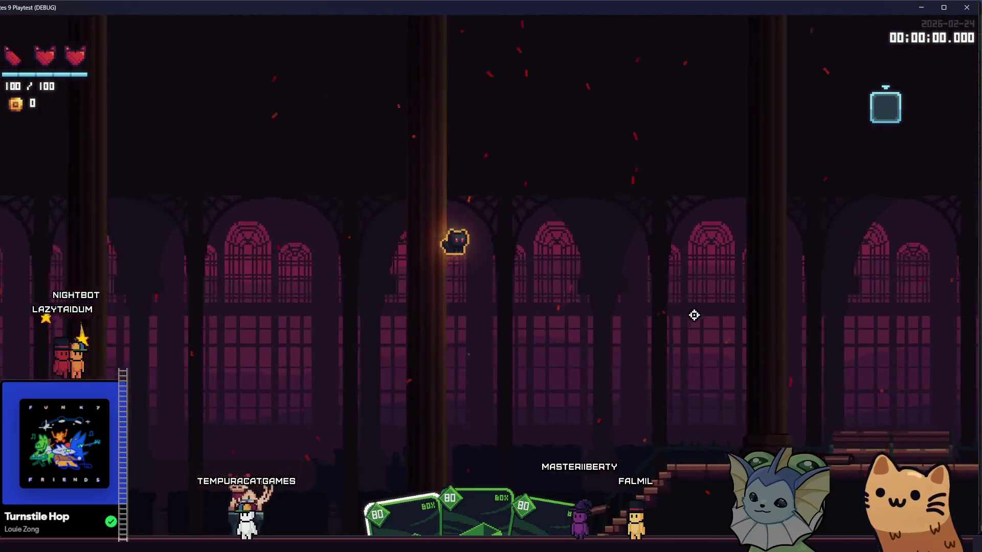
key("space")
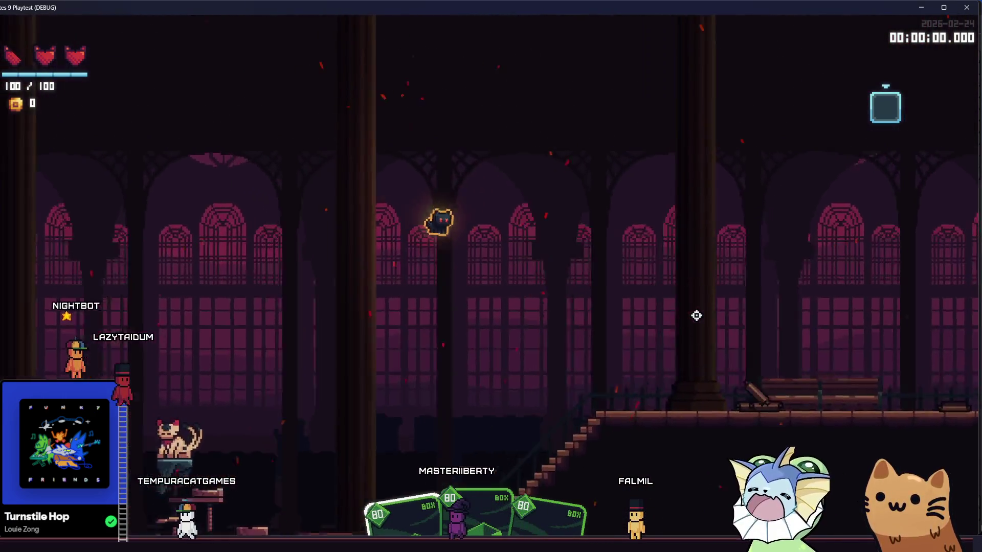
key("space")
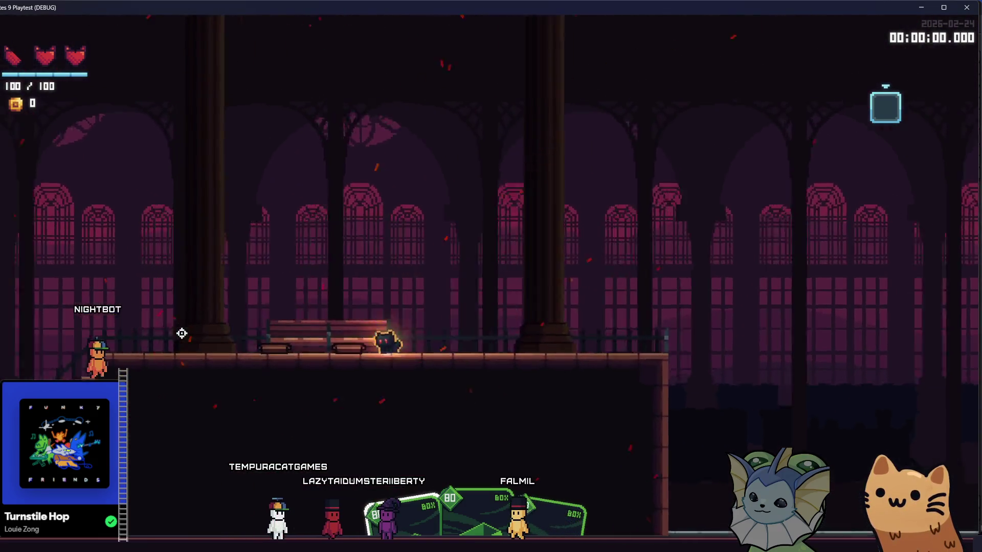
key("space")
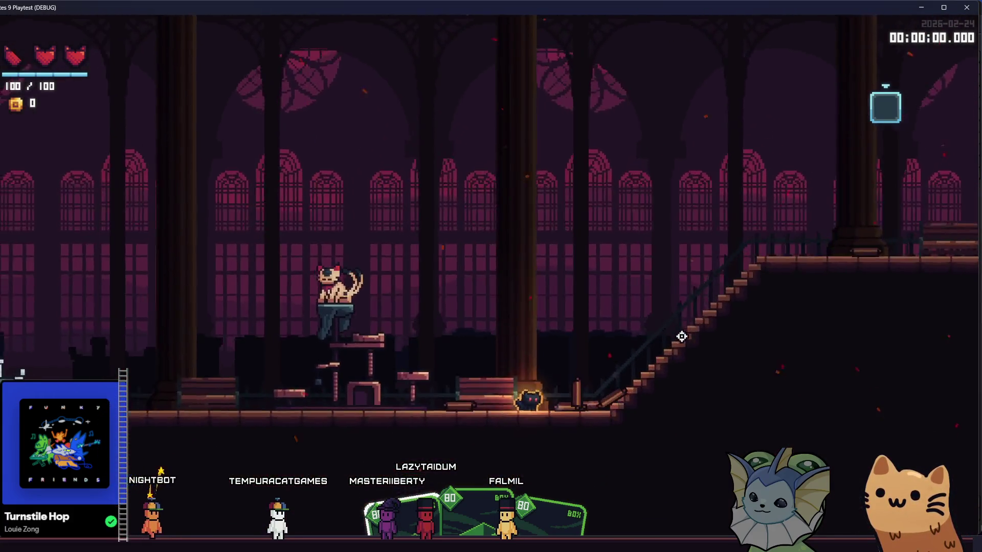
key("d")
key("a")
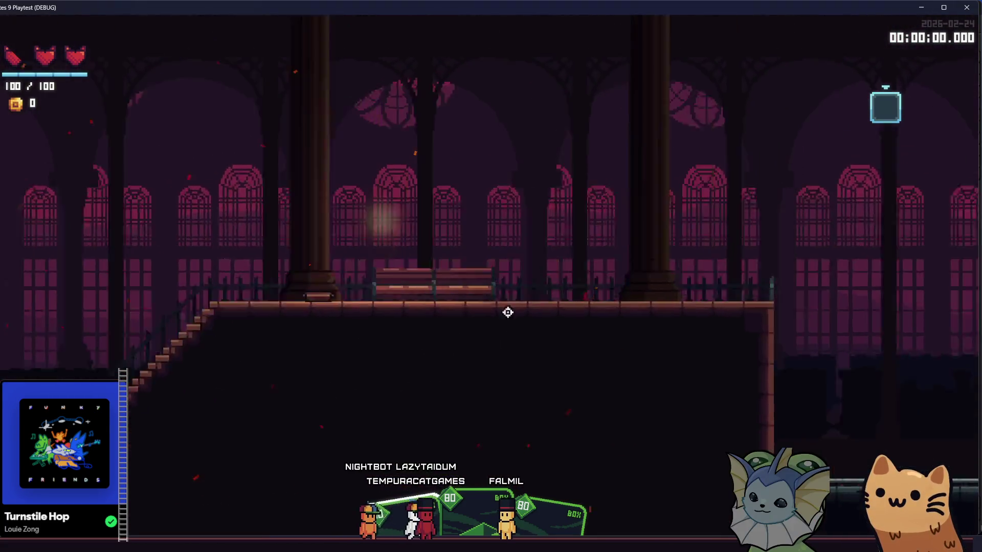
key("a")
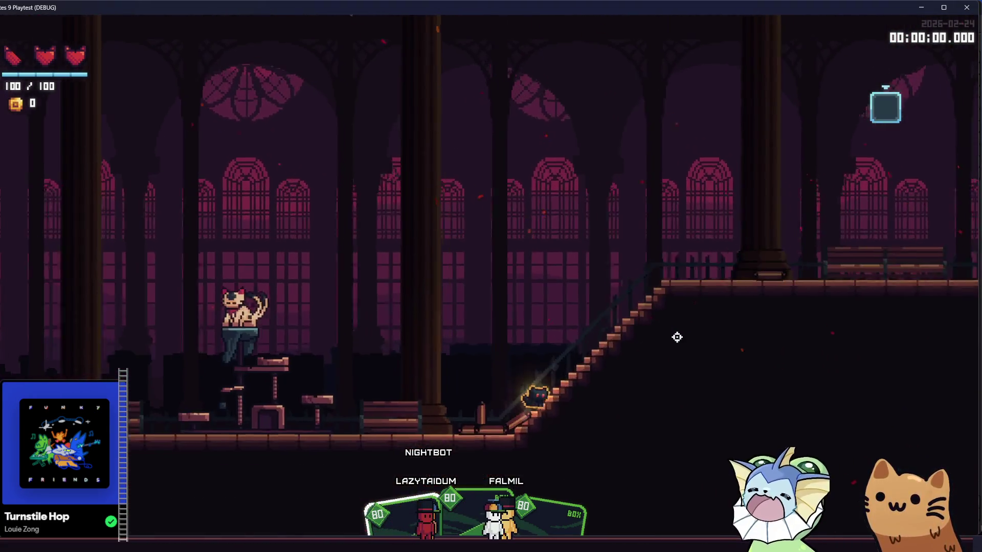
key("d")
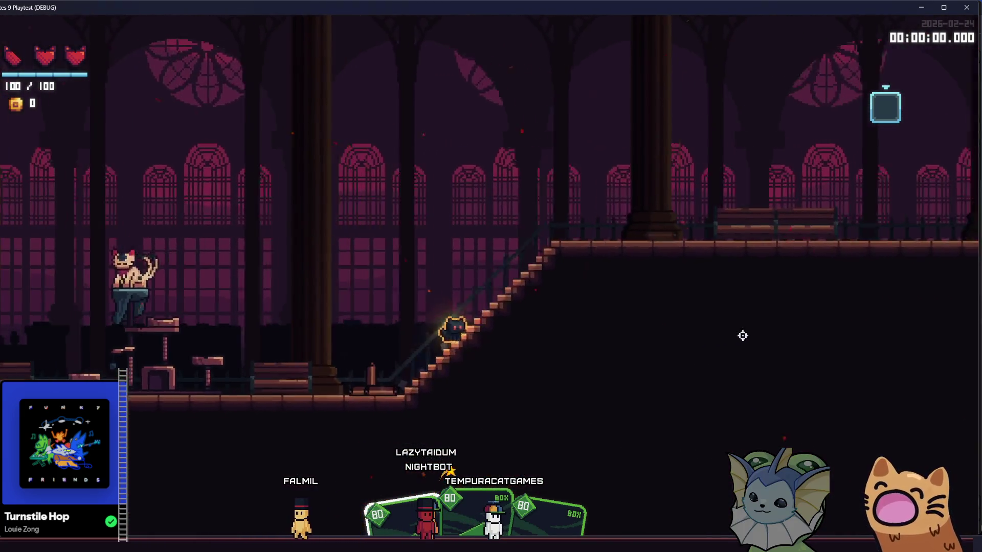
- Run and jump between upper and lower floors toward the train, then close the playtest with F8
key("d")
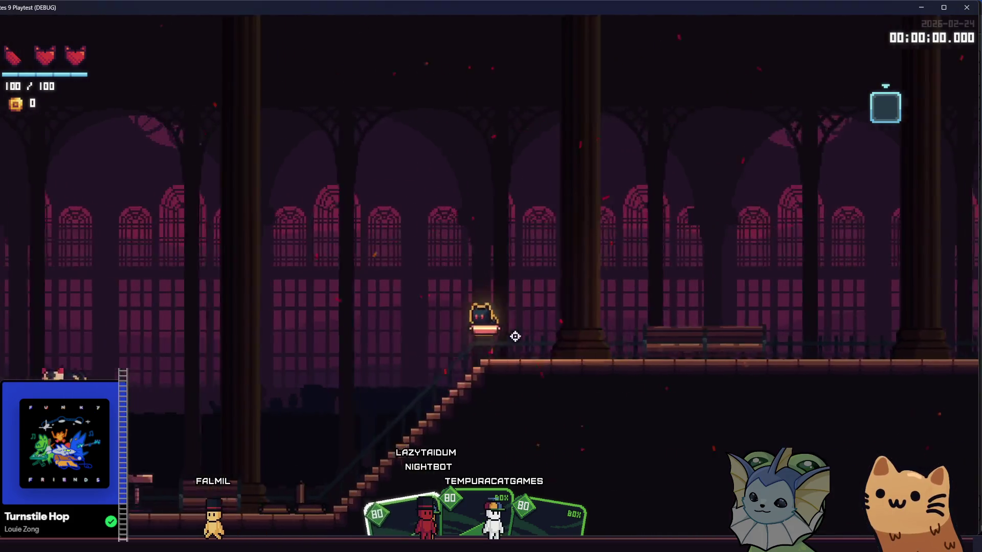
key("a")
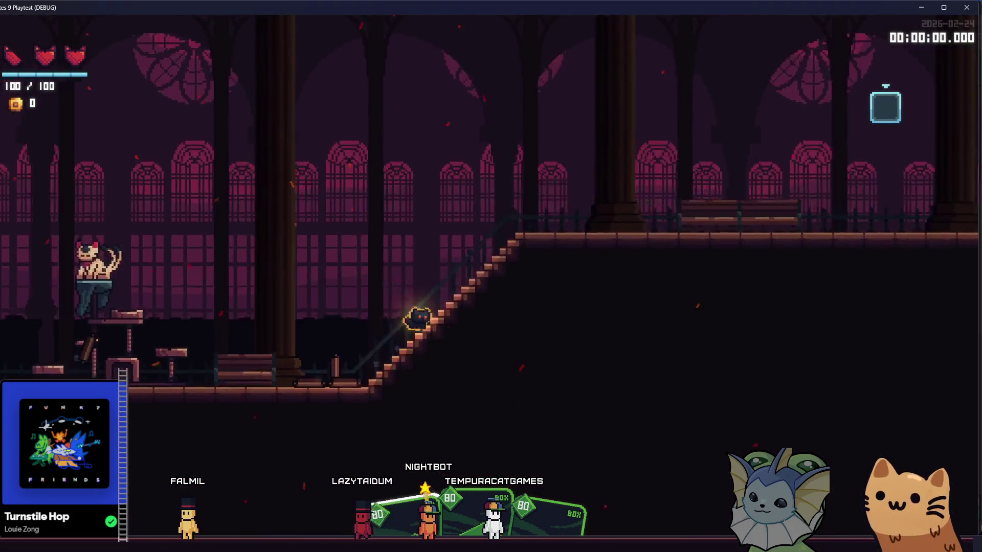
key("space")
key("a")
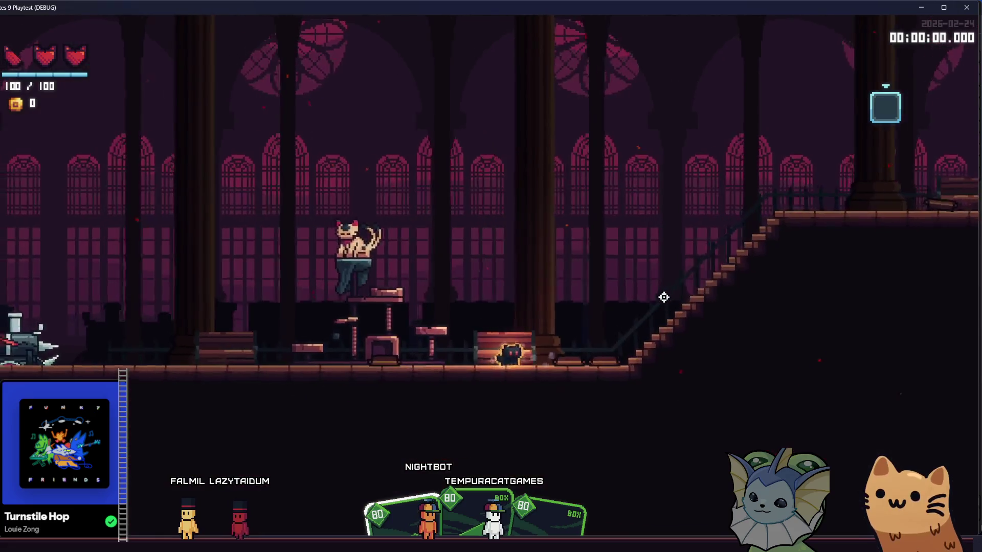
key("d")
key("space")
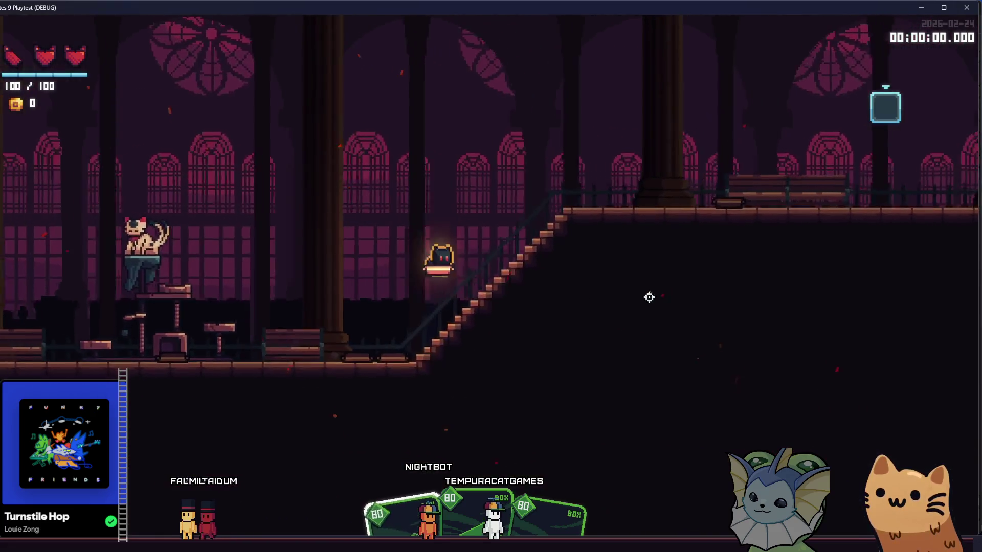
key("a")
key("space")
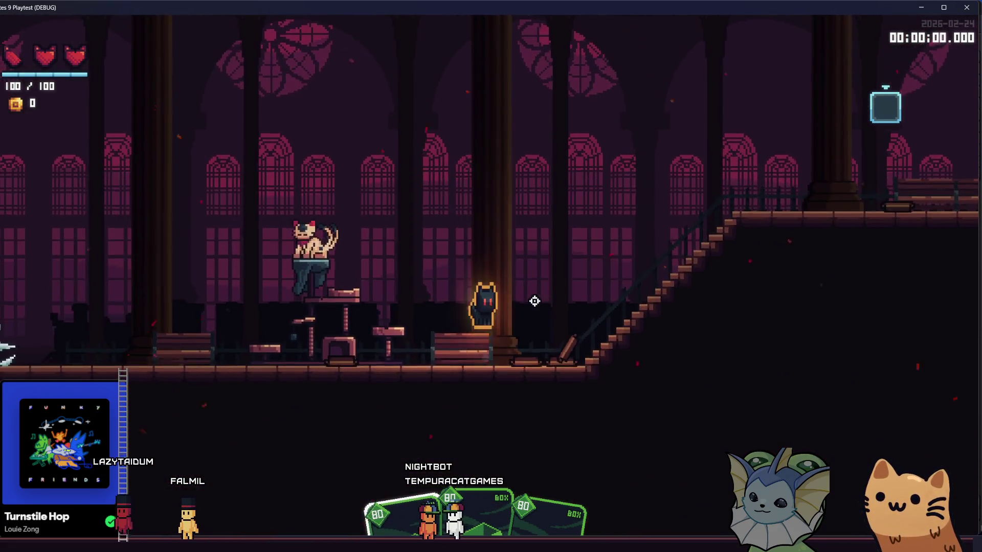
key("space")
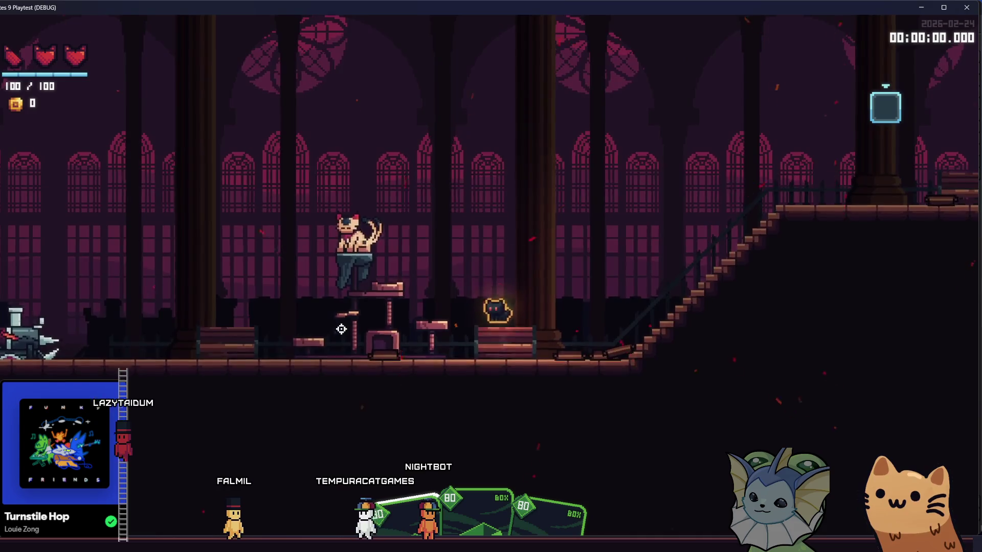
key("space")
key("a")
key("space")
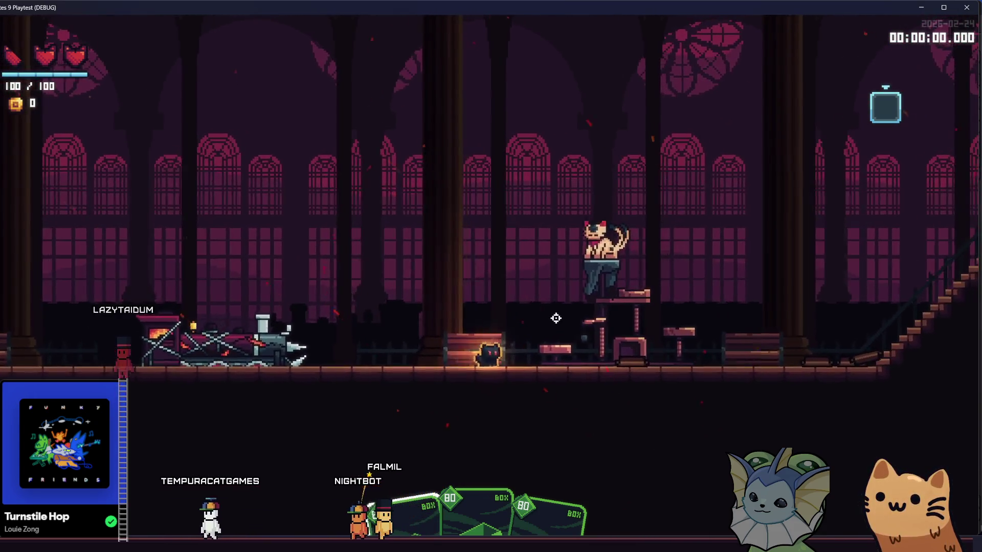
key("space")
key("space")
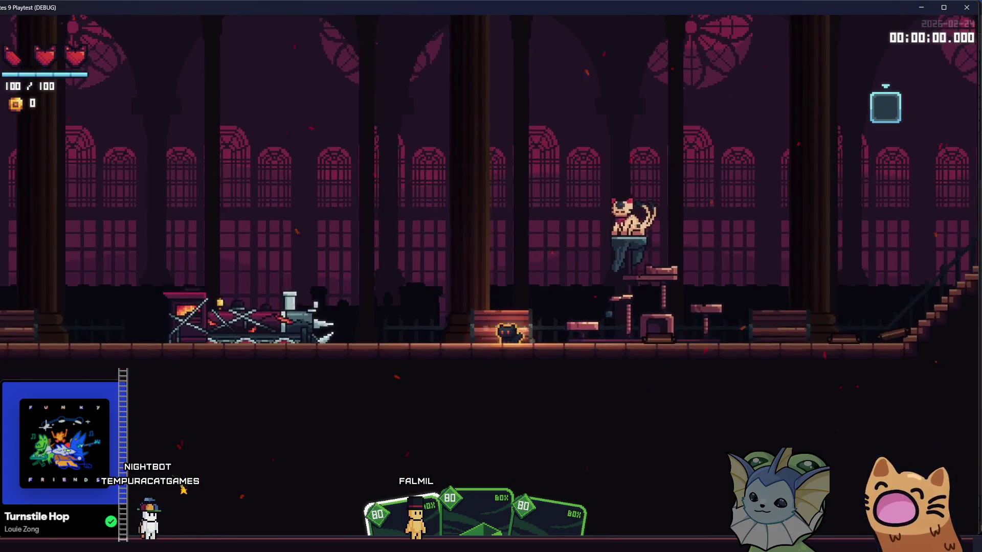
key("F8")
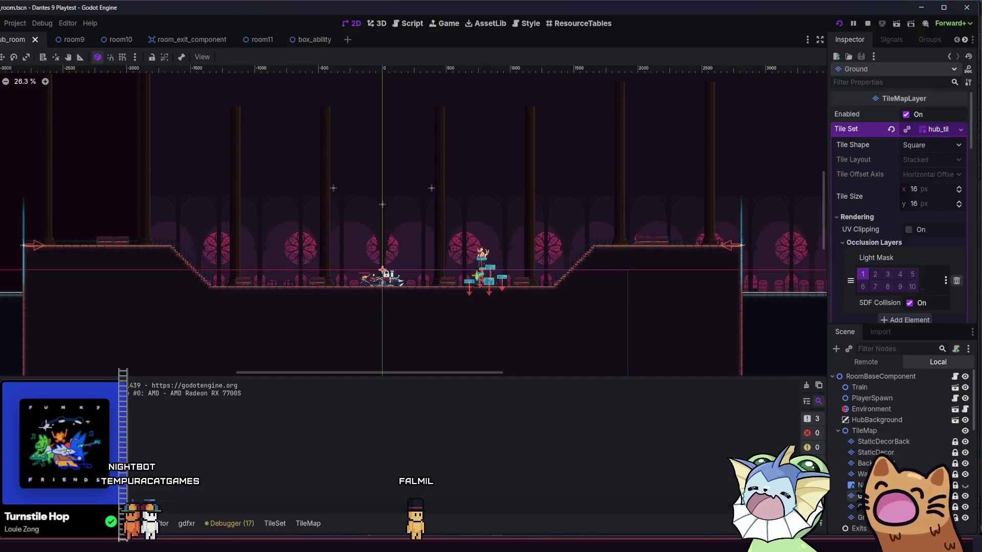
- Launch with F6, run and jump between the staircase and upper floor by the bench, then stop with F8
scroll(476, 309, "up", 2)
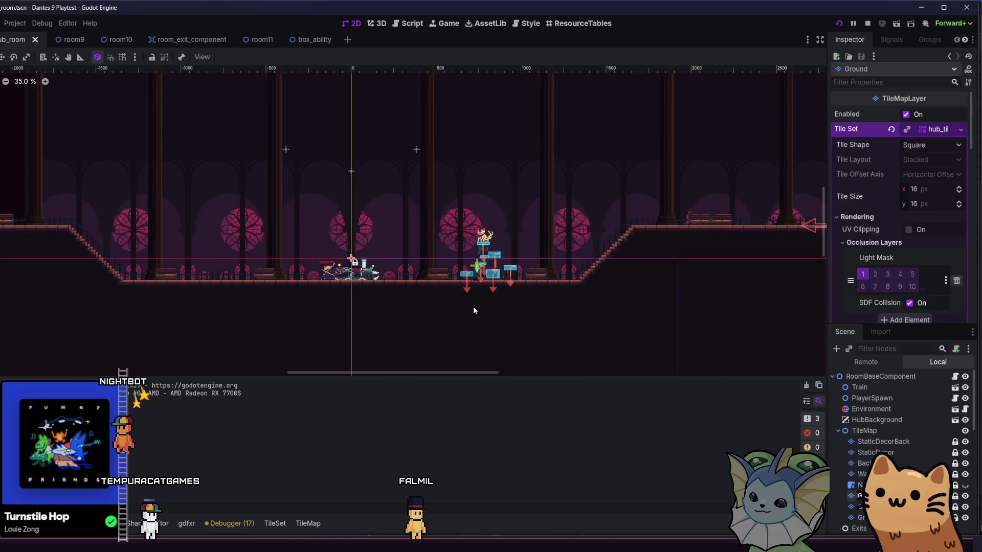
key("F6")
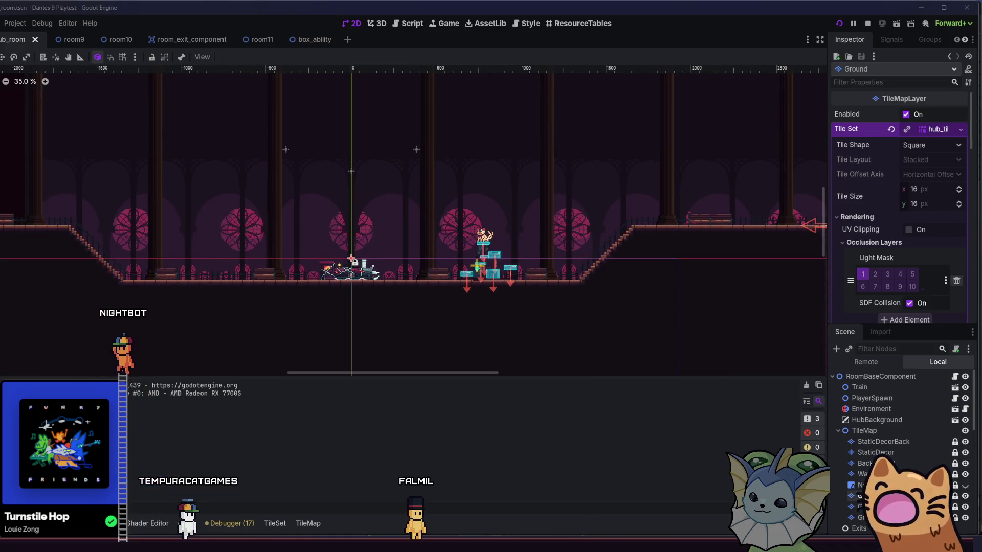
key("d")
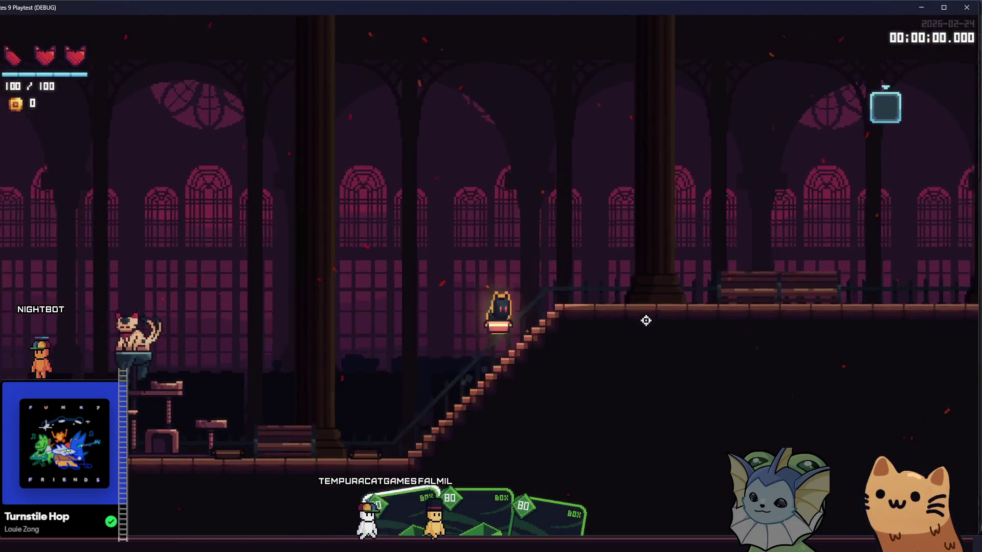
key("space")
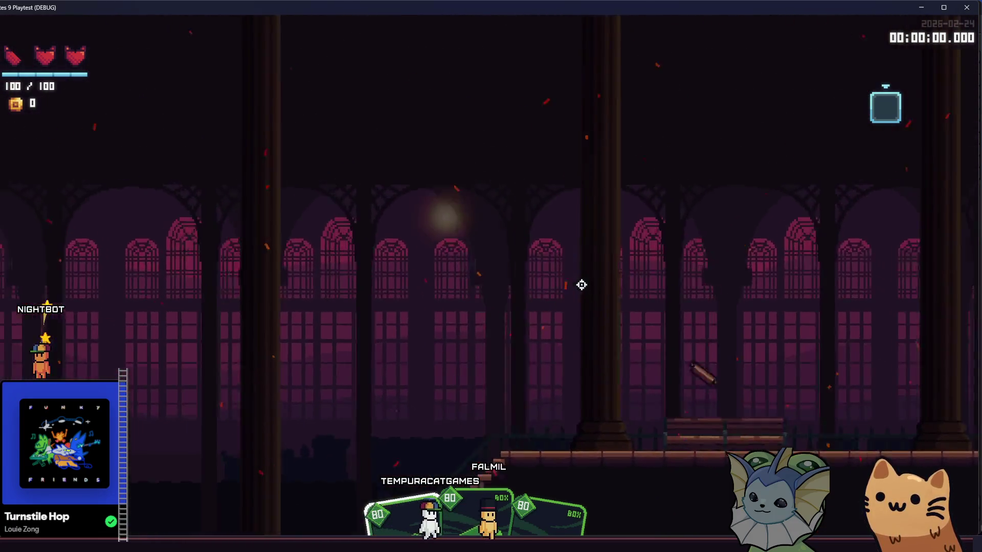
key("space")
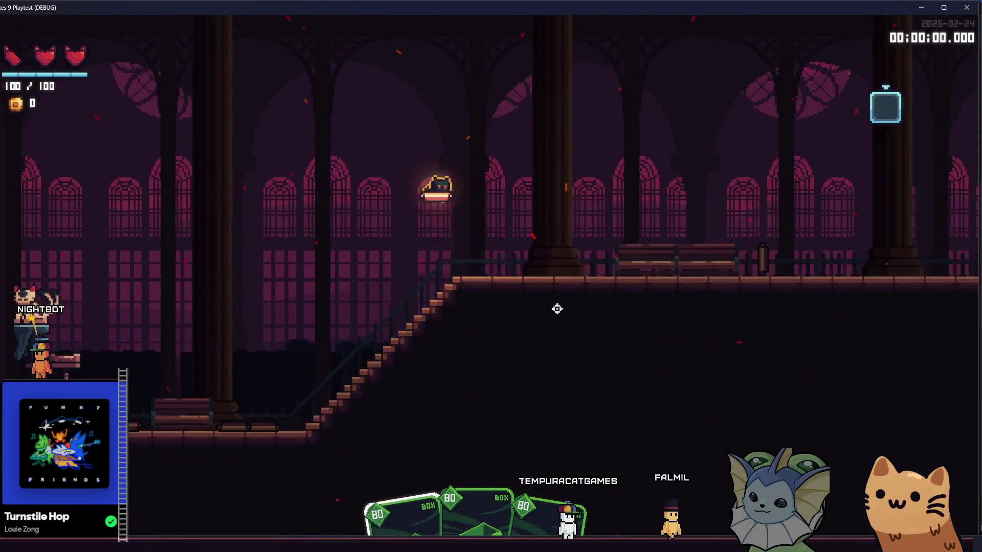
key("d")
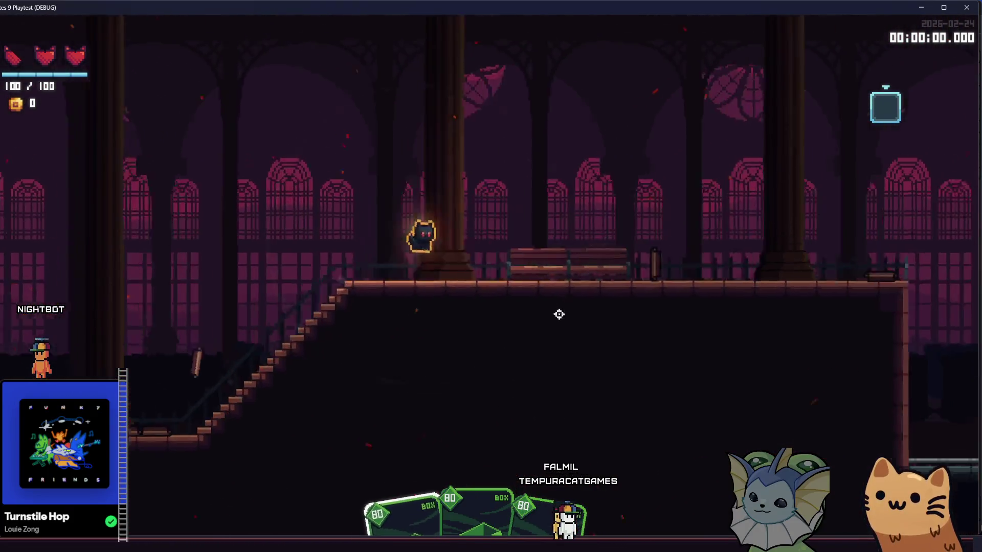
key("a")
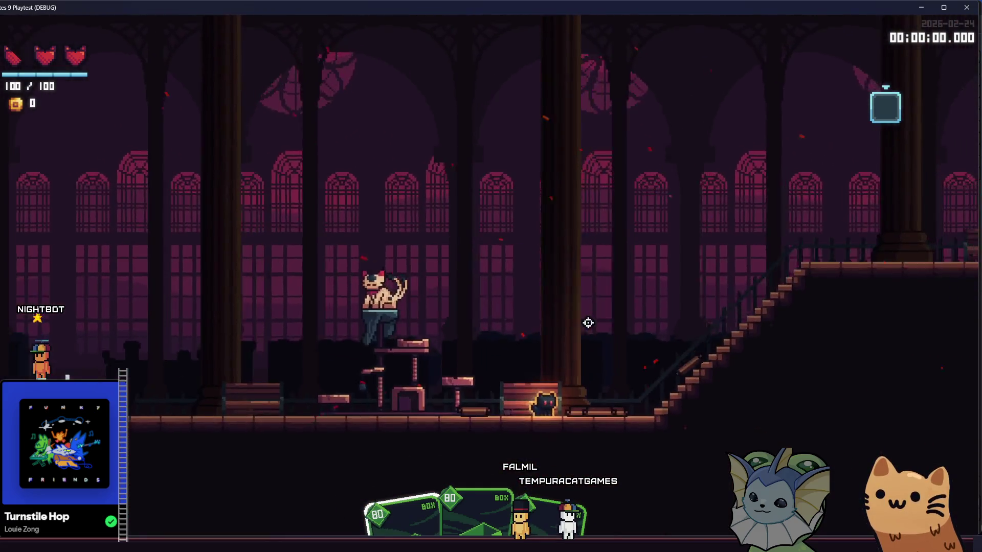
key("d")
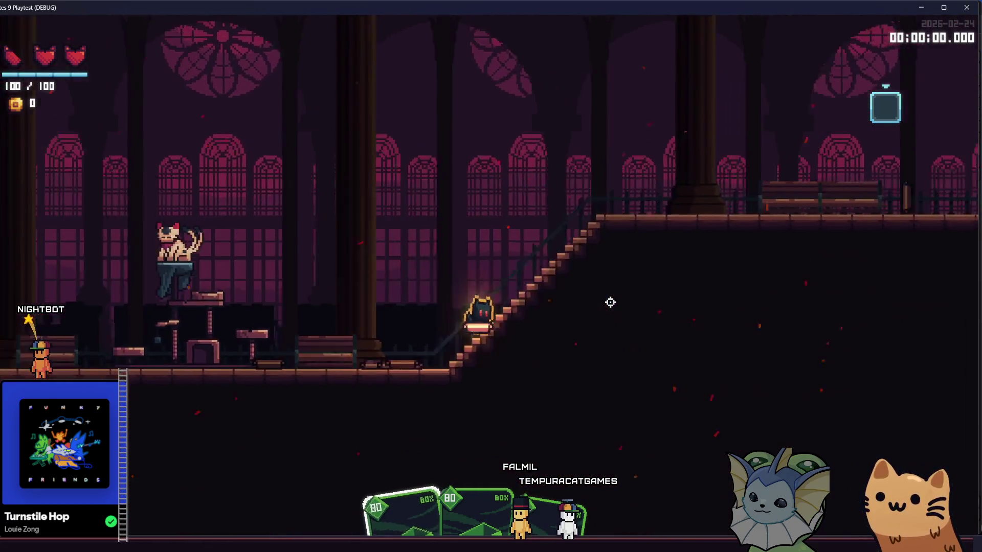
key("space")
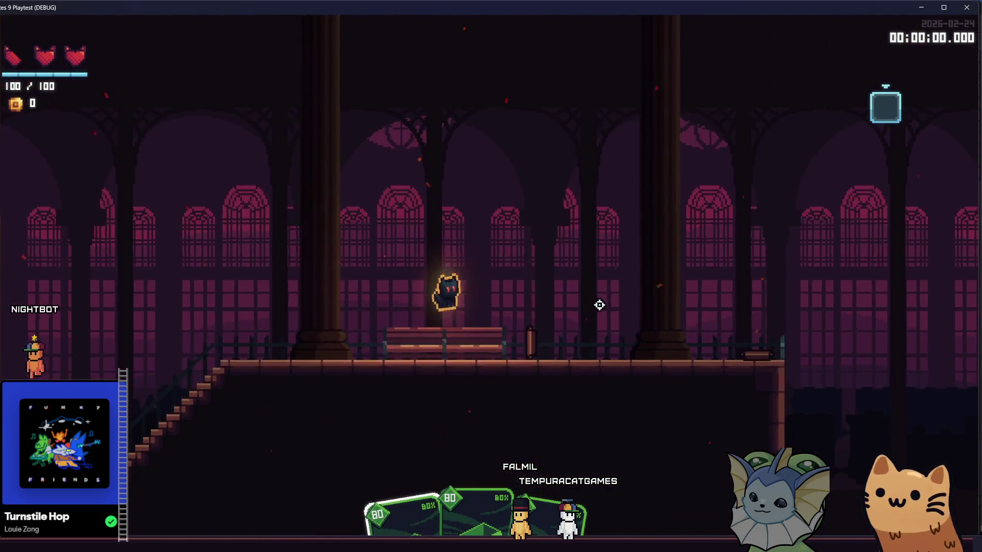
key("space")
key("F8")
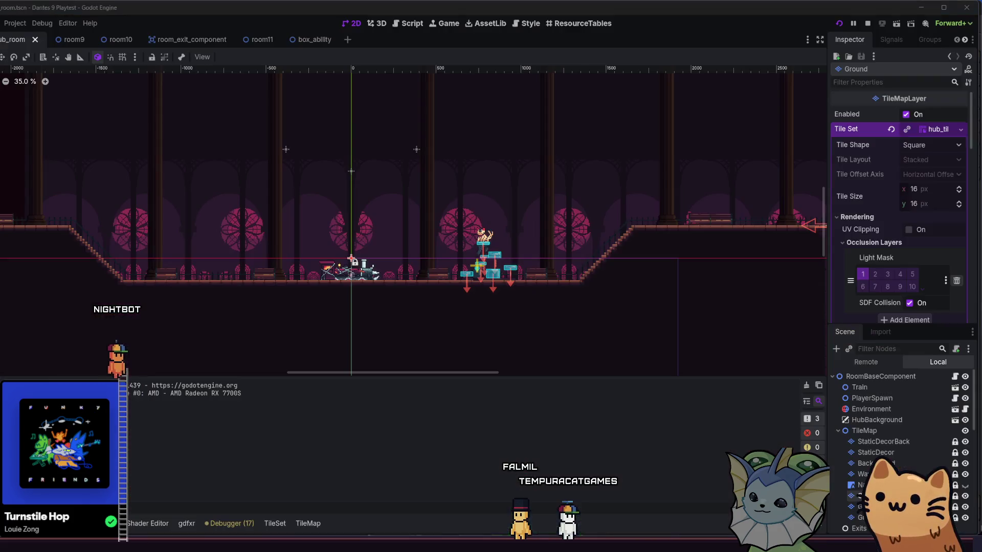
- Switch the bottom panel to TileSet Paint mode for physics properties and rerun the game with F5
left_click(307, 523)
left_click(275, 523)
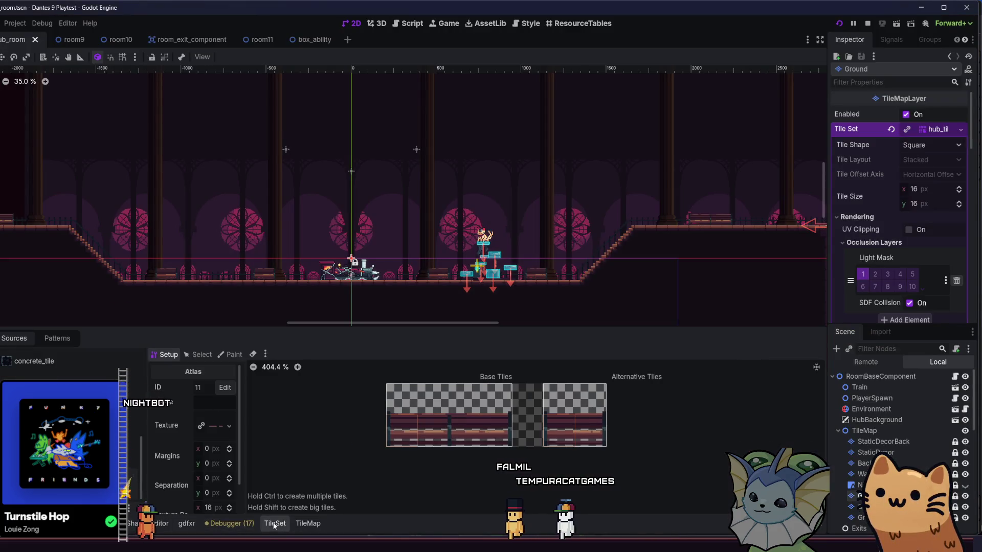
left_click(230, 354)
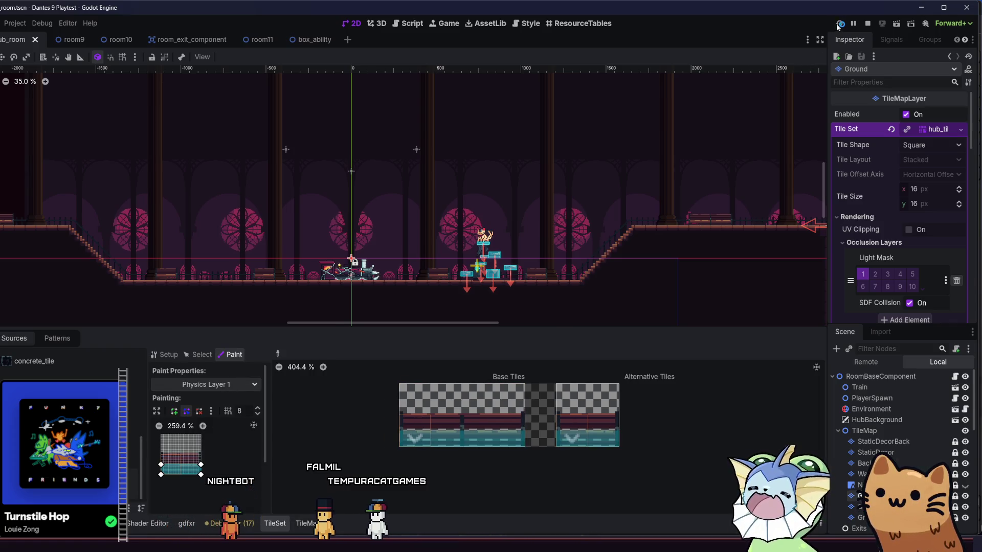
key("F5")
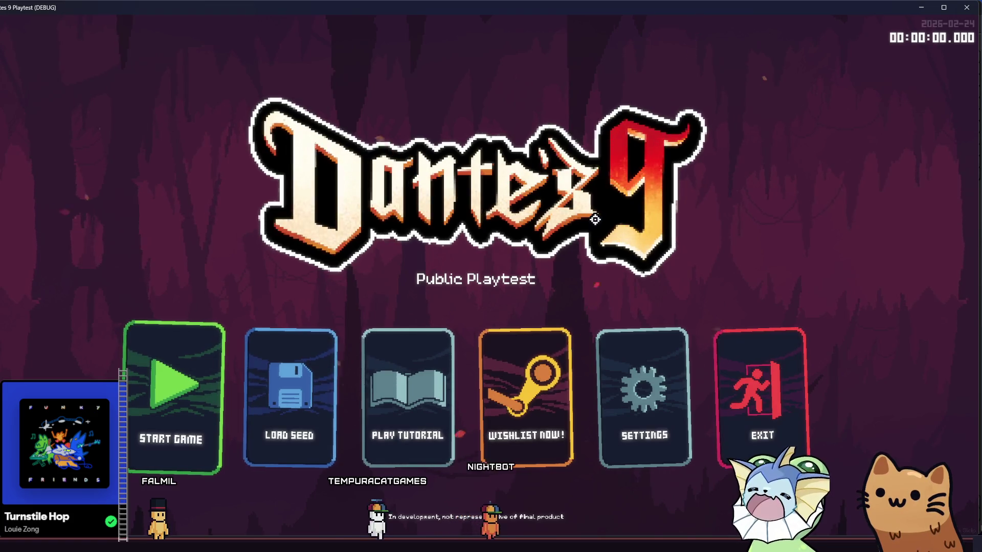
- Start a game, toggle the debug menu's Cards options, run right and jump by the bench, then Alt+F4
left_click(157, 384)
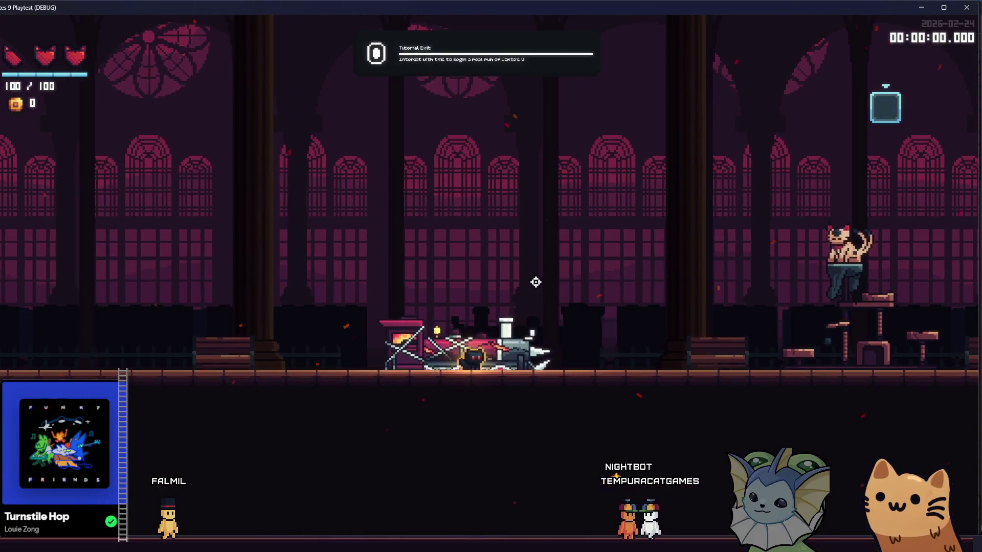
key("grave")
left_click(69, 136)
key("grave")
key("d")
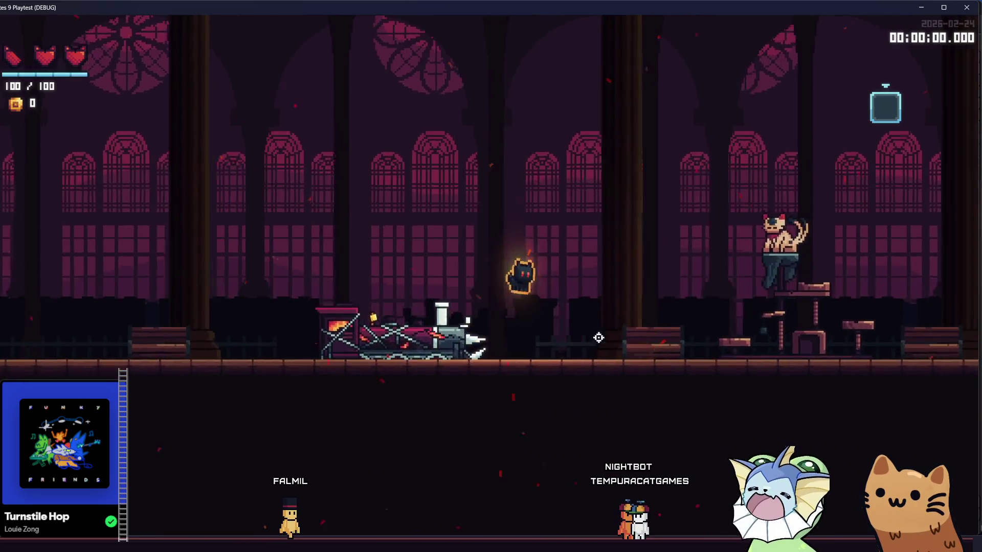
key("space")
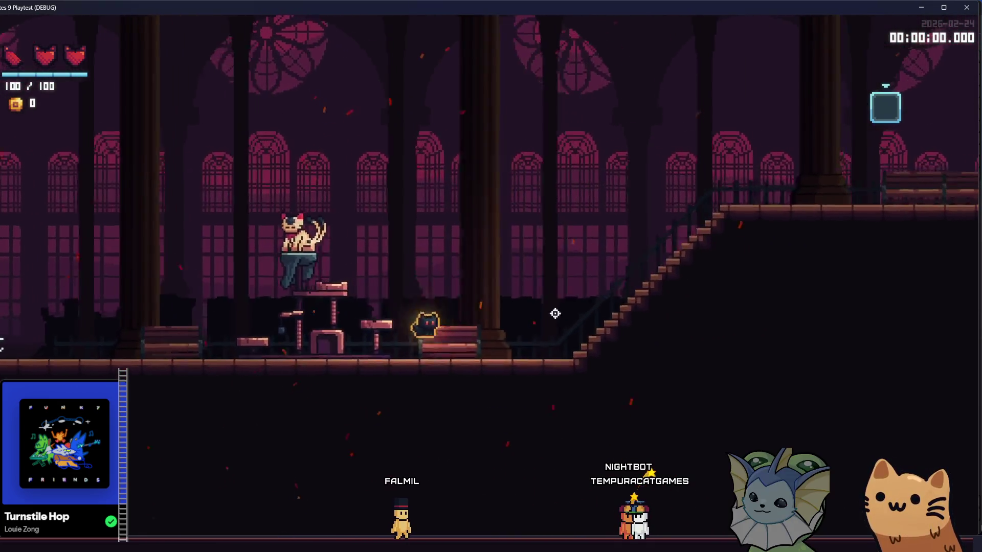
key("alt+F4")
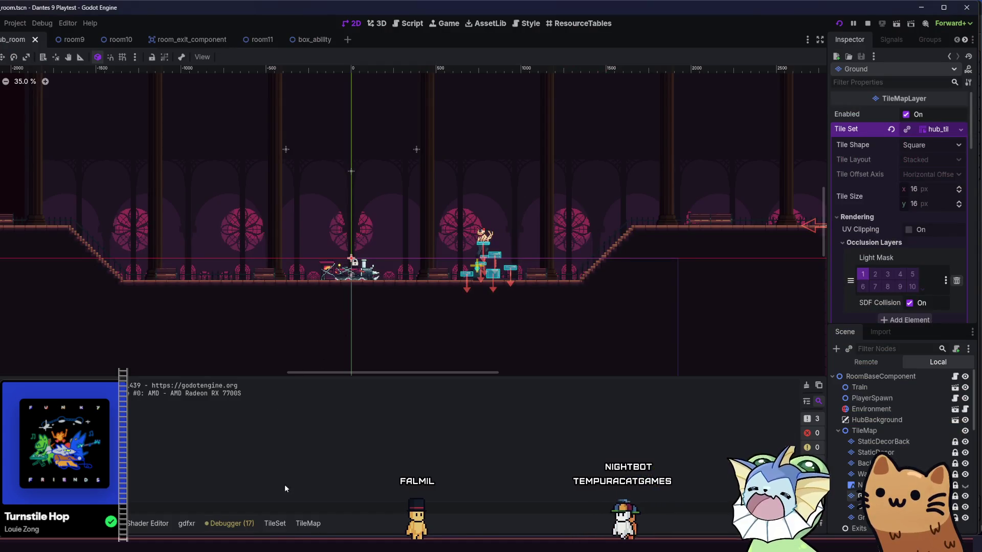
- Select the concrete tile in the TileSet atlas for Physics Layer 1 painting
left_click(275, 523)
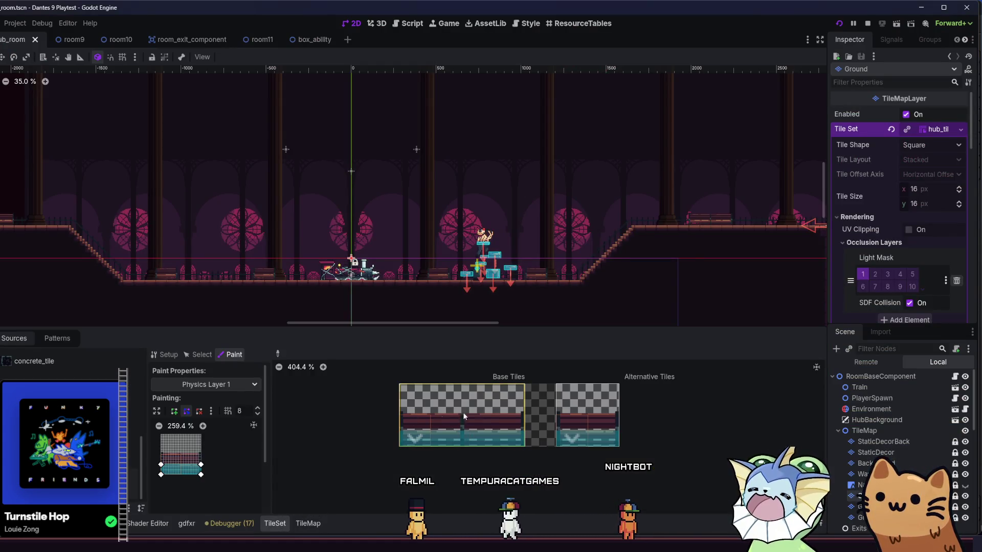
scroll(504, 257, "up", 5)
scroll(447, 219, "down", 1)
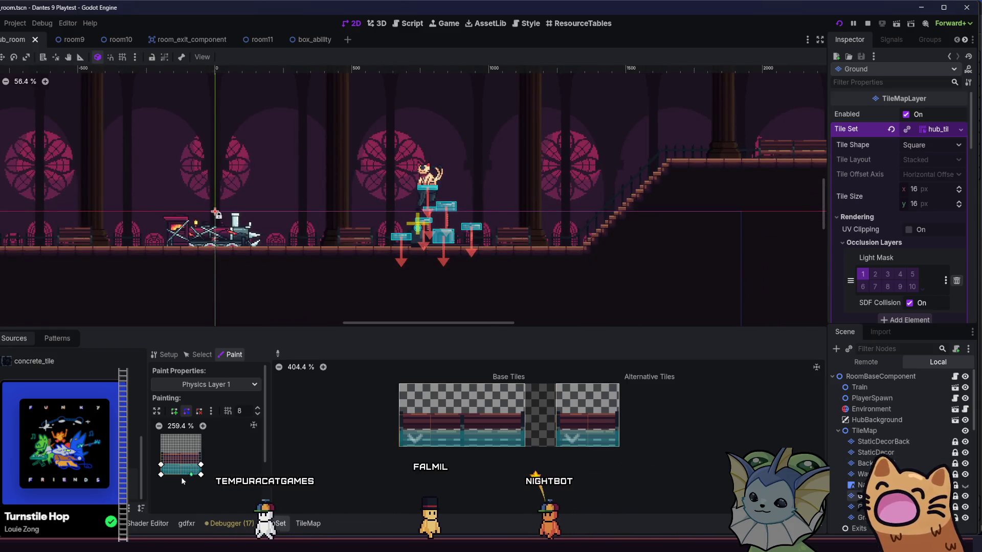
left_click(307, 523)
left_click(407, 443)
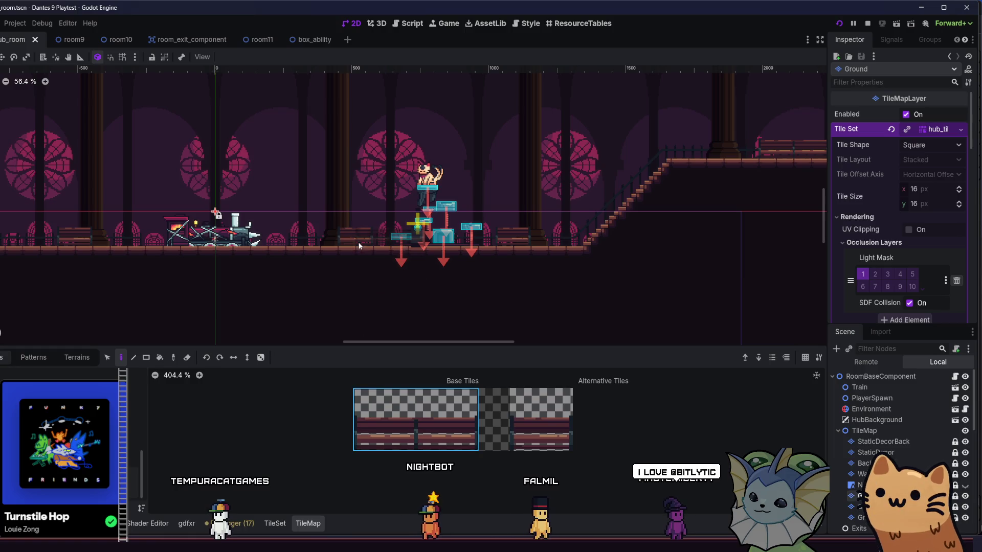
left_click(271, 522)
left_click(407, 425)
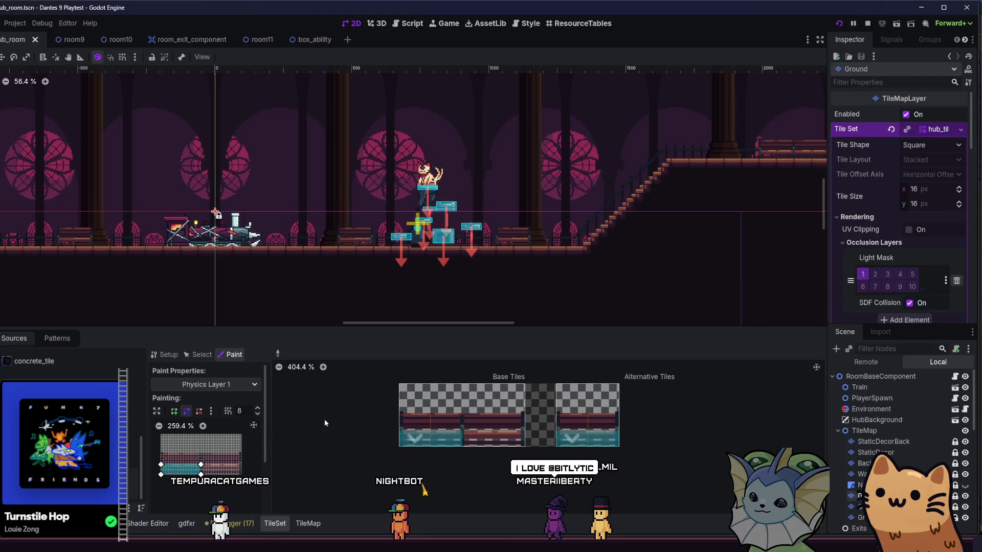
scroll(220, 440, "down", 5)
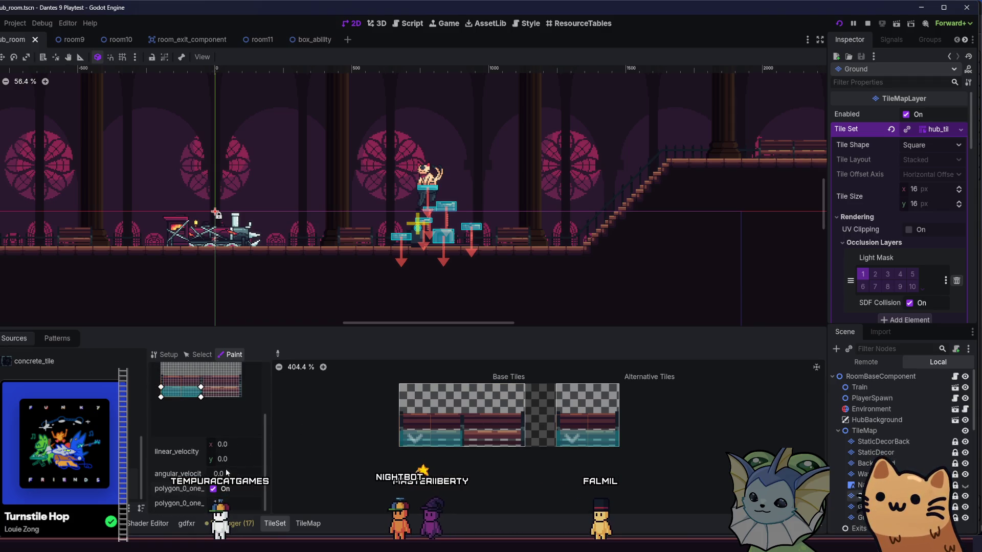
scroll(224, 439, "up", 5)
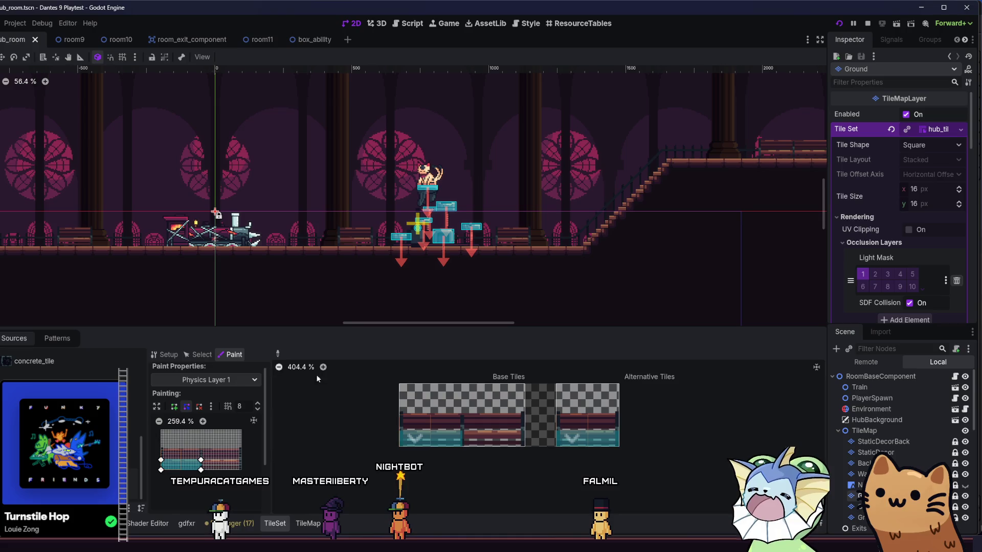
scroll(875, 224, "down", 5)
scroll(859, 245, "up", 3)
scroll(842, 266, "down", 8)
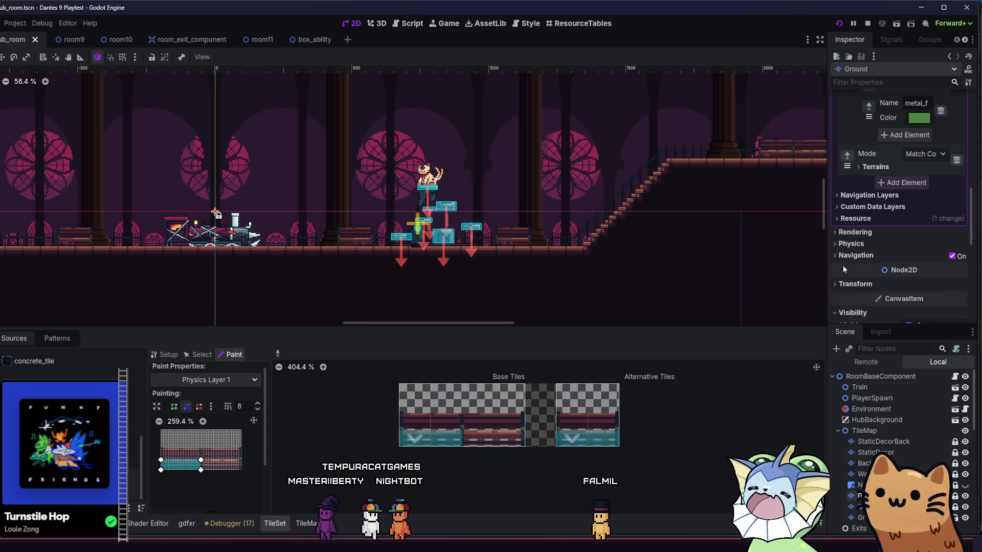
- Review the Physics Layers settings, then drag the polygon's right corners to the tile's right edge
left_click(854, 244)
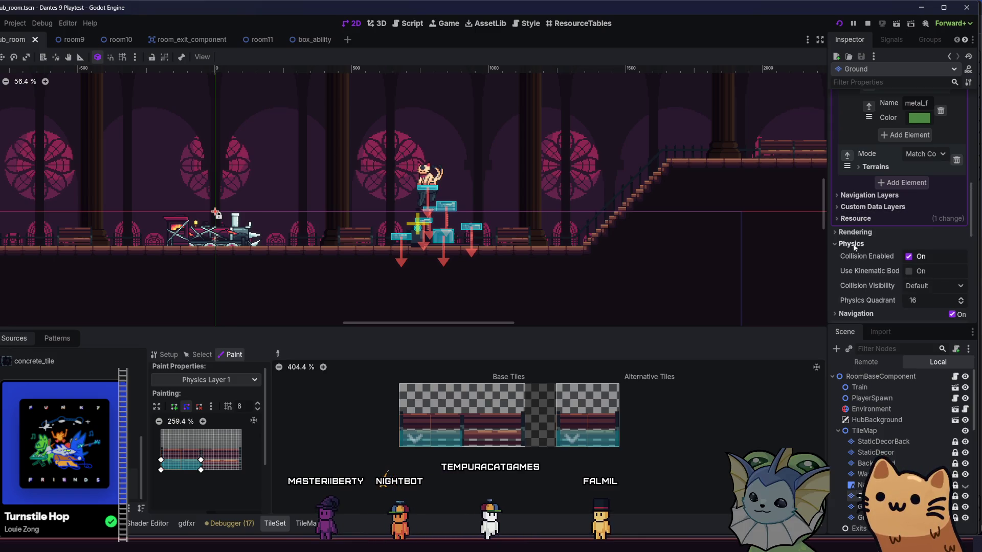
scroll(852, 244, "down", 1)
scroll(856, 232, "up", 5)
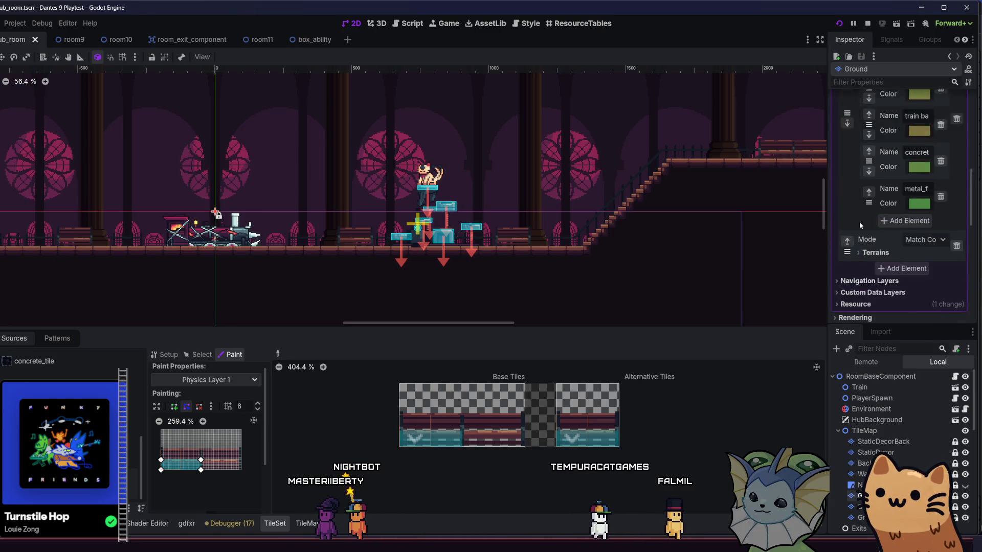
left_click(858, 248)
scroll(858, 249, "down", 3)
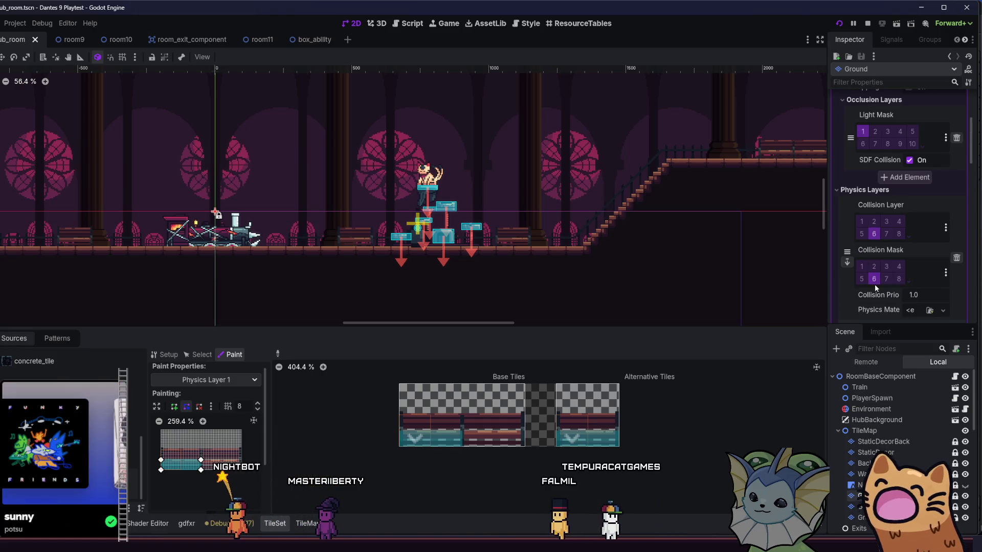
scroll(869, 282, "down", 2)
scroll(852, 267, "down", 1)
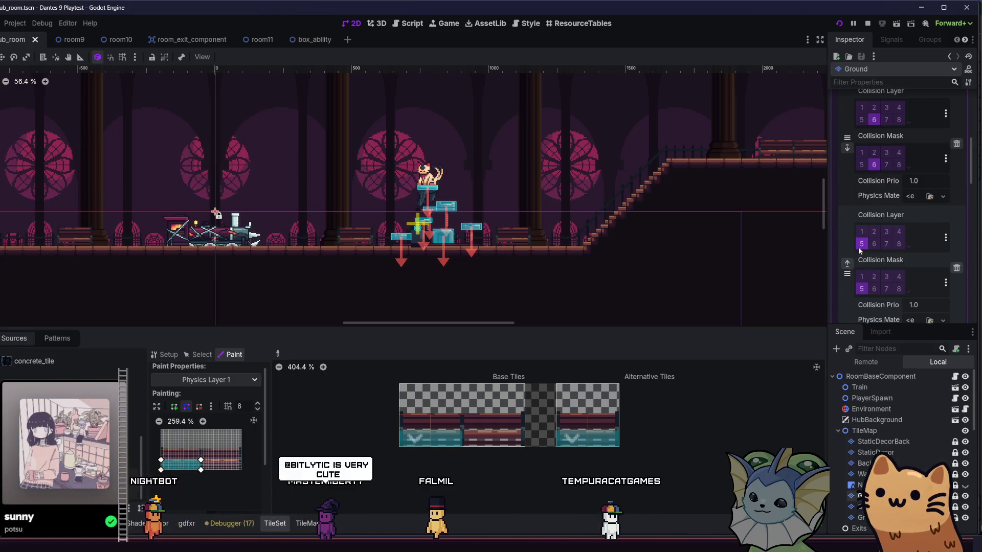
scroll(861, 255, "up", 2)
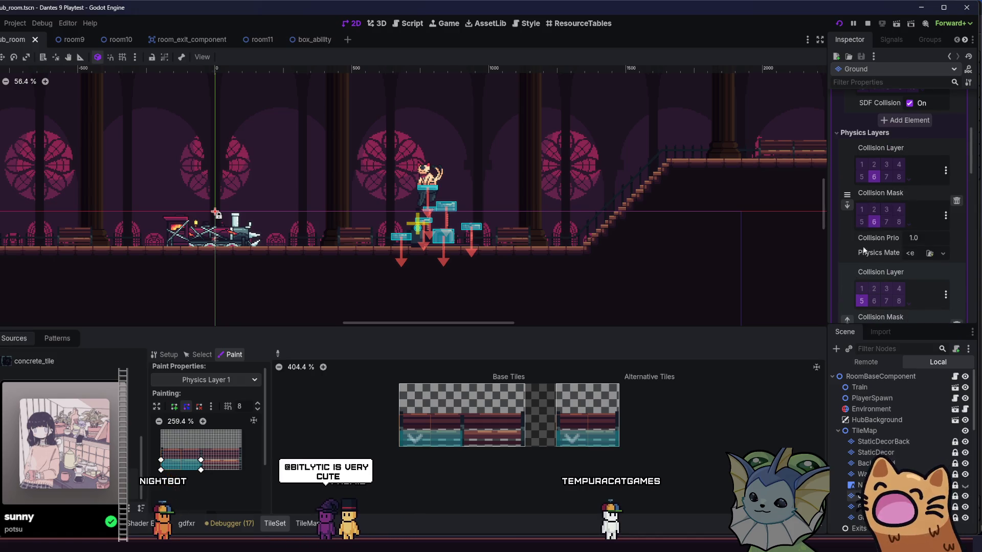
left_click(864, 132)
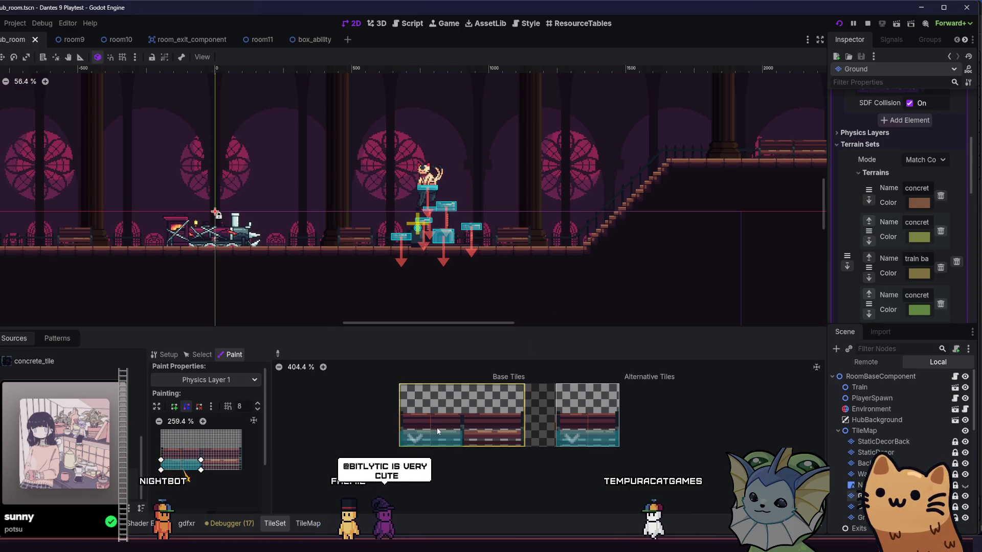
left_click_drag(201, 469, 234, 470)
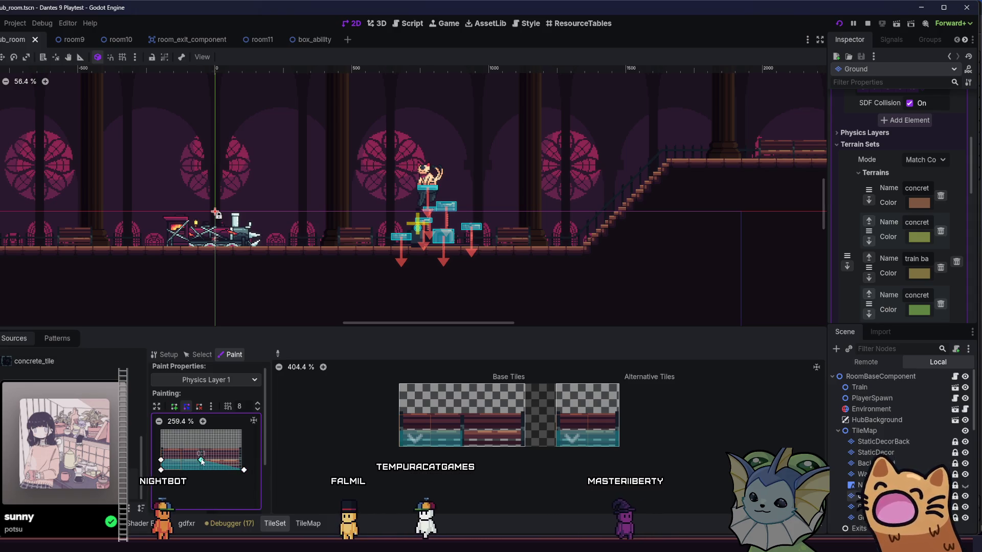
left_click_drag(249, 460, 241, 470)
- Save with Ctrl+S, launch with F5, run the cat left past the statue jumping, then stop with F8
key("ctrl+s")
key("F5")
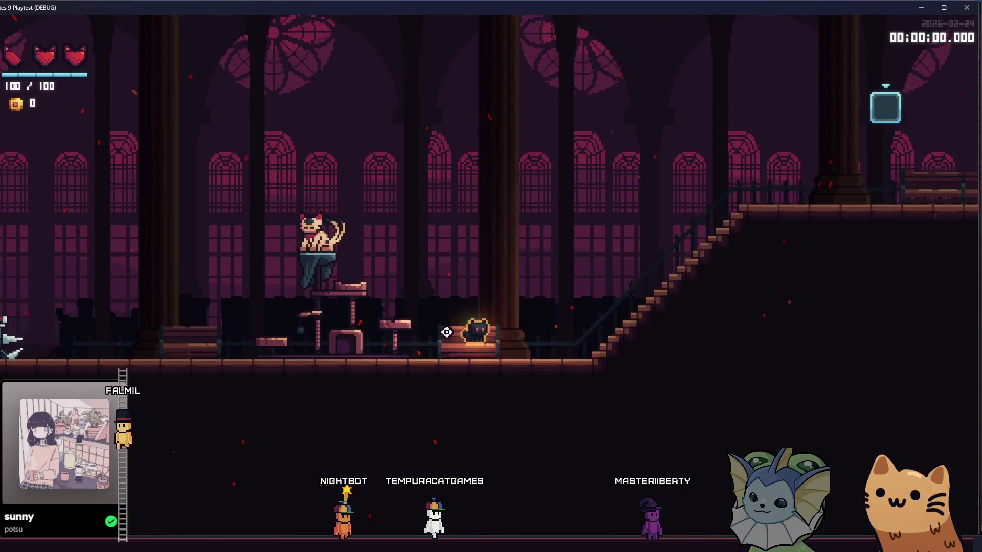
key("a")
key("space")
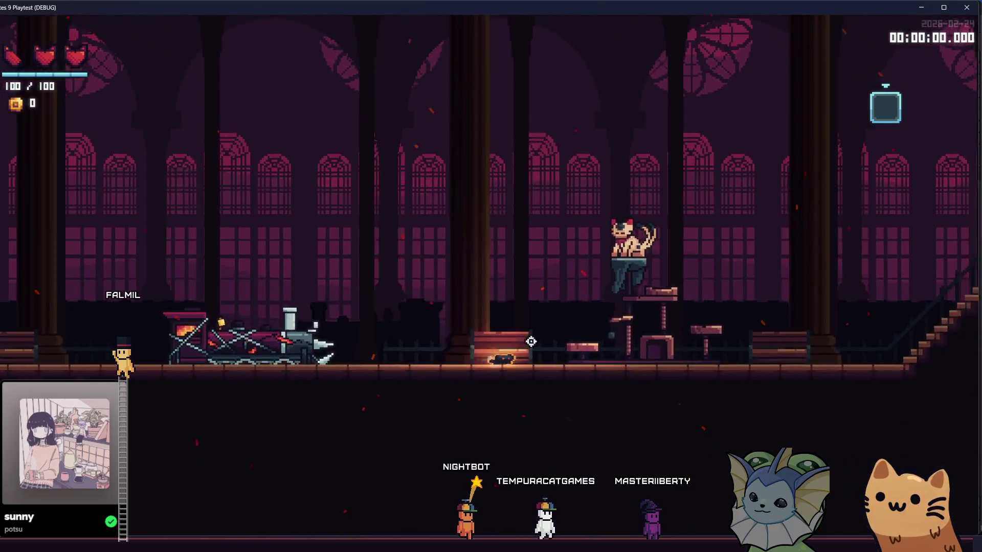
key("space")
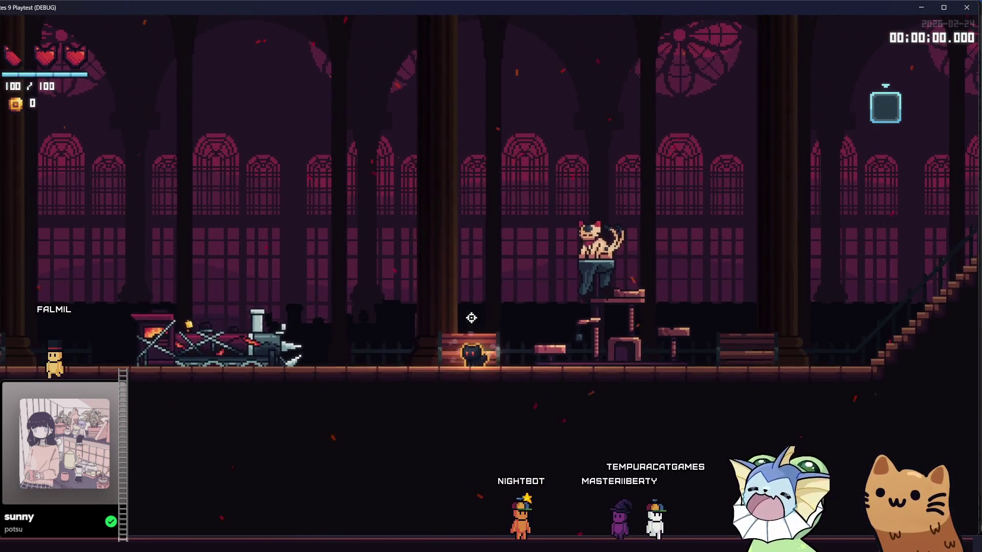
key("F8")
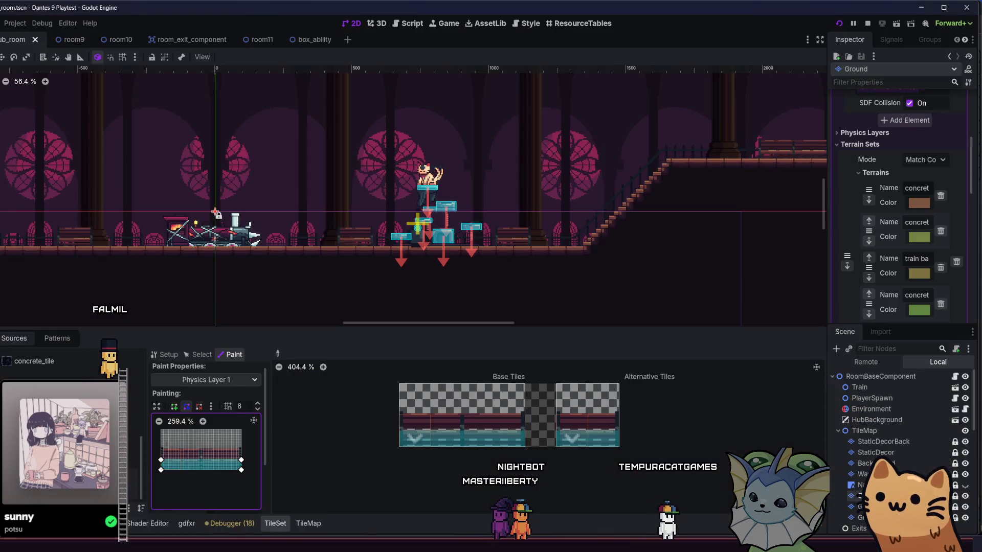
- In the TileMap panel, pick the alternative tile and then the base concrete tile to paint with
left_click_drag(550, 235, 527, 234)
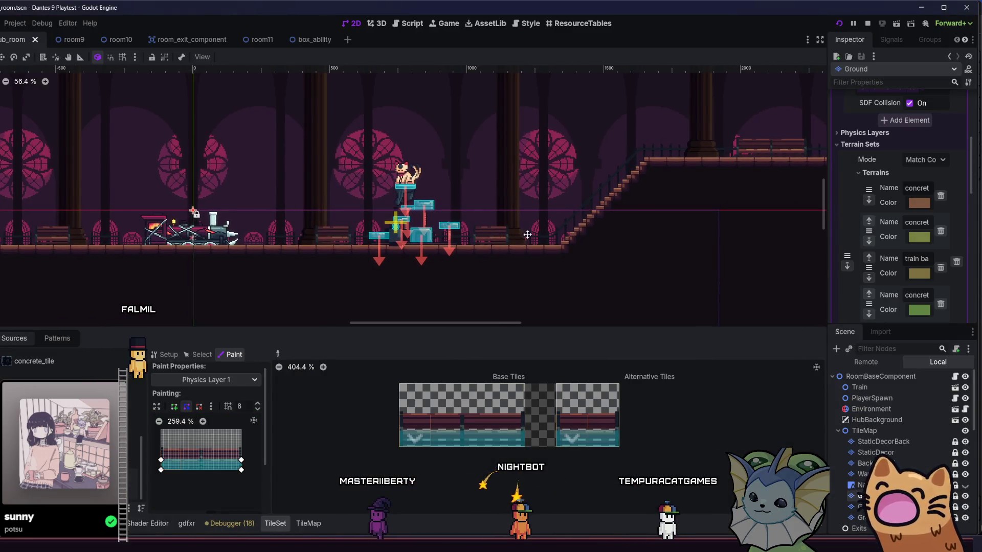
scroll(412, 245, "up", 2)
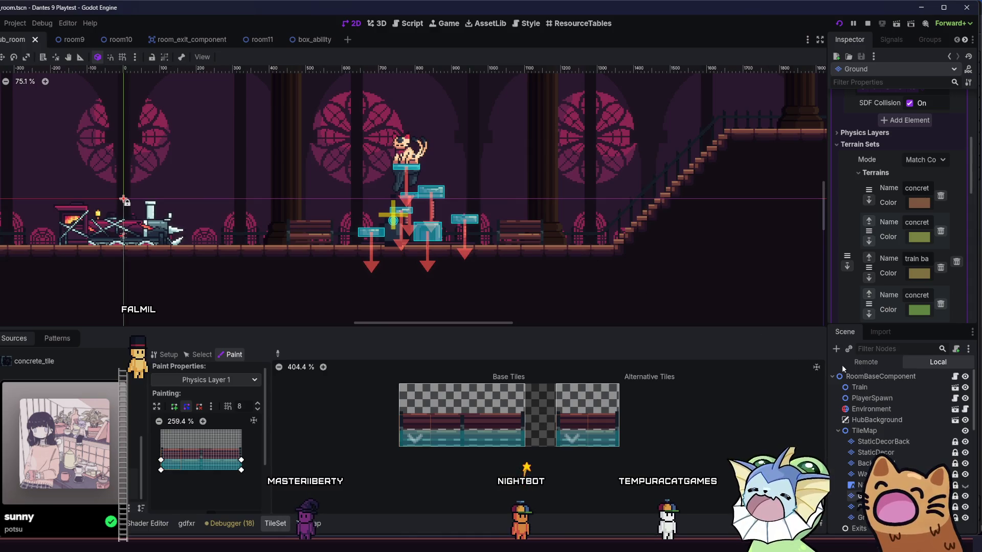
left_click(313, 523)
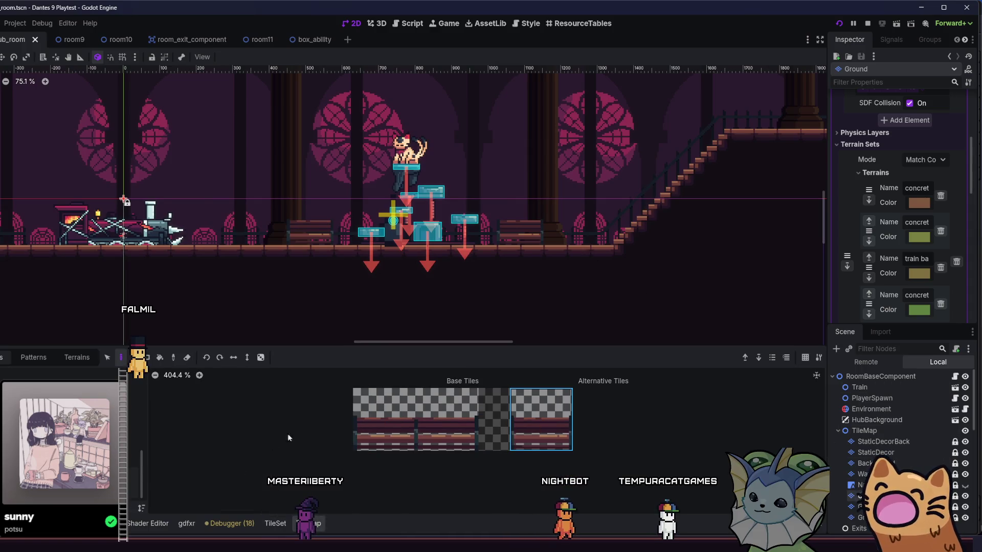
scroll(328, 236, "down", 2)
scroll(535, 149, "right", 5)
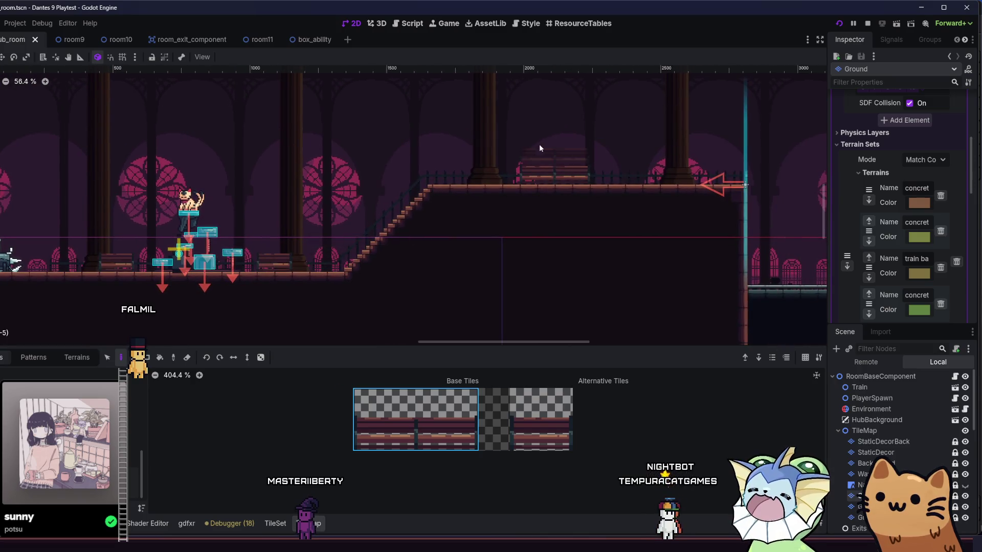
scroll(527, 170, "left", 2)
scroll(541, 226, "left", 2)
left_click(517, 408)
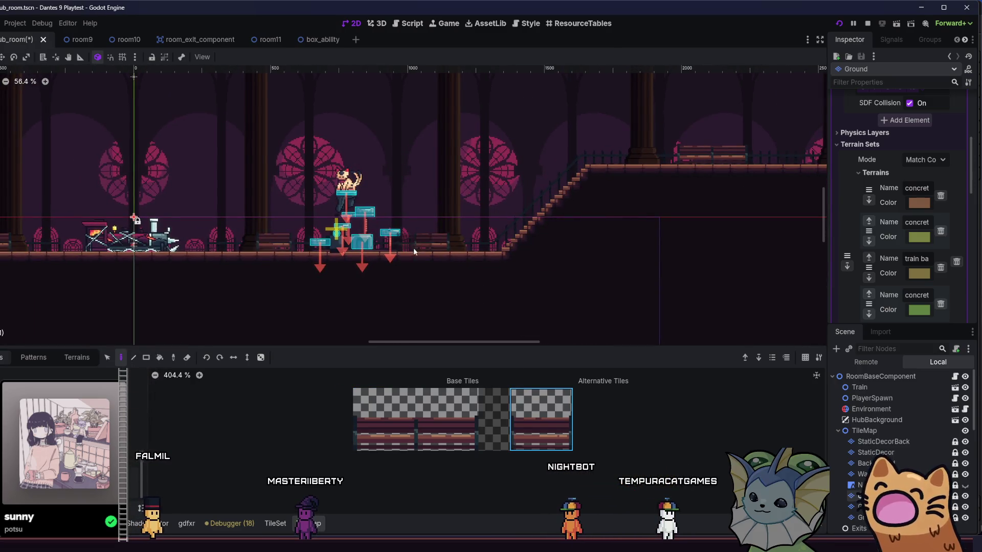
scroll(257, 249, "left", 10)
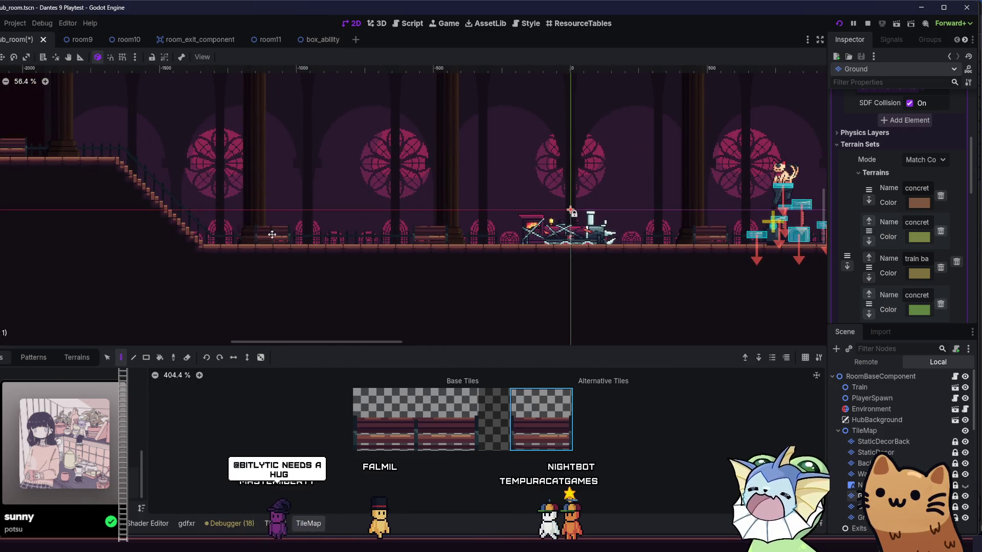
scroll(261, 237, "left", 7)
scroll(262, 237, "up", 1)
left_click(406, 421)
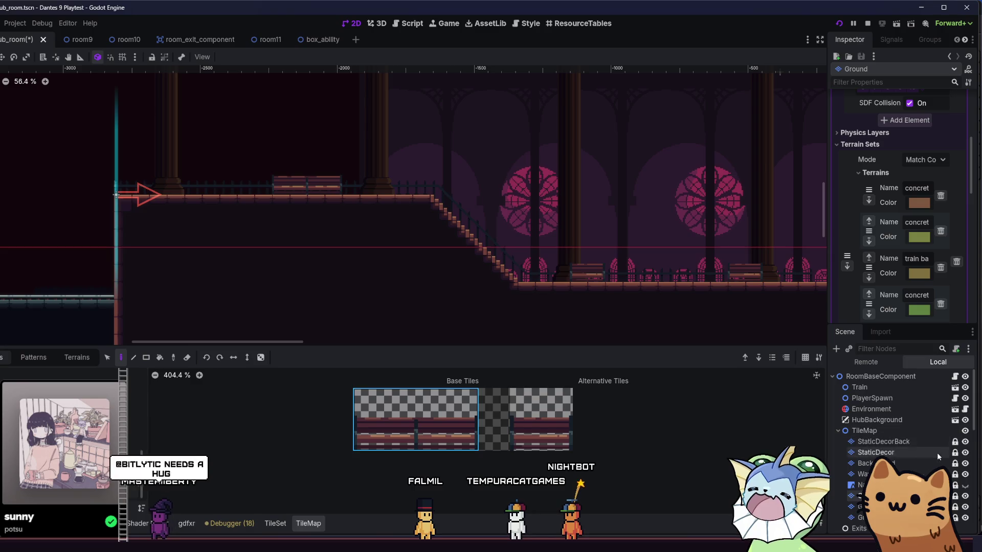
- Select the StaticDecor tilemap layer, then save the scene and launch the playtest
left_click(875, 452)
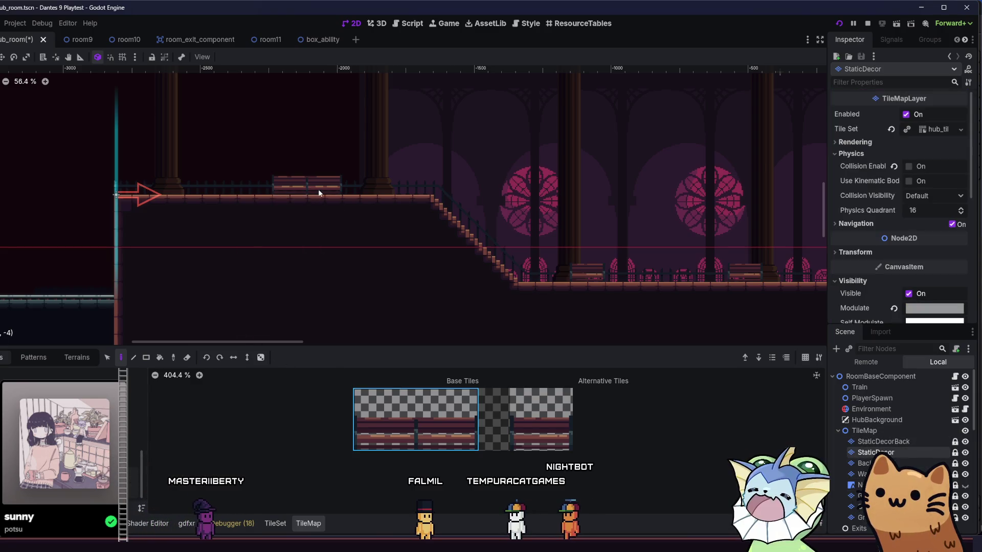
scroll(592, 275, "right", 10)
scroll(592, 275, "down", 1)
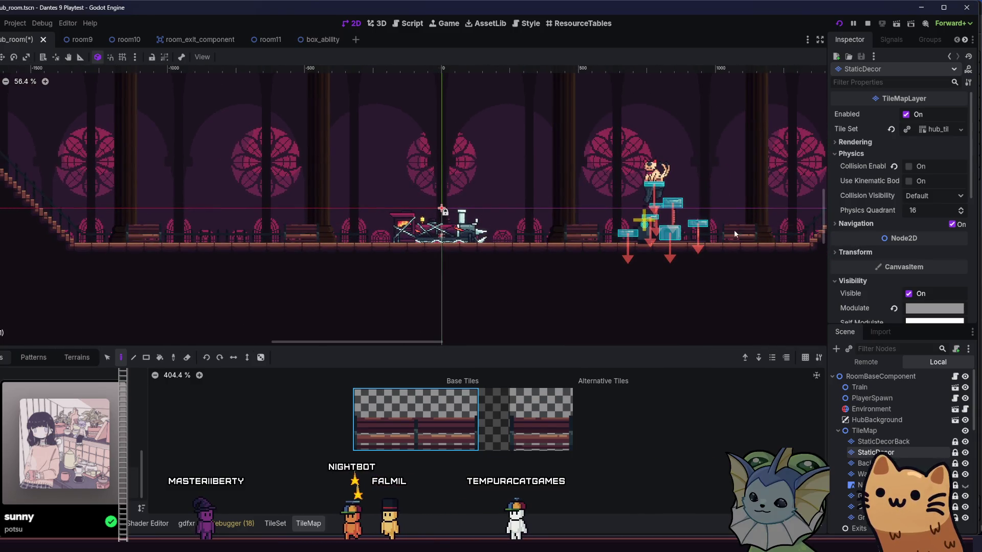
scroll(734, 229, "right", 10)
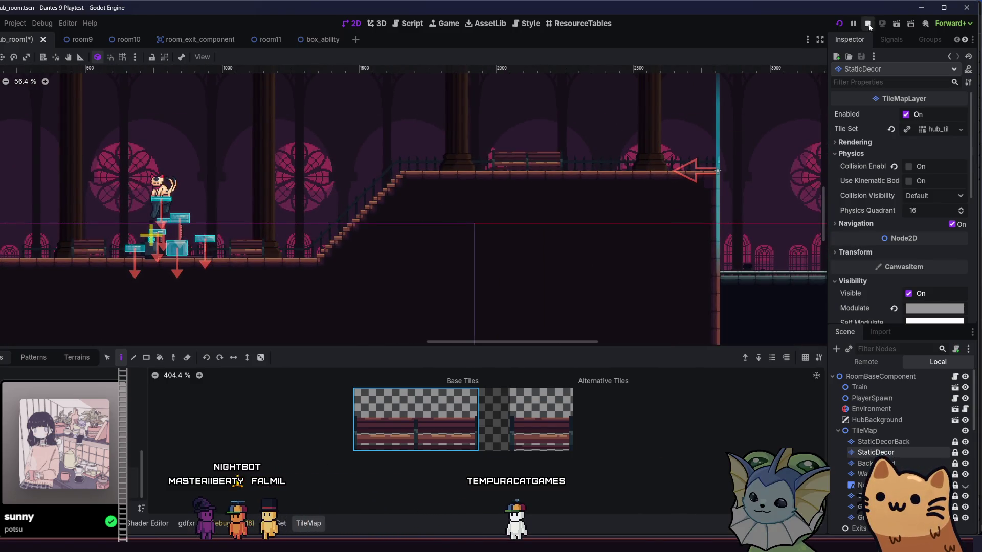
left_click(838, 24)
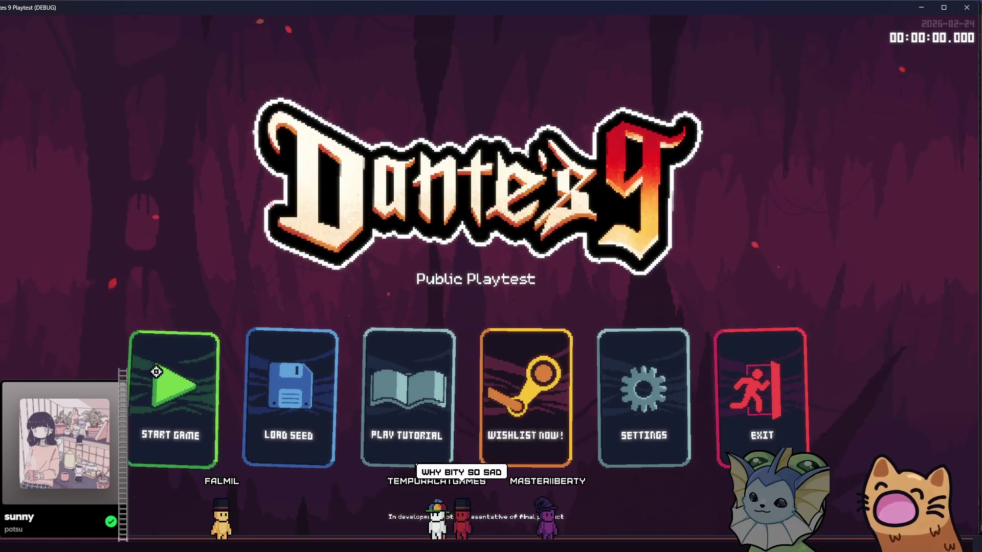
- Start a new game, run the cat right up the staircase, and settle it on the upper-floor bench
left_click(203, 363)
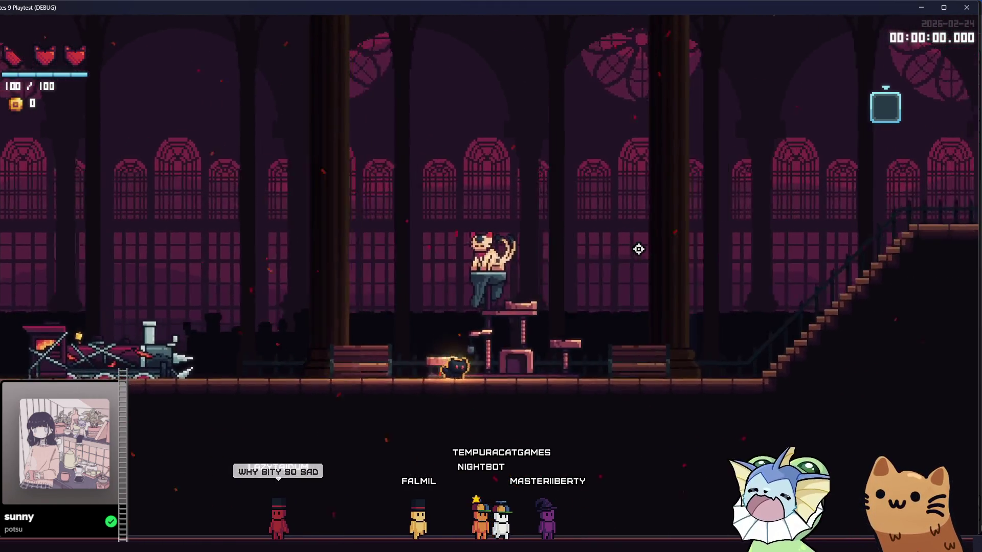
key("d")
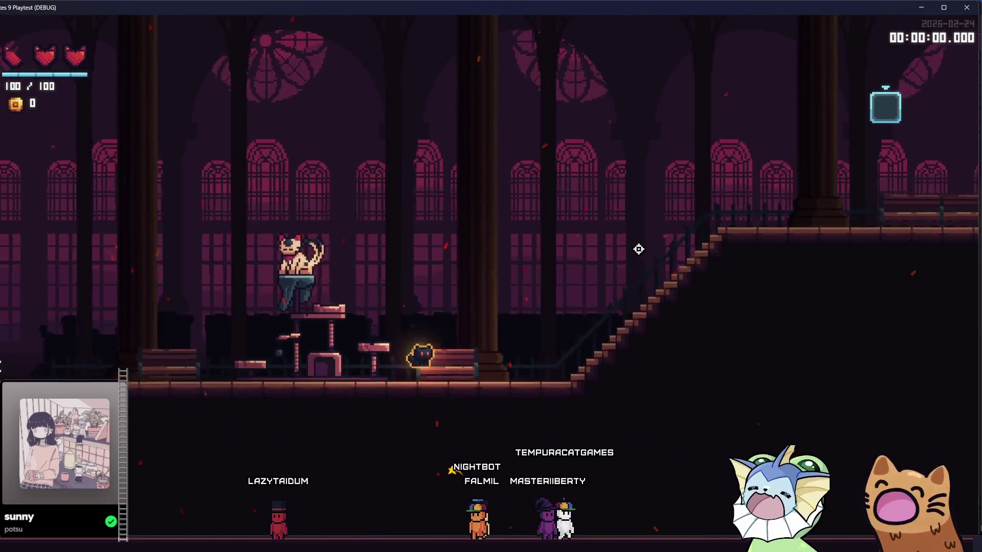
key("d")
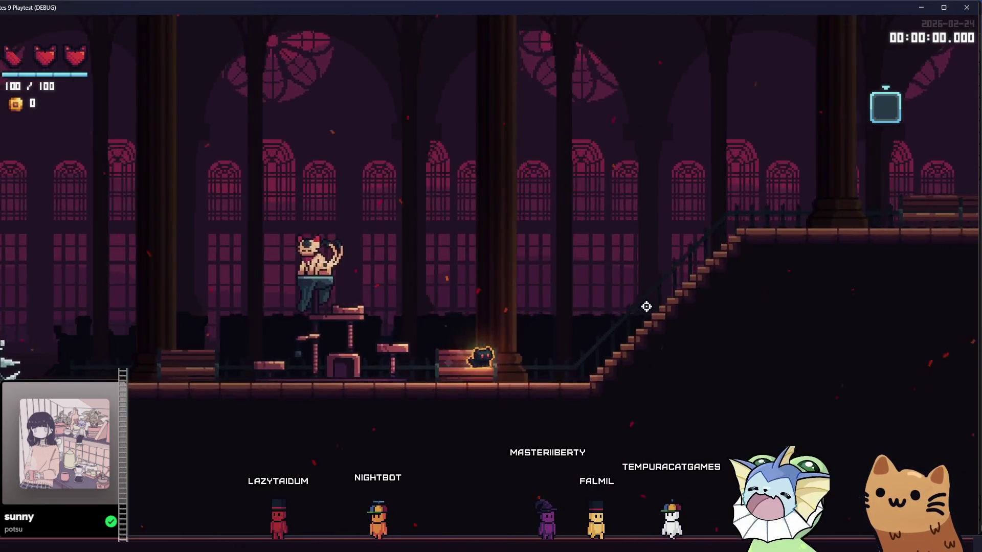
key("d")
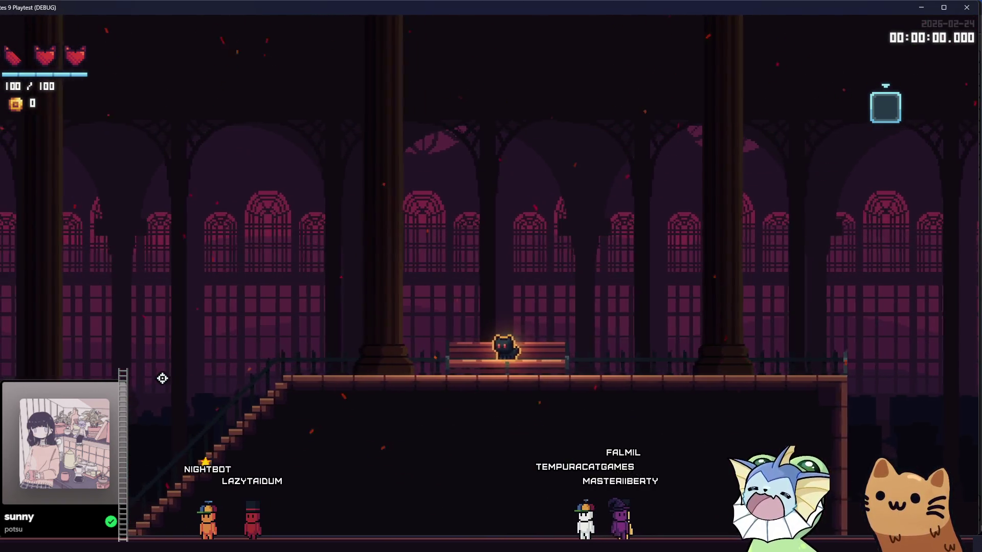
key("a")
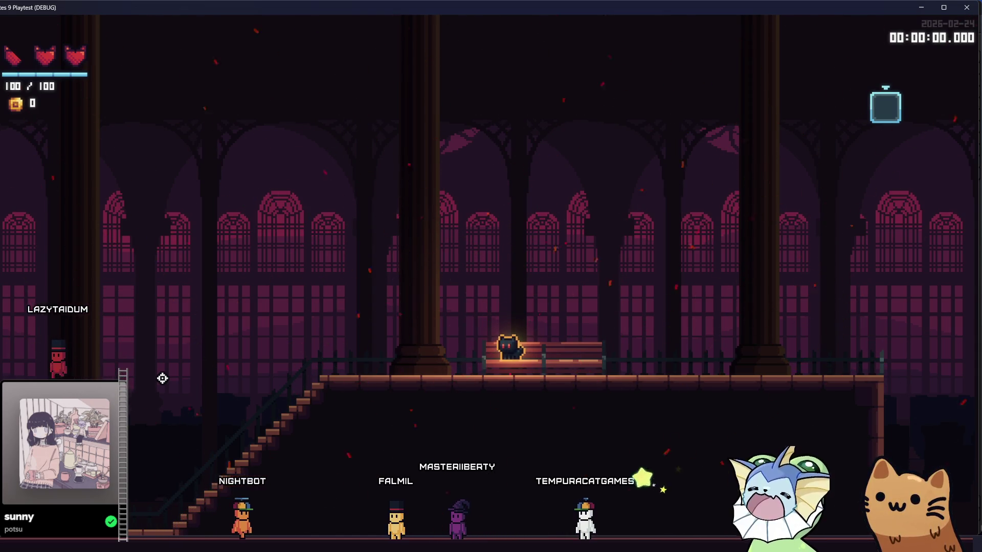
- Turn on Collision and Force Collision Visible under Debug Draw in the F1 debug menu, then resume play
key("F1")
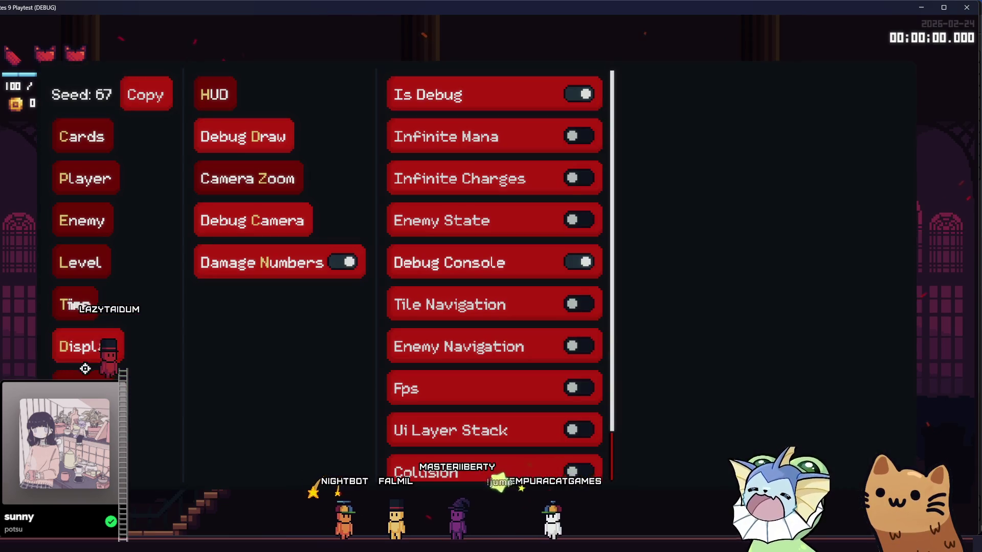
left_click(85, 358)
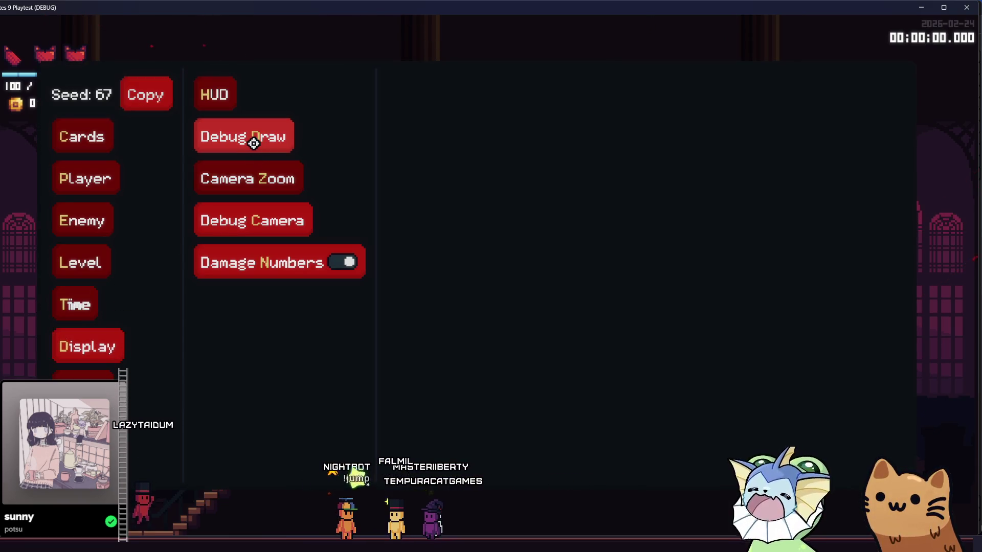
left_click(252, 141)
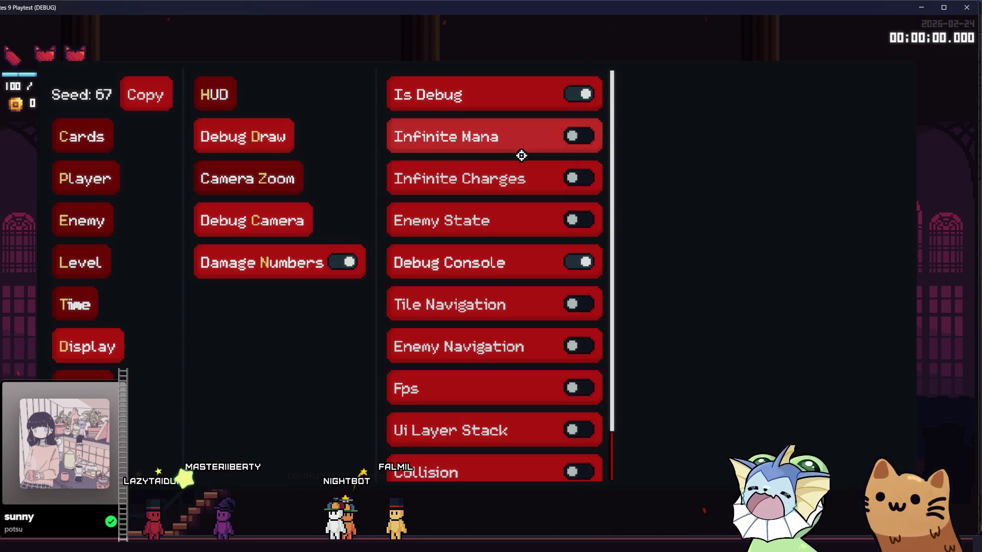
left_click(247, 173)
left_click(261, 140)
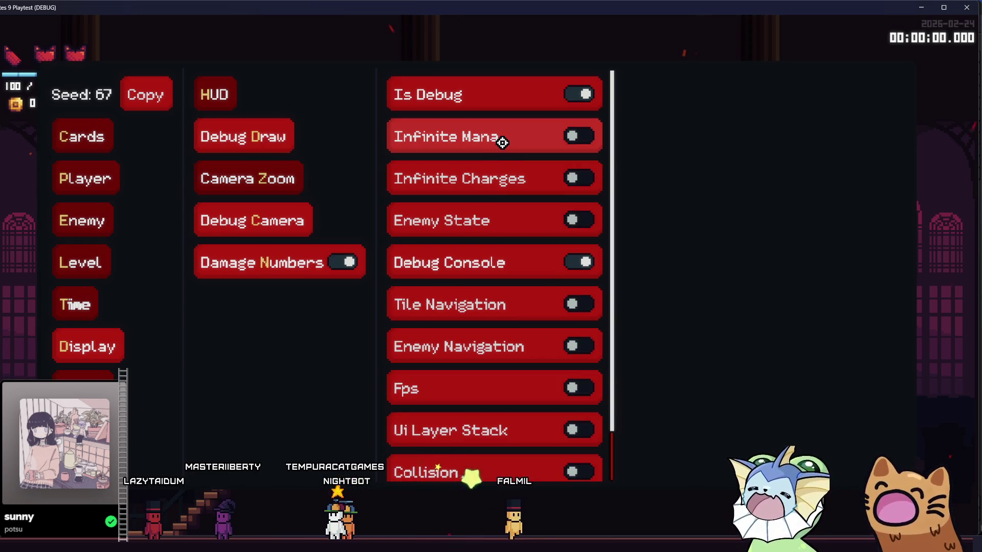
scroll(497, 254, "down", 1)
left_click(520, 453)
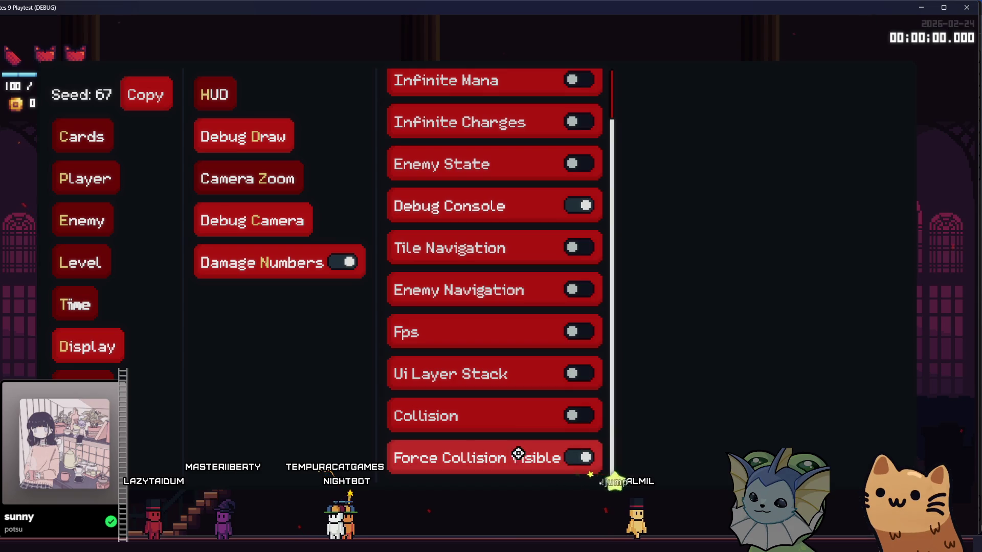
left_click(543, 411)
key("Escape")
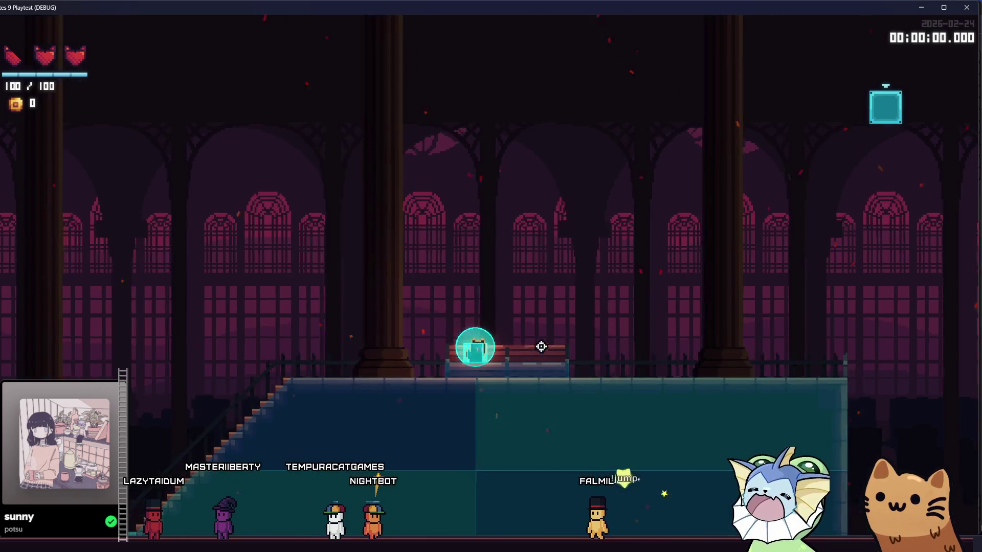
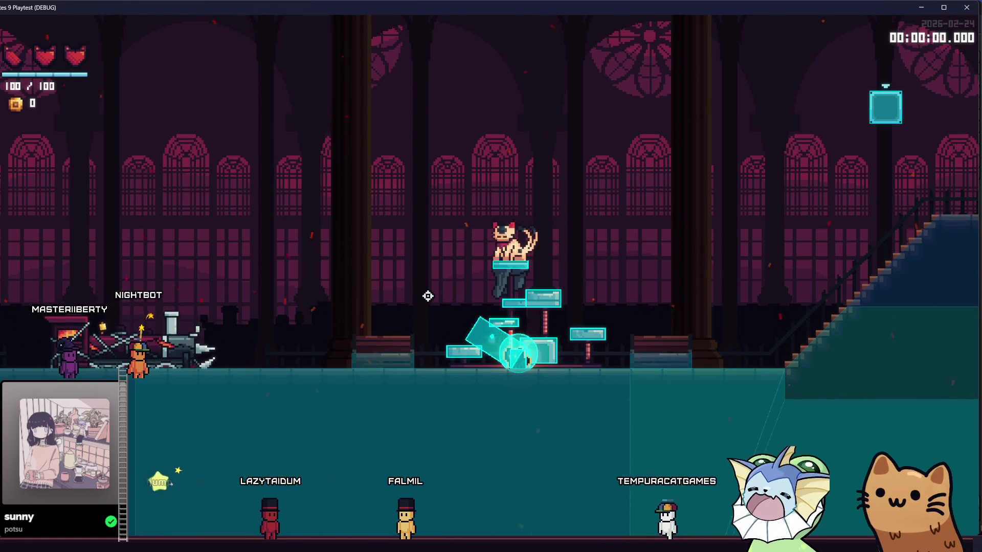
- Run right across the cathedral floor, hop at the right staircase, then climb the left staircase
key("d")
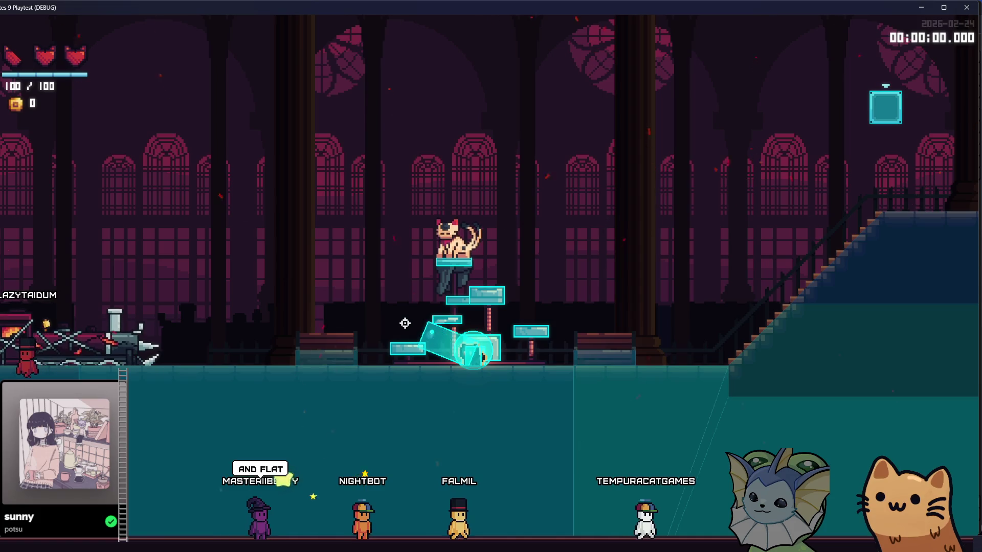
key("space")
key("d")
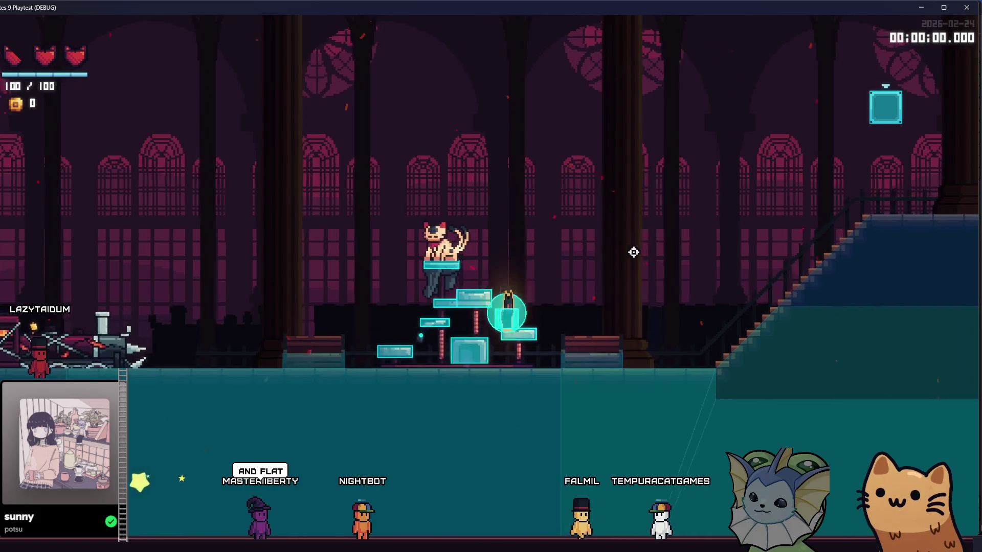
key("a")
key("space")
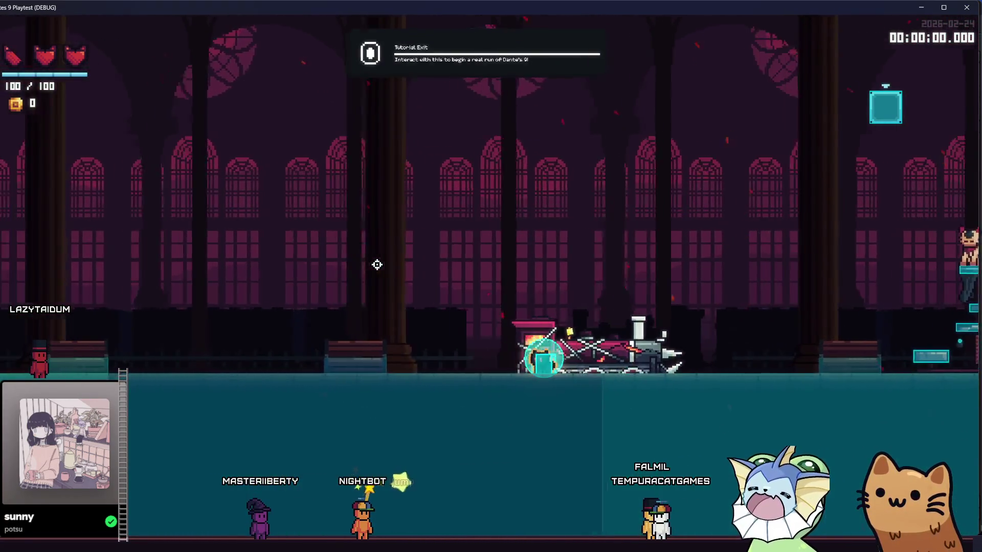
key("space")
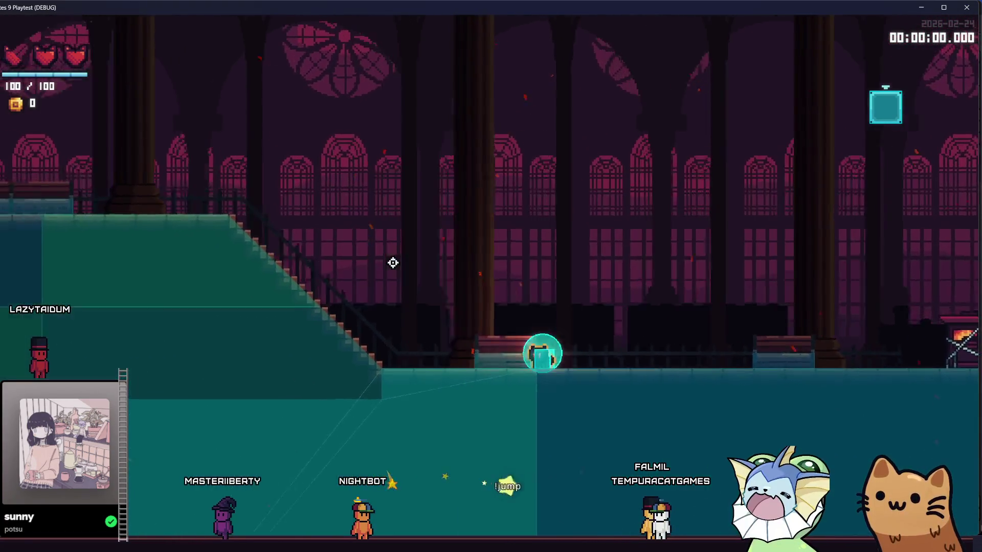
key("a")
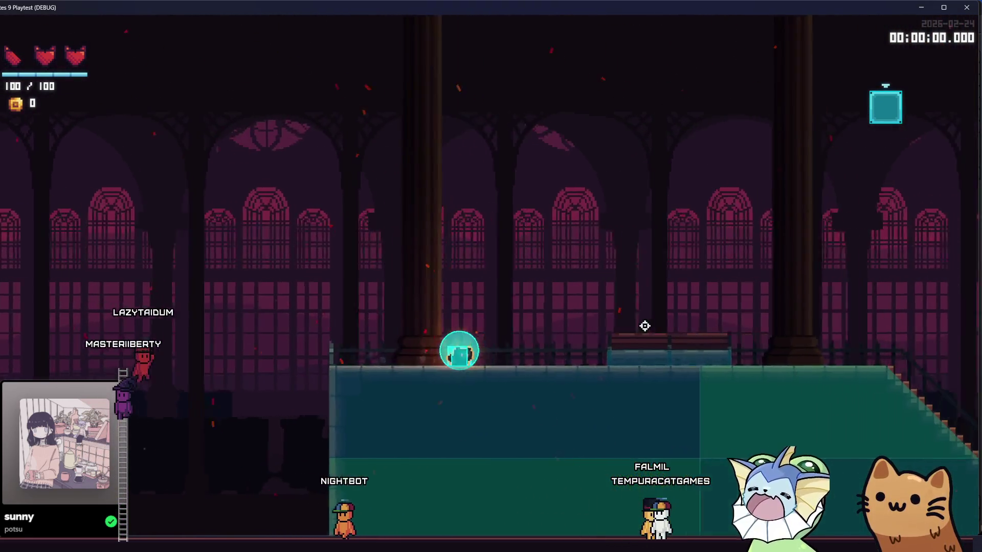
- Jump right over the raised platform, past the train, and drop to the main floor
key("d")
key("space")
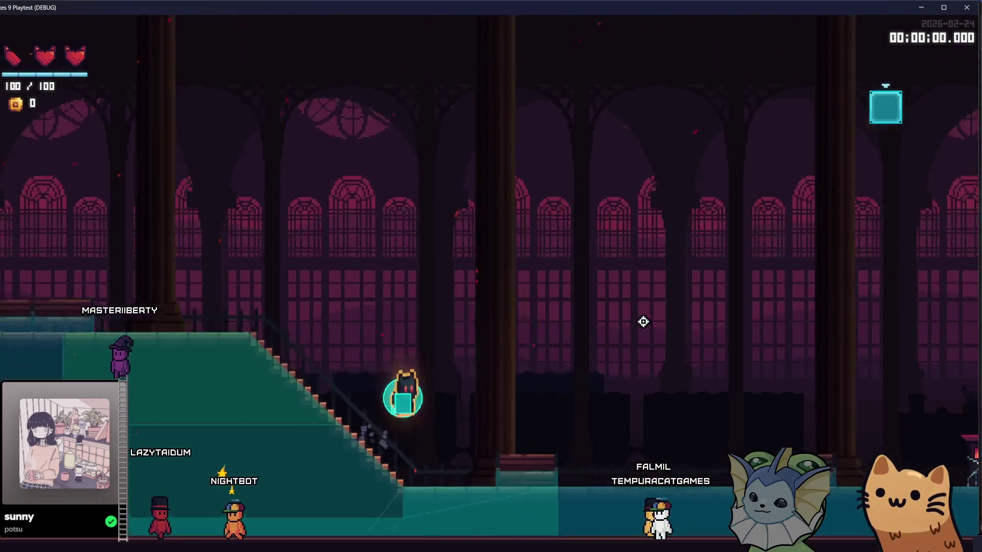
key("d")
key("space")
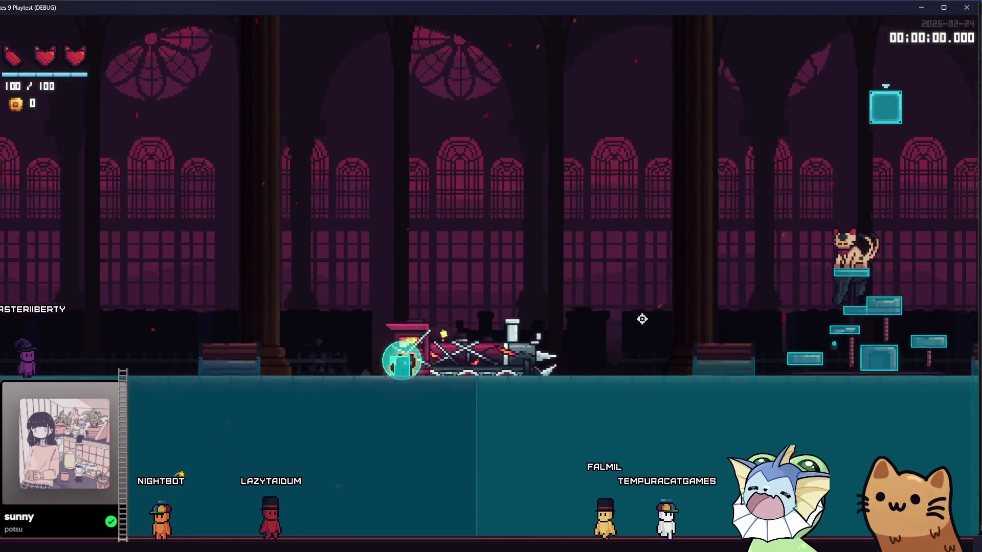
key("space")
key("d")
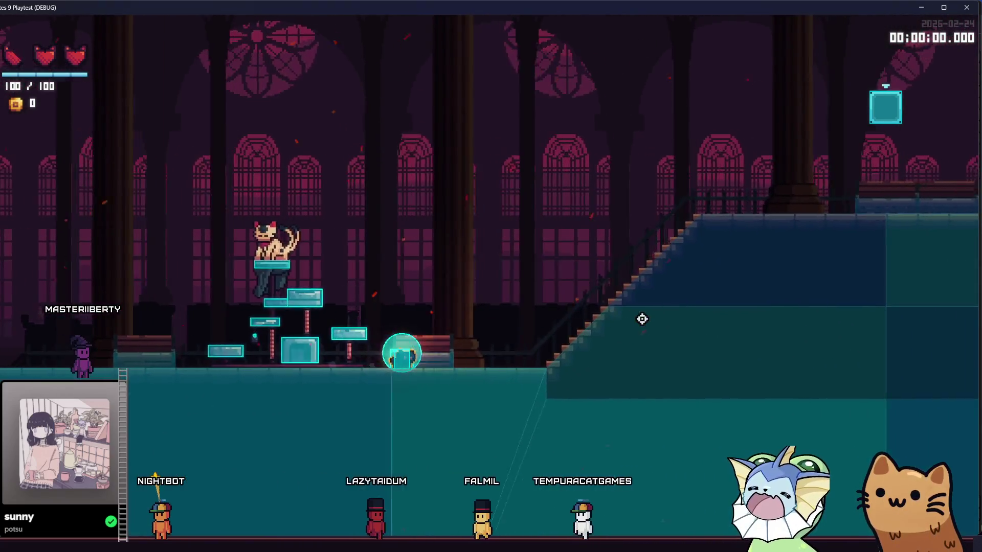
- Climb the right staircase, then head back down beside the cat's platforms
key("d")
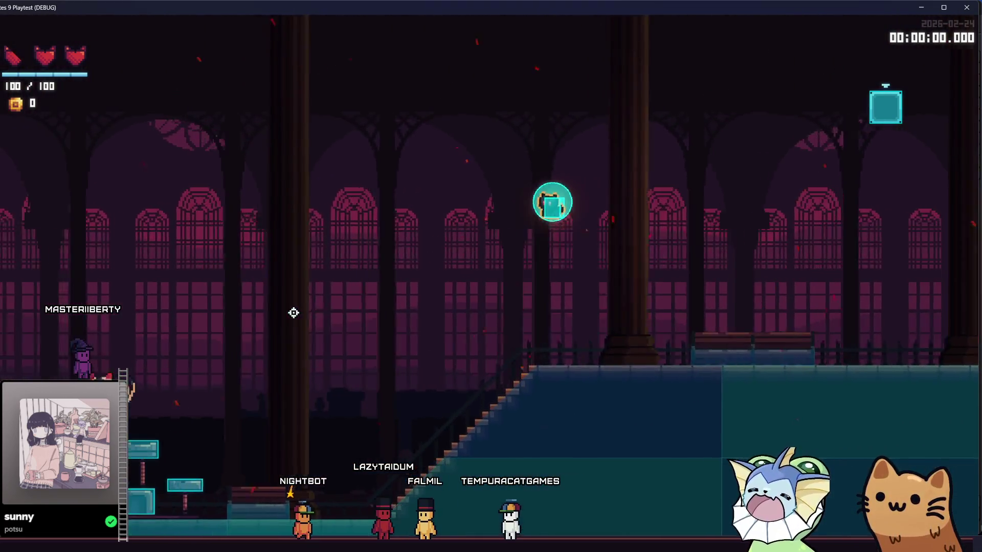
key("a")
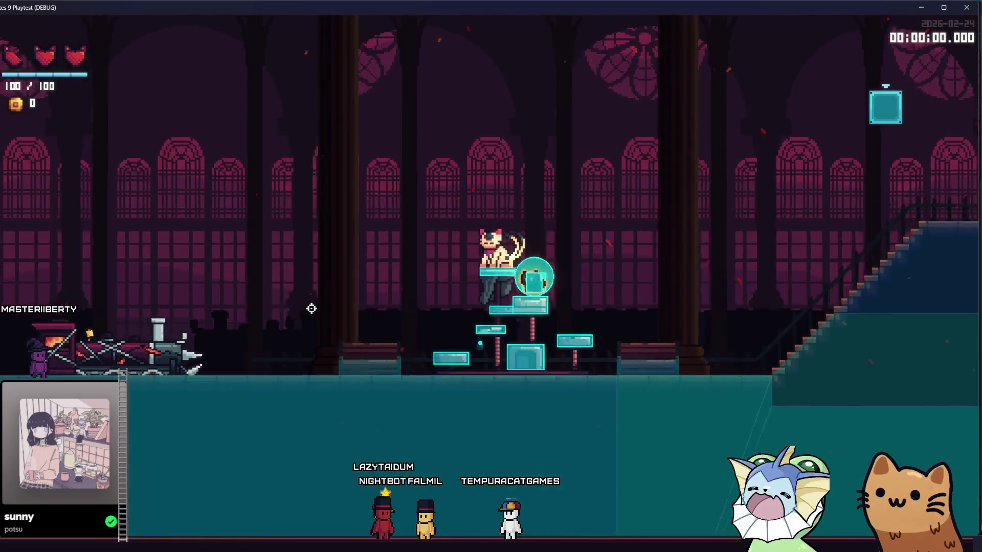
key("d")
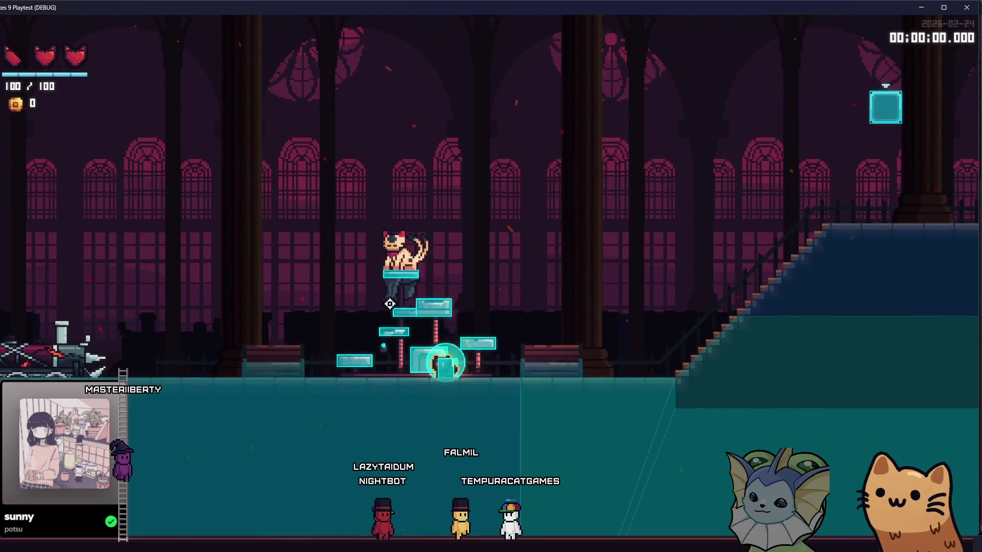
key("d")
key("d")
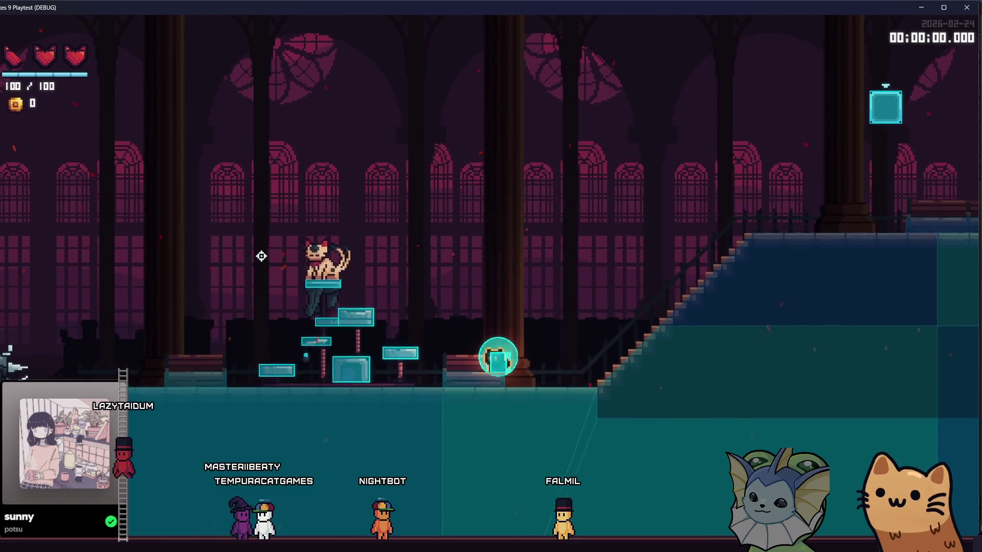
key("F1")
left_click(97, 347)
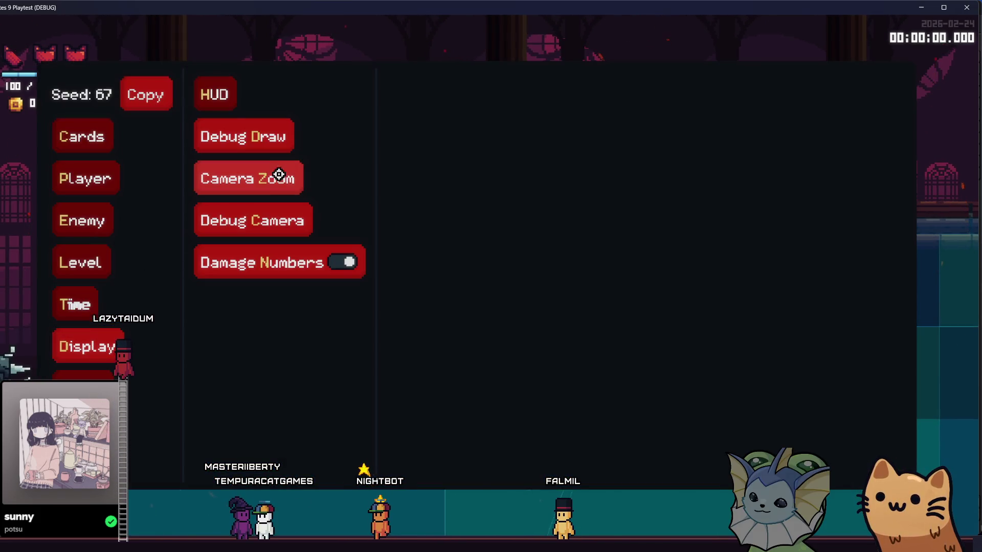
left_click(251, 128)
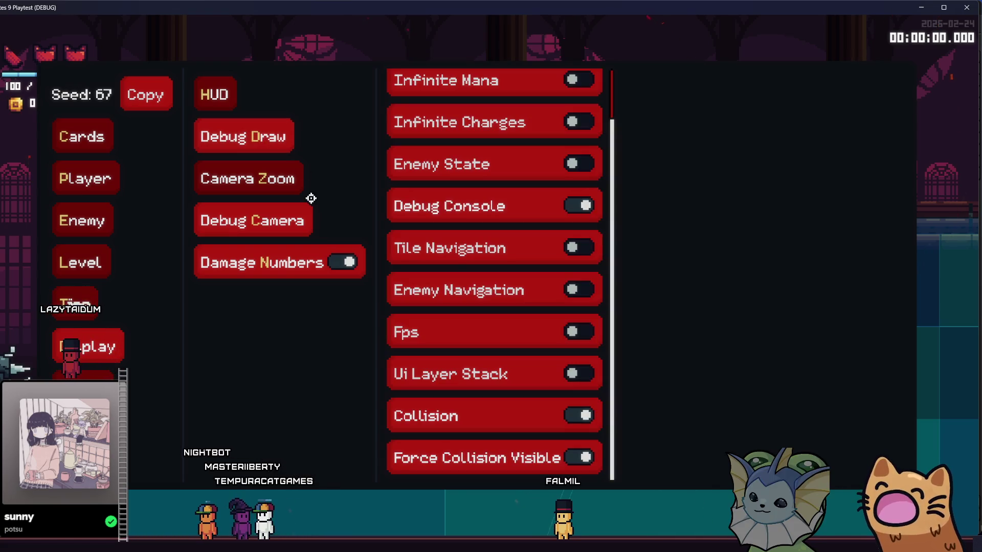
scroll(450, 220, "up", 2)
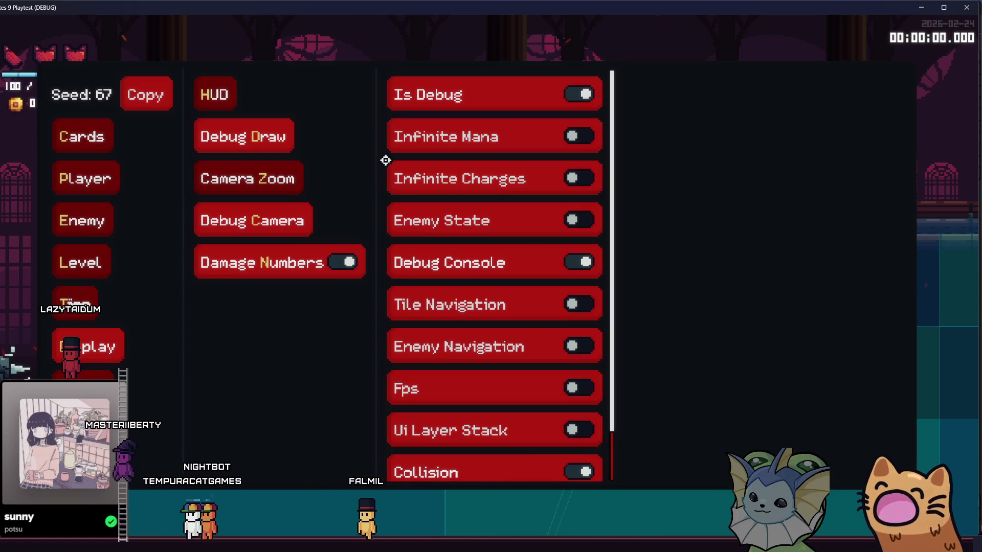
scroll(545, 304, "down", 1)
scroll(543, 298, "up", 1)
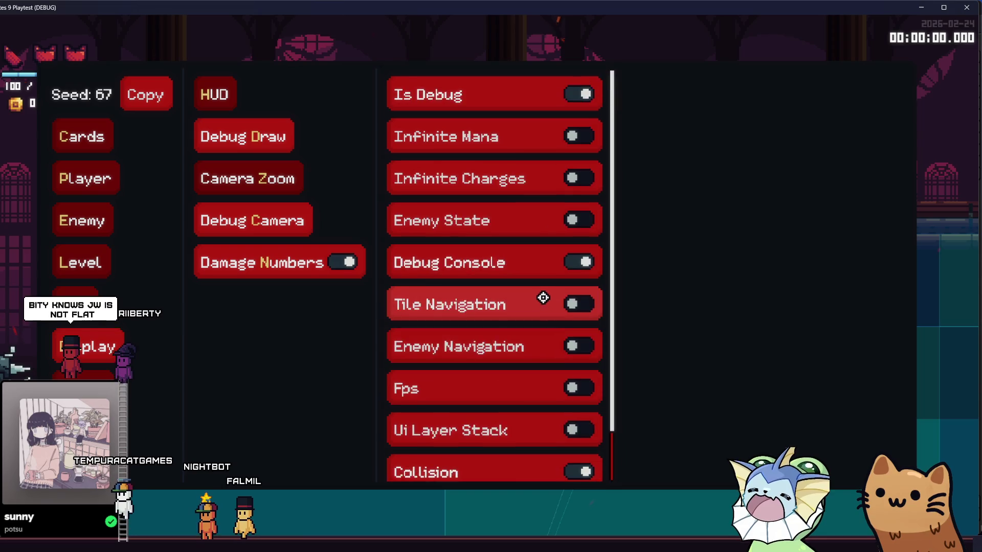
scroll(537, 287, "down", 1)
scroll(537, 286, "up", 1)
key("Escape")
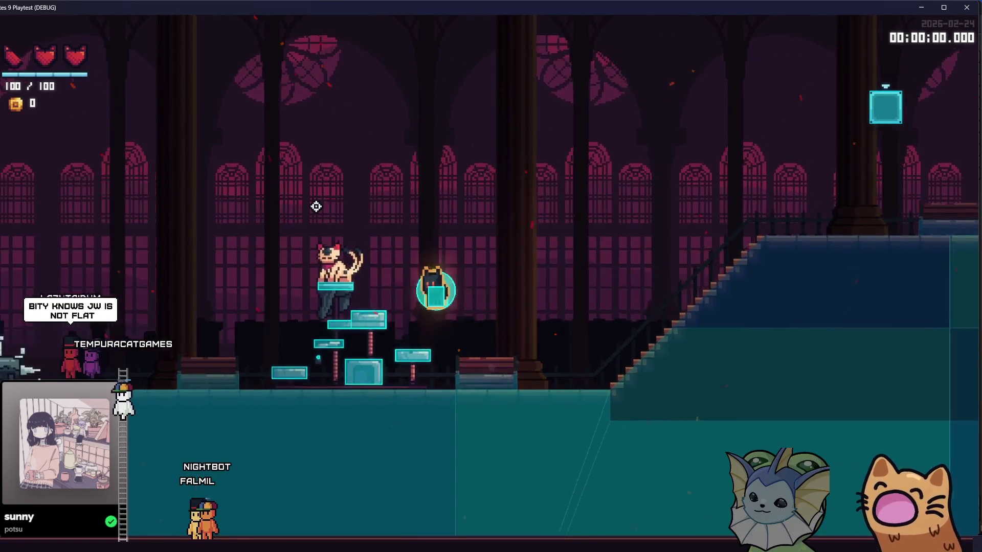
key("d")
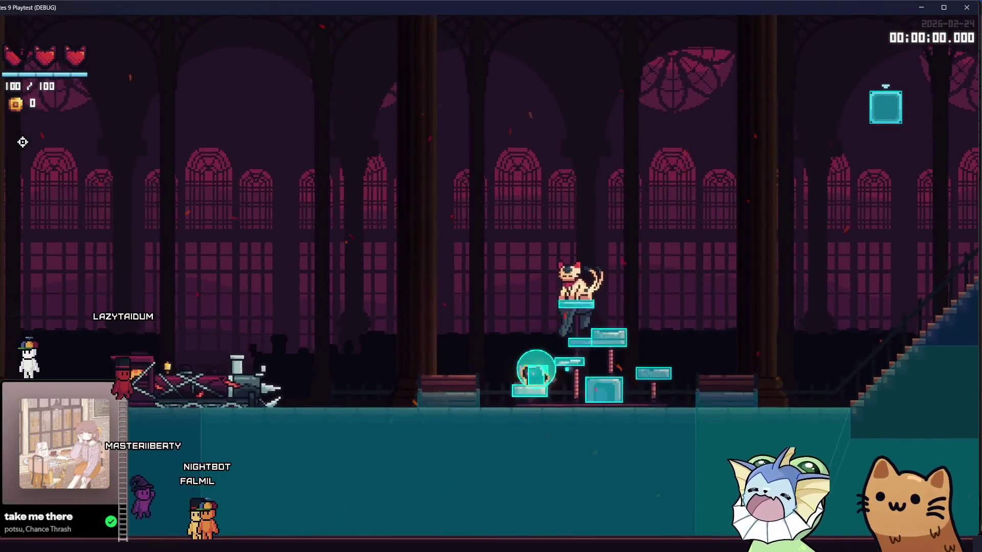
key("Escape")
- Add AK47 cards to the hand from the debug menu's Cards > Add Cards list
left_click(84, 135)
left_click(276, 100)
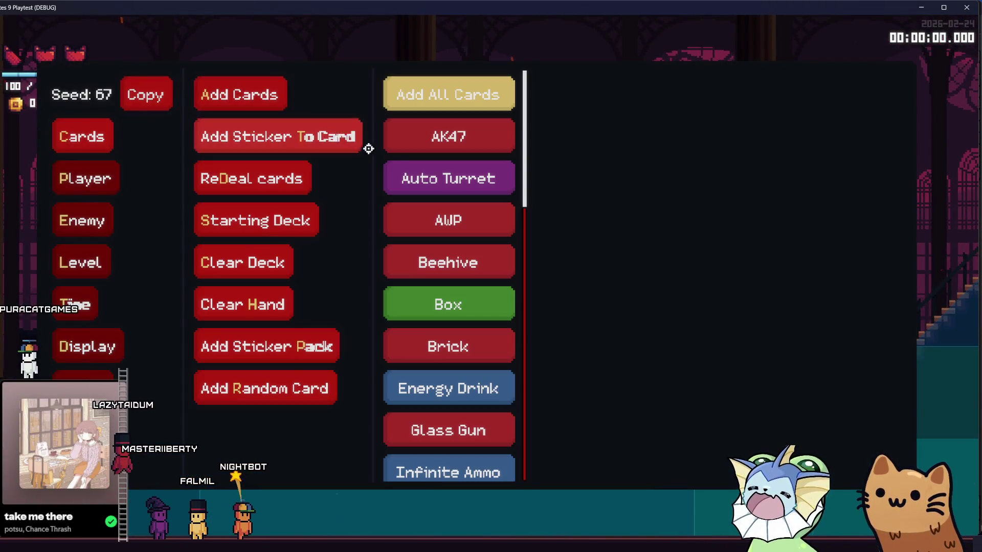
left_click(427, 144)
key("Escape")
- Fire the AK47 while running left and right, then deal more debug cards to fill the hand
key("a")
mouse_move(414, 232)
left_mouse_down()
mouse_move(296, 311)
mouse_move(725, 222)
mouse_move(692, 303)
mouse_move(685, 286)
left_mouse_up()
key("d")
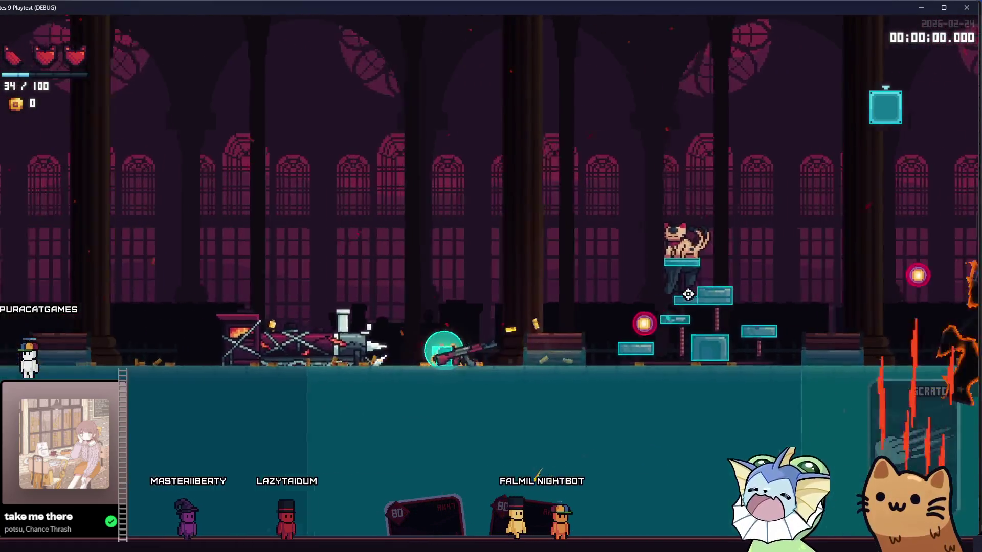
key("Escape")
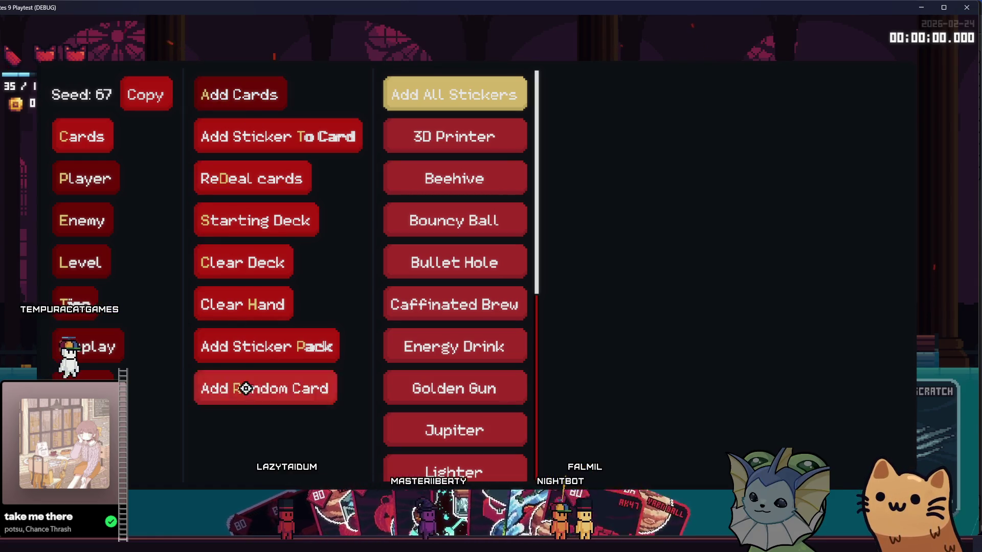
key("Escape")
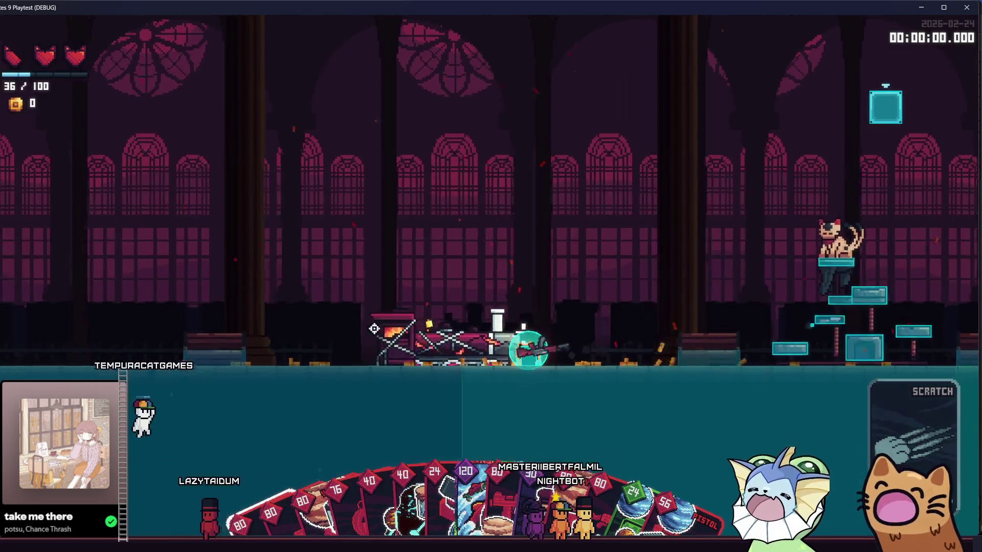
- Run right onto the stairs firing a yarn ball, then throw bricks and set off an icy explosion
key("d")
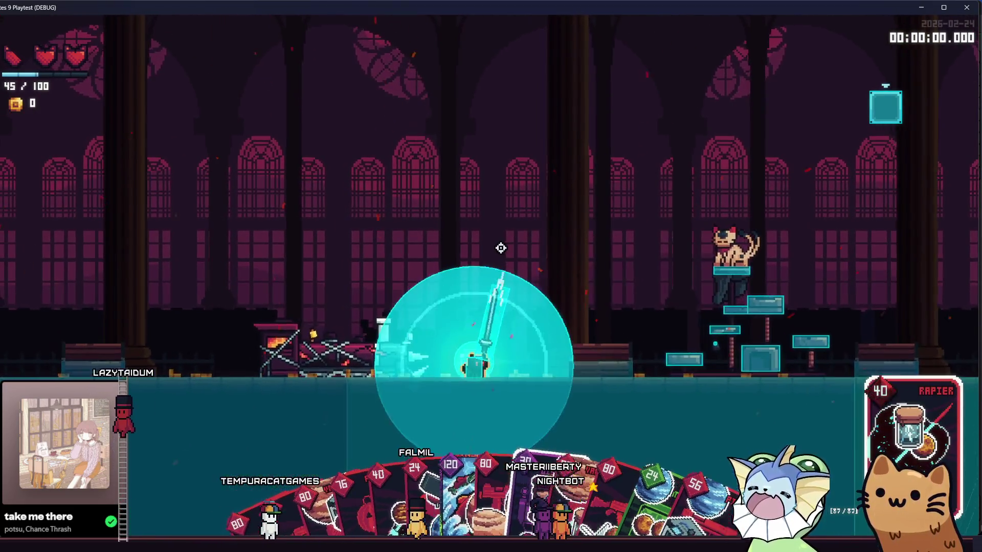
key("d")
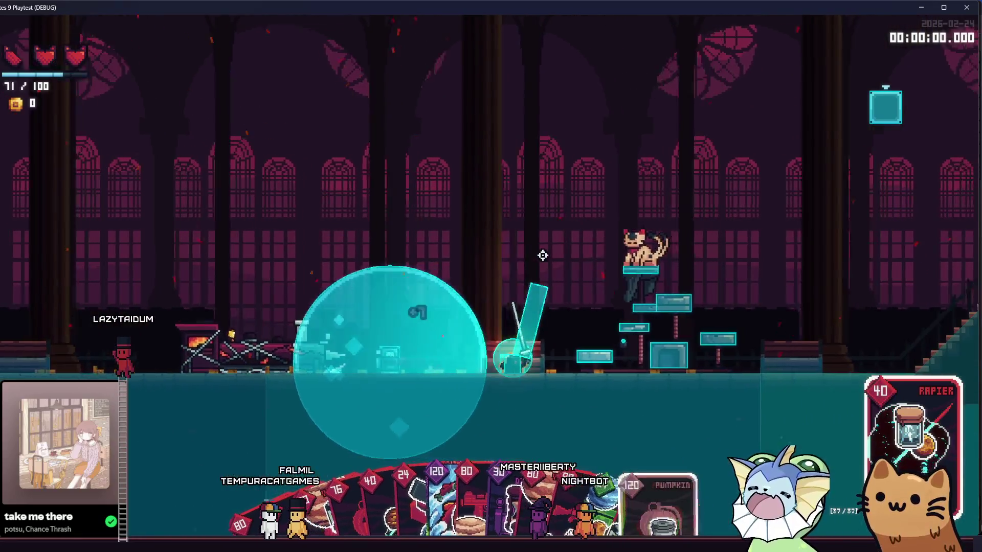
key("d")
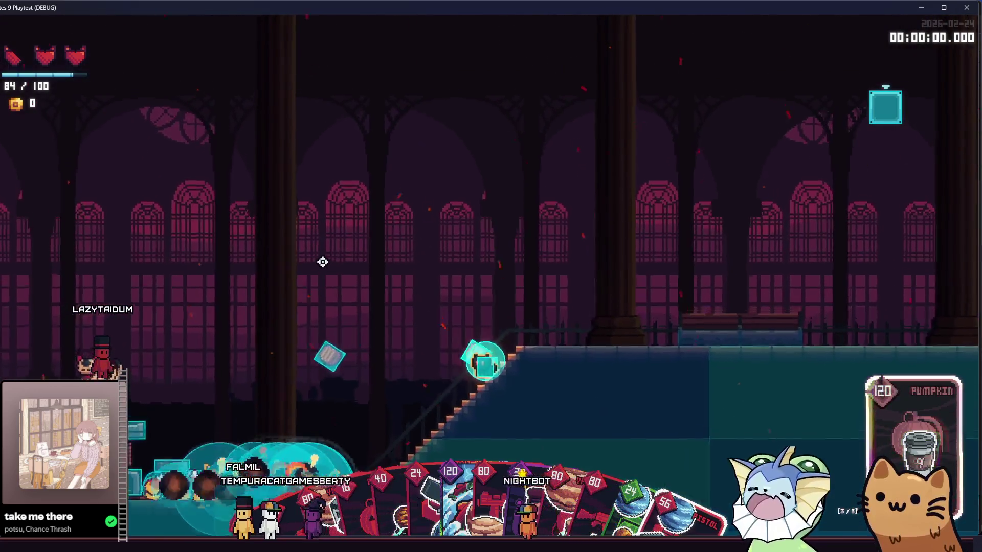
left_click(291, 294)
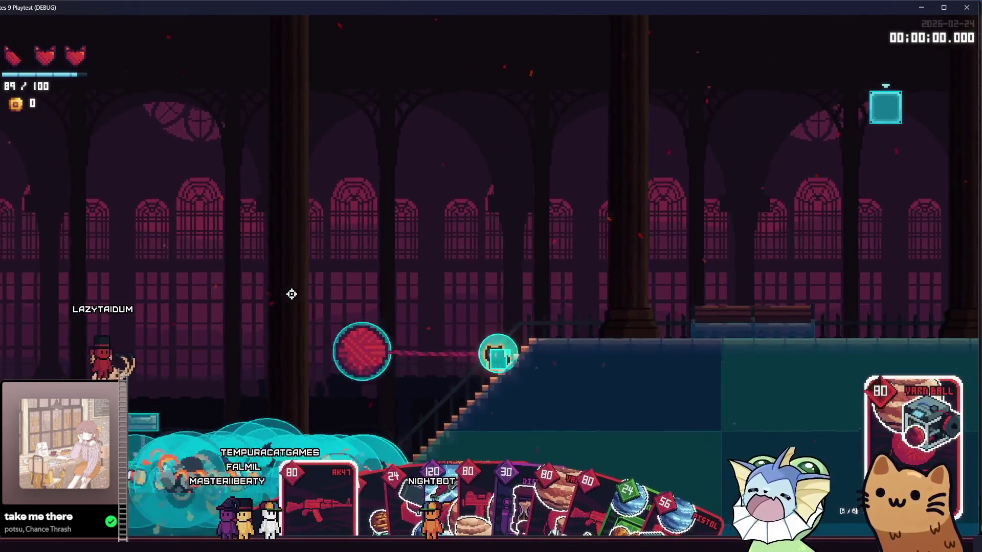
key("a")
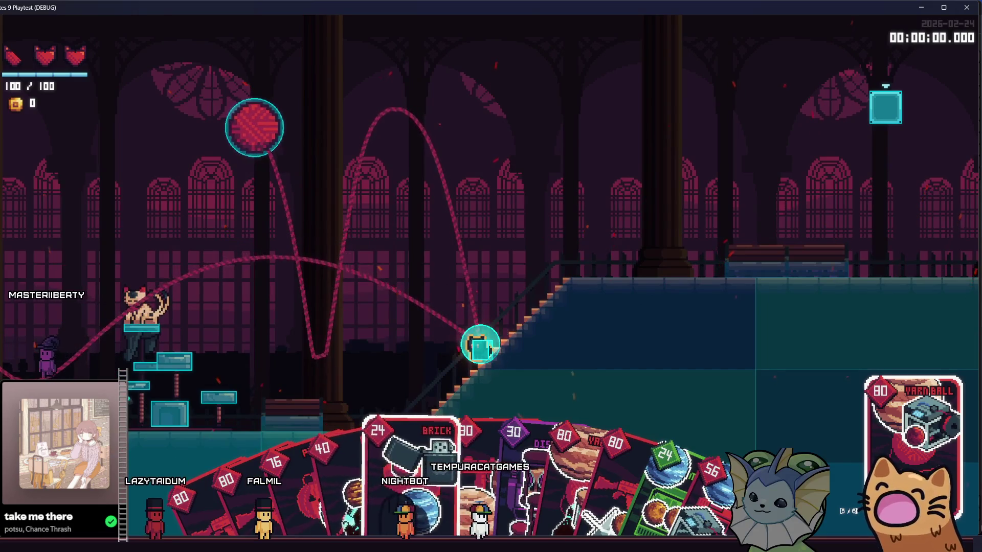
left_click(409, 450)
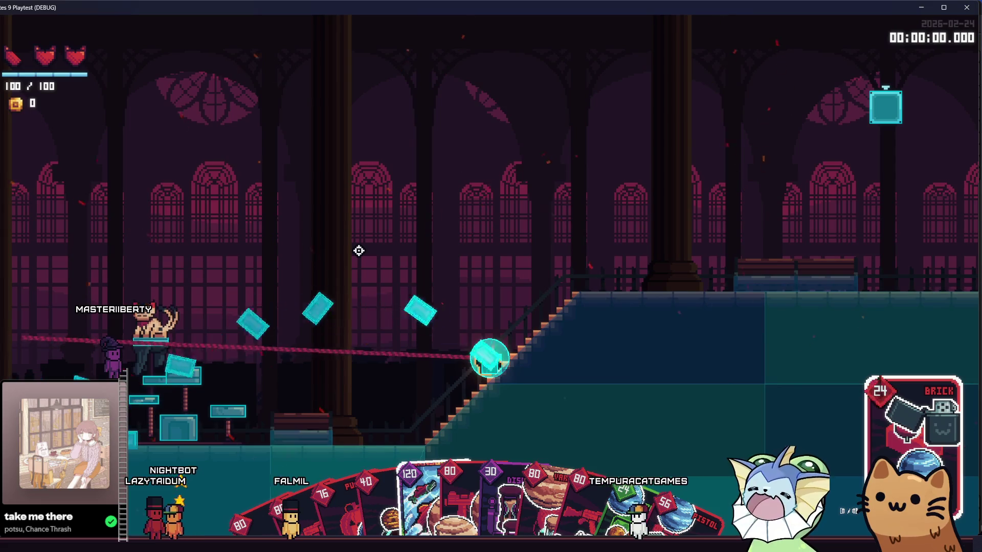
left_click(360, 251)
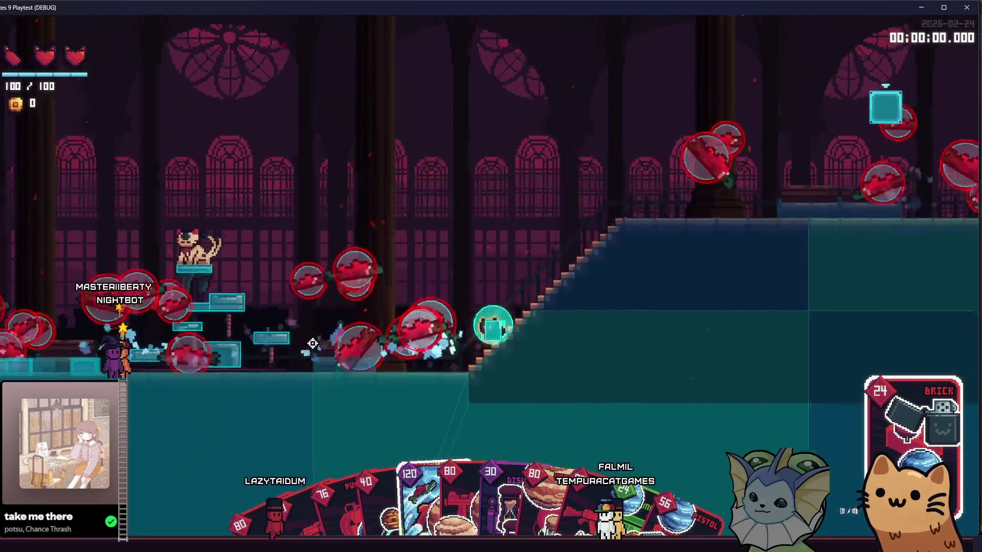
- Walk left down the stairs into the lower hall and fire the SMG up and right
key("a")
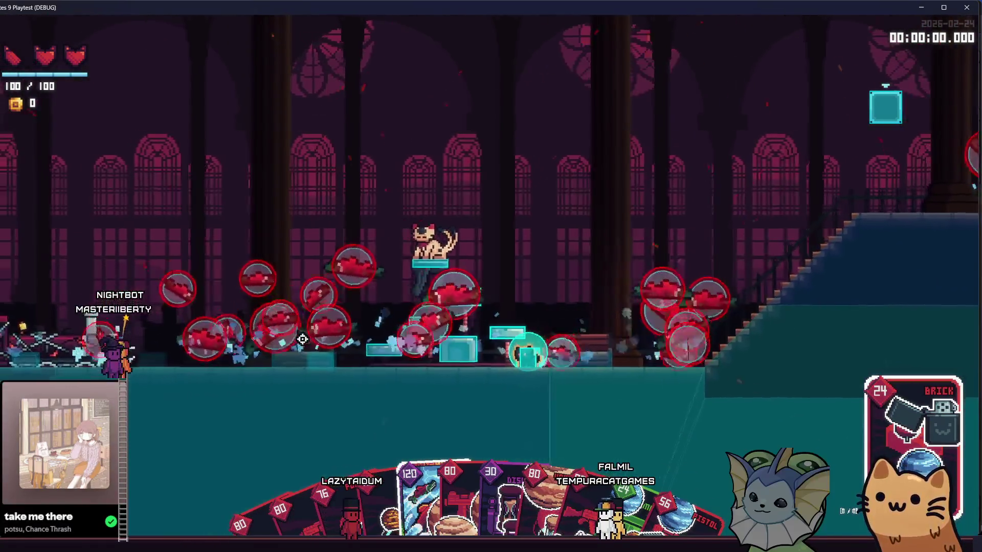
key("a")
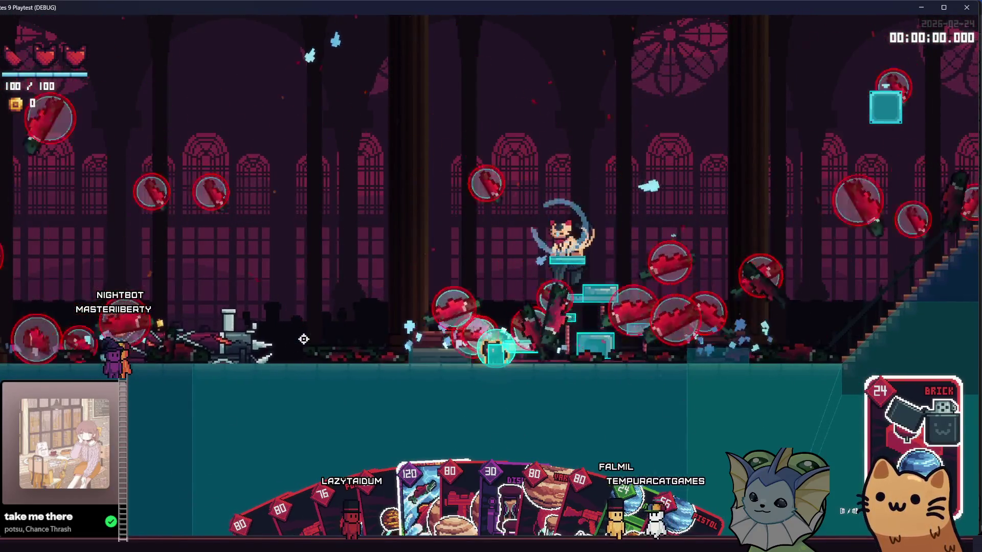
key("a")
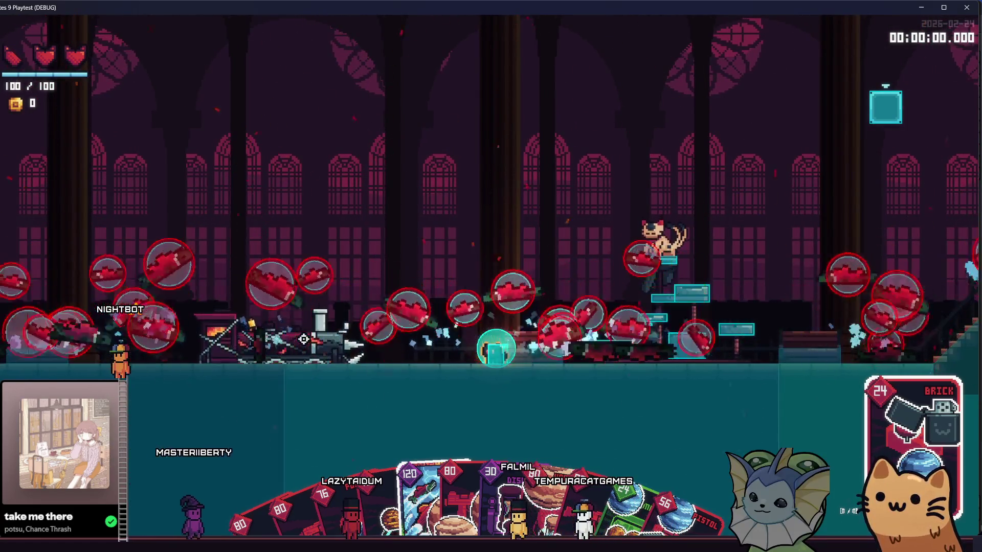
mouse_move(362, 268)
left_mouse_down()
mouse_move(240, 131)
mouse_move(220, 154)
mouse_move(640, 150)
mouse_move(537, 158)
left_mouse_up()
- Launch a large yarn ball up and right, then sweep AK47 fire across the hall
scroll(537, 460, "down", 1)
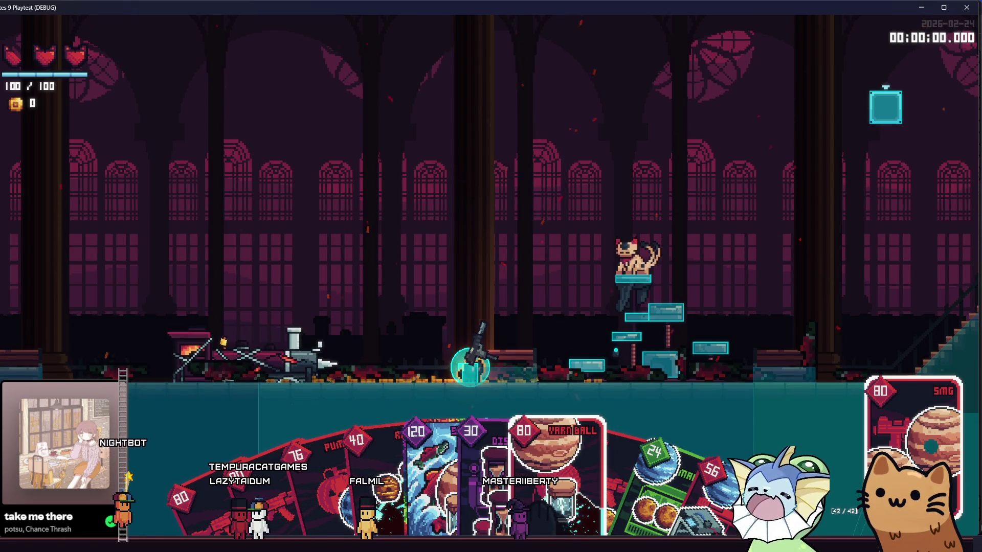
left_click(542, 159)
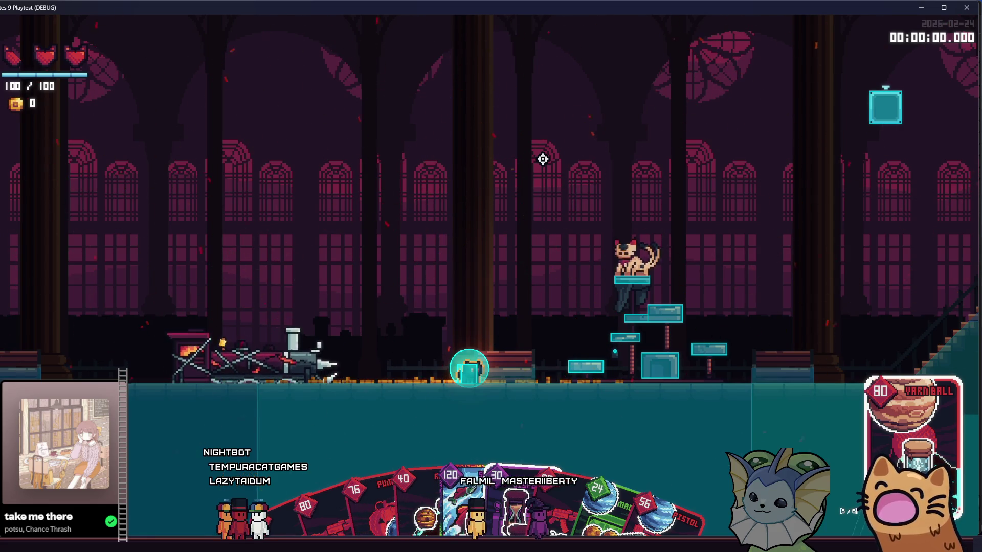
left_click(549, 155)
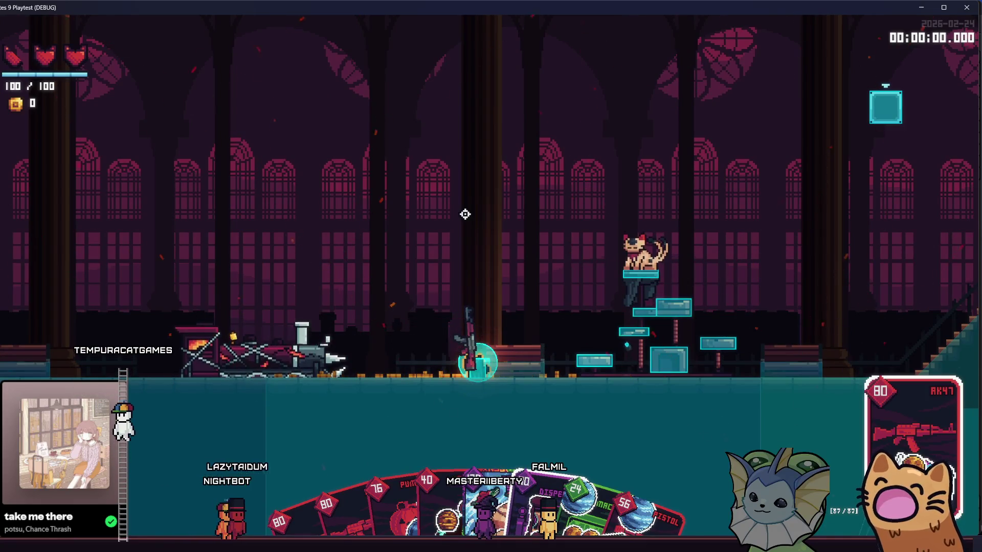
mouse_move(567, 312)
left_mouse_down()
mouse_move(569, 247)
mouse_move(665, 388)
left_mouse_up()
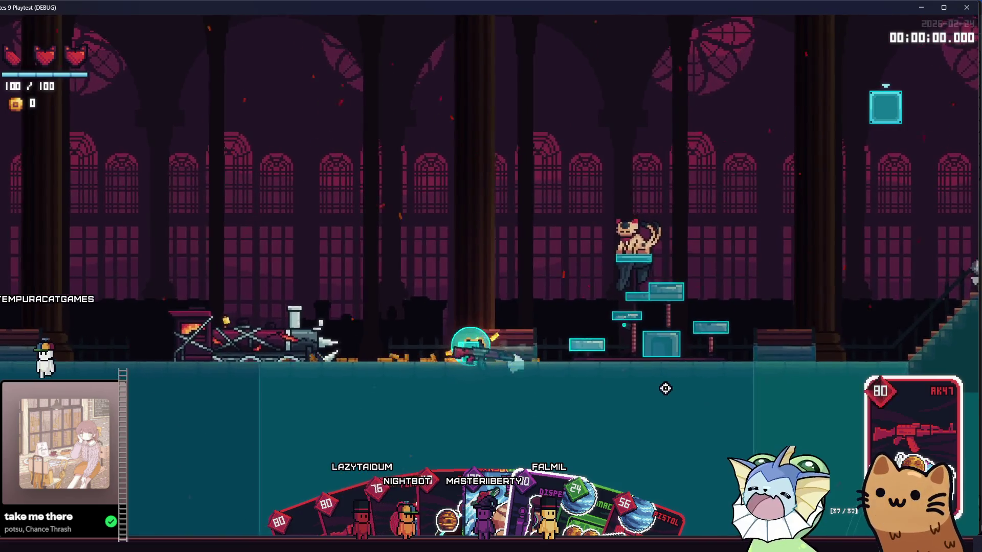
mouse_move(667, 351)
left_mouse_down()
mouse_move(634, 251)
mouse_move(650, 304)
mouse_move(647, 282)
left_mouse_up()
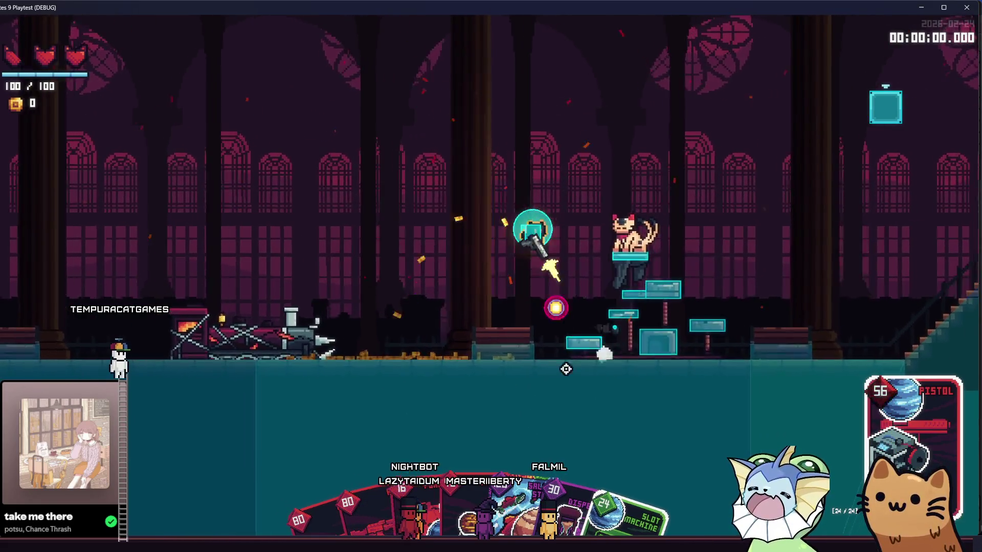
- Add a sticker pack to the cards from the debug menu's Cards options
key("F1")
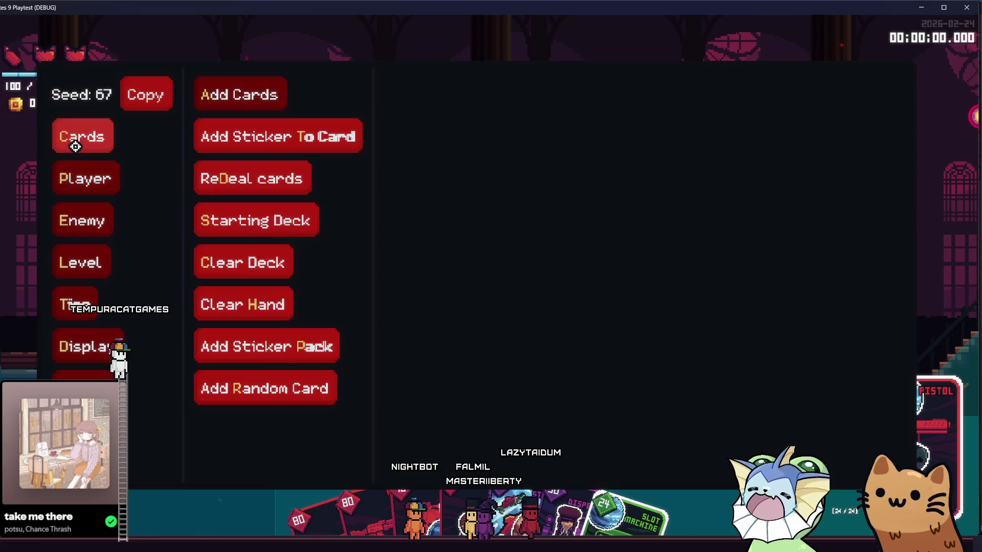
left_click(197, 140)
left_click(92, 128)
left_click(290, 387)
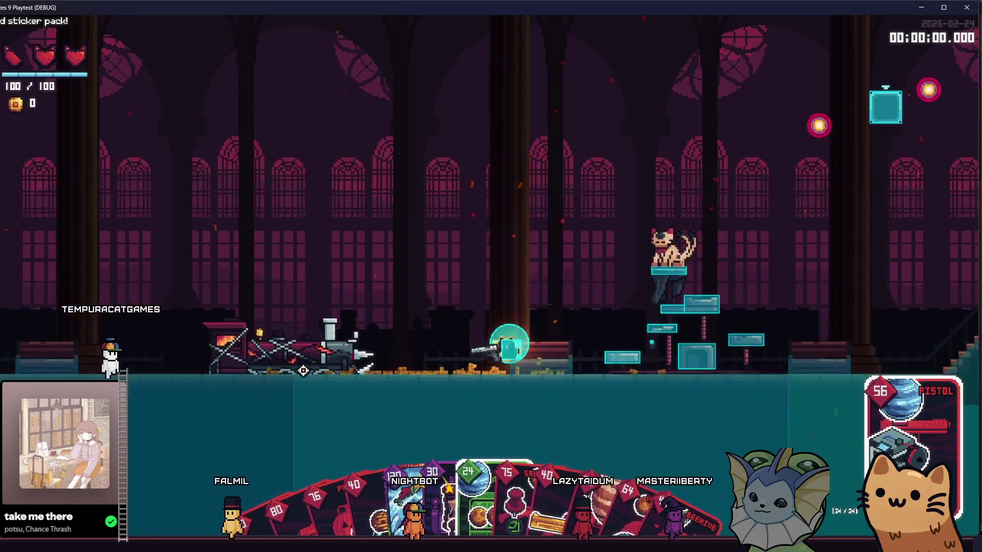
- Use up the Pistol, SAWED OFF and Knife cards, then fire a Pistol shot at the red orb
key("d")
left_click(281, 235)
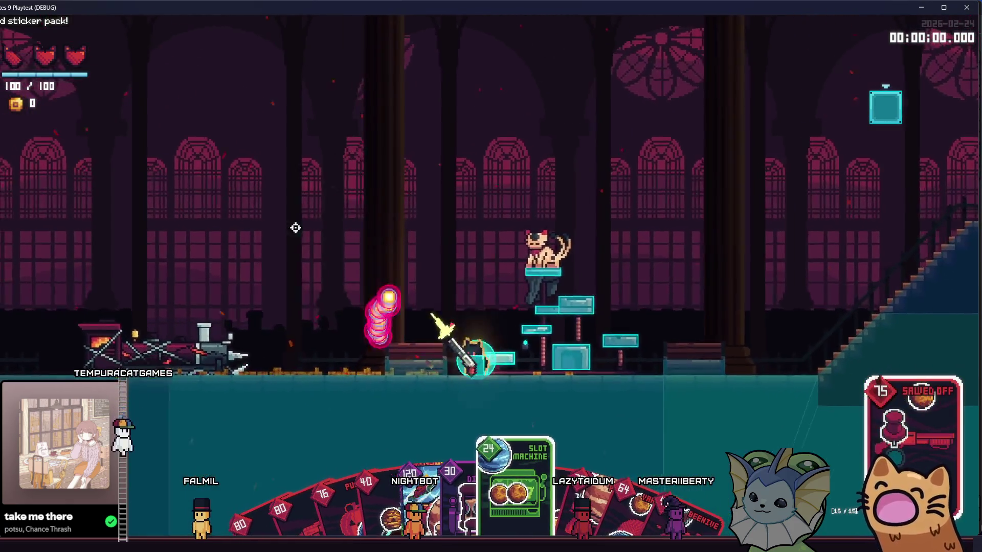
key("a")
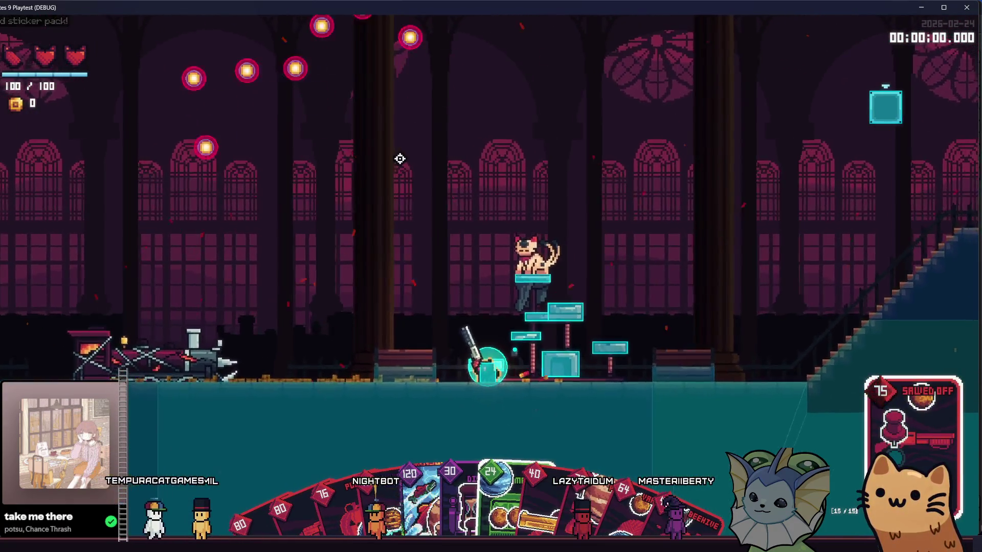
left_click(508, 132)
left_click(469, 142)
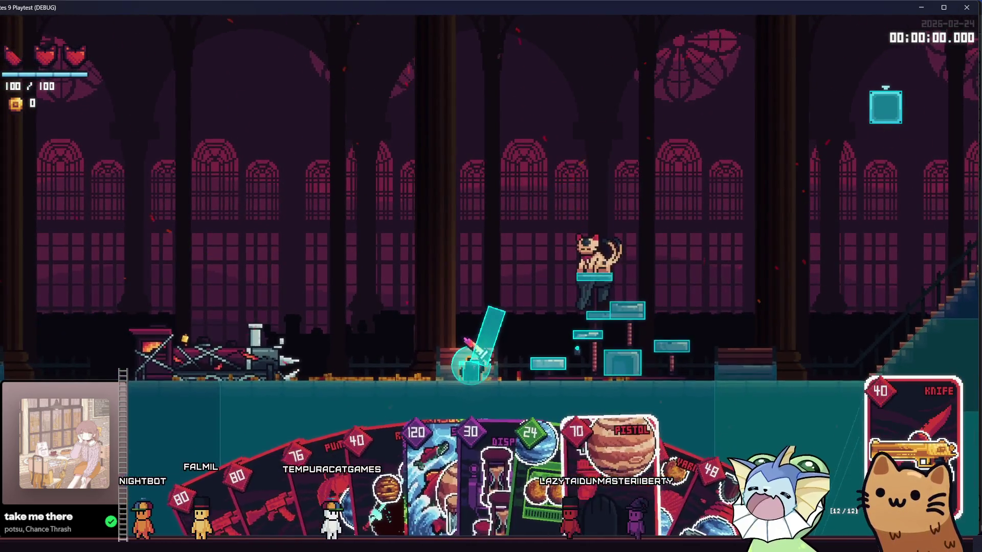
left_click(521, 163)
left_click(547, 182)
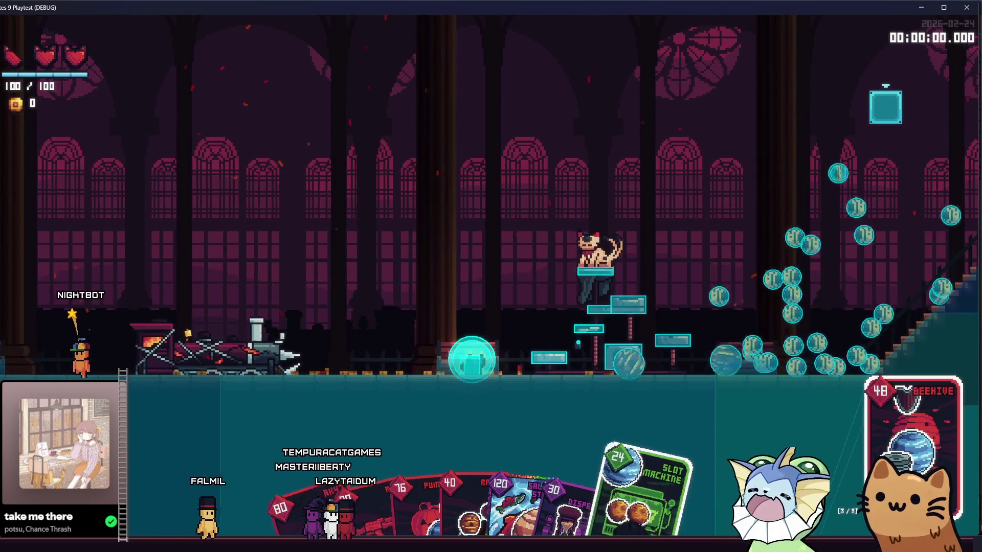
- Fire the Meow 36, sweeping its stream across the bee orbs and the right-hand platform
left_click(511, 234)
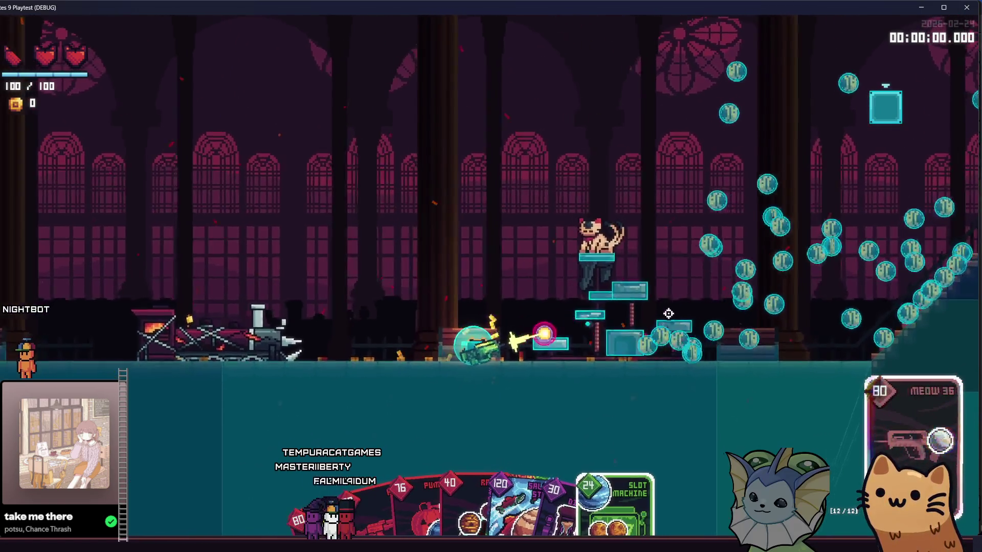
left_click_drag(669, 347, 667, 324)
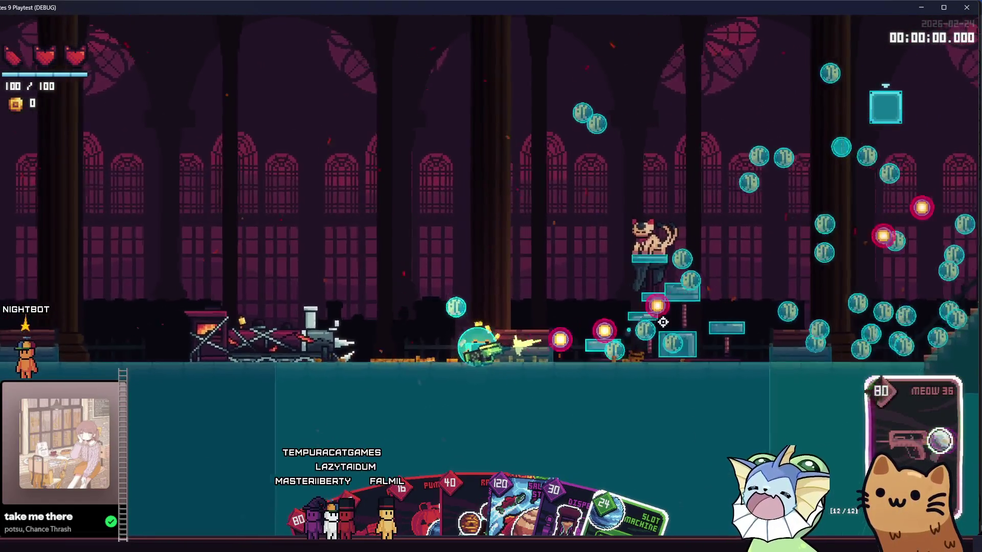
left_click_drag(636, 349, 592, 372)
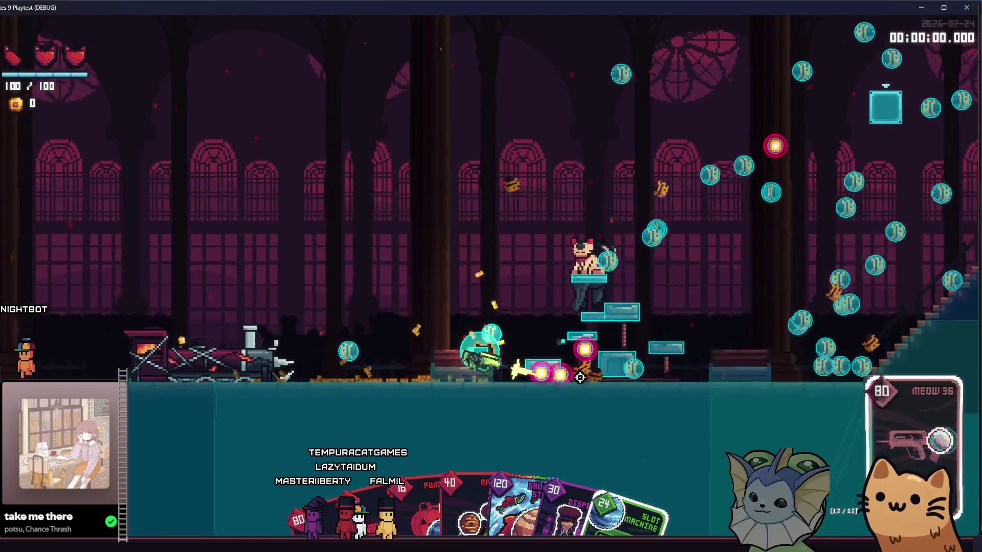
mouse_move(648, 309)
left_mouse_down()
mouse_move(630, 345)
mouse_move(643, 347)
mouse_move(671, 322)
left_mouse_up()
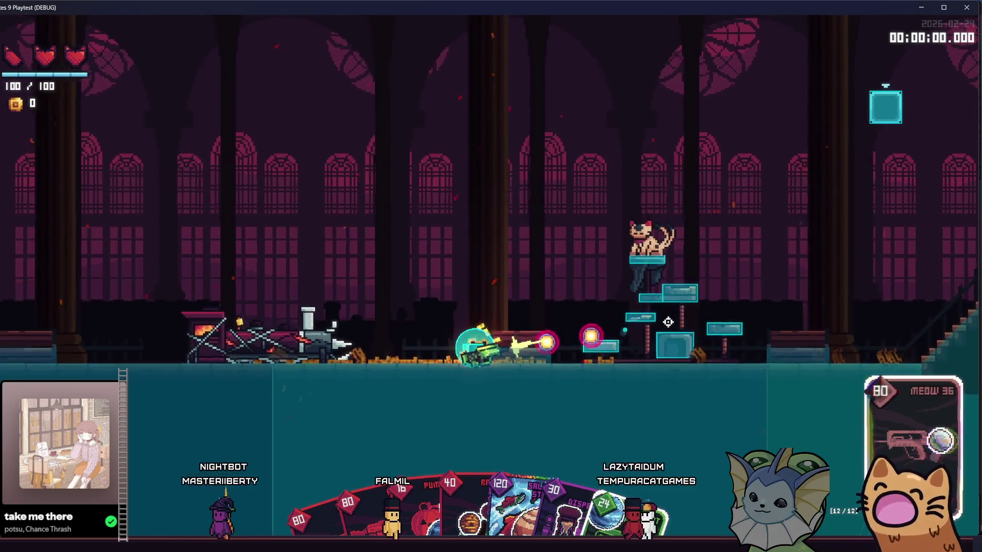
mouse_move(637, 324)
left_mouse_down()
mouse_move(621, 328)
mouse_move(675, 320)
left_mouse_up()
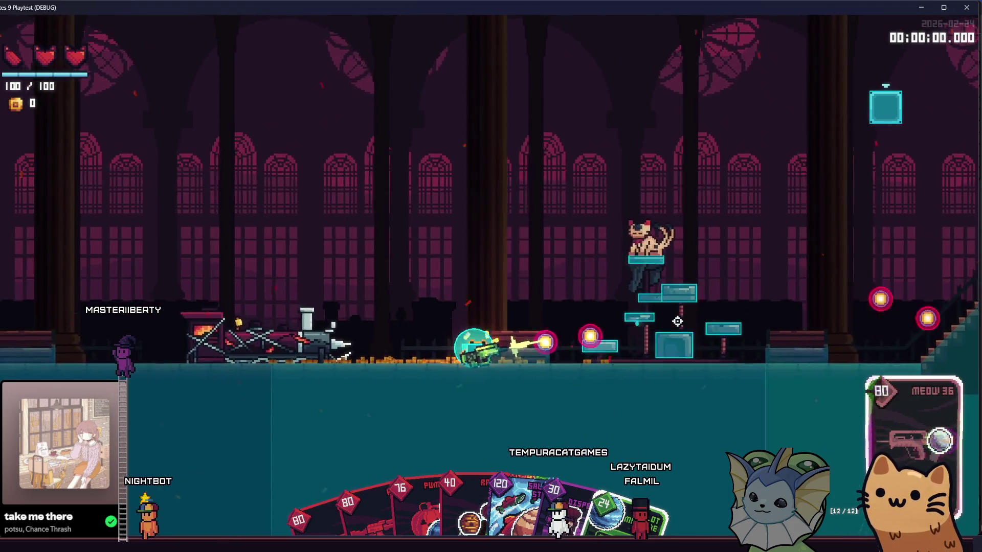